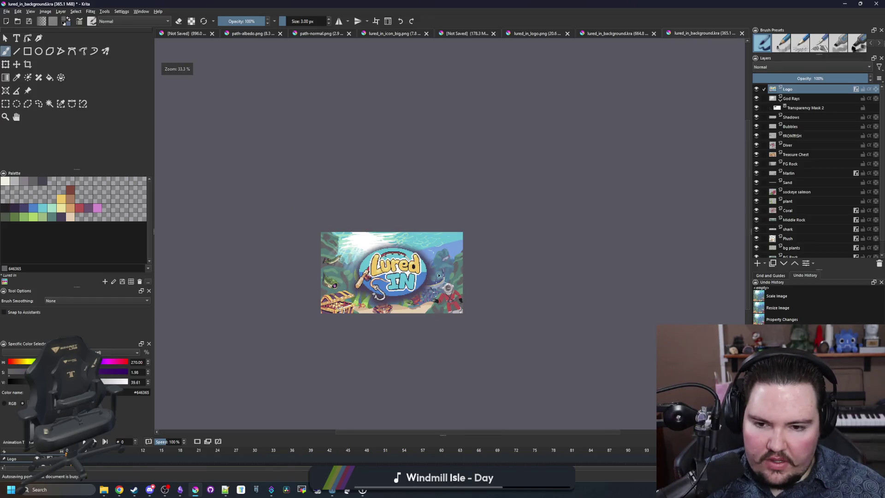
- Reduce the Logo layer's drop shadow size to 105 px and apply it
{"action": "scroll", "coordinate": [408, 277], "scroll_direction": "up", "scroll_amount": 4}
{"action": "left_click", "coordinate": [813, 264]}
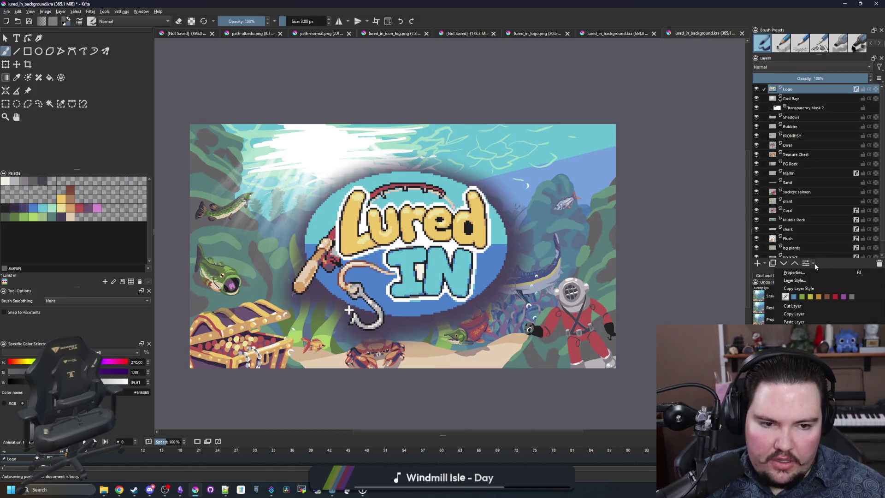
{"action": "left_click", "coordinate": [793, 294]}
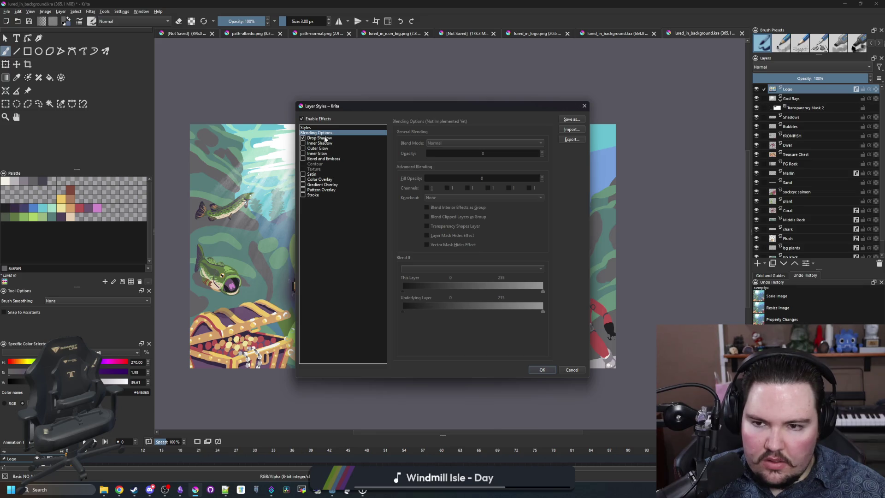
{"action": "left_click", "coordinate": [323, 138]}
{"action": "left_click_drag", "start_coordinate": [508, 195], "coordinate": [499, 205]}
{"action": "left_click", "coordinate": [537, 371]}
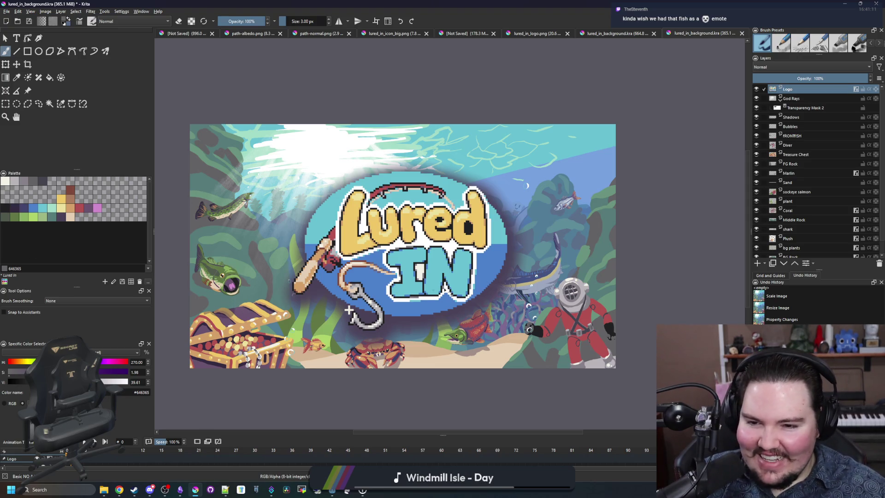
- Lower the Logo drop shadow spread to about 29% and enlarge its size to 156 px
{"action": "scroll", "coordinate": [406, 297], "scroll_direction": "up", "scroll_amount": 3}
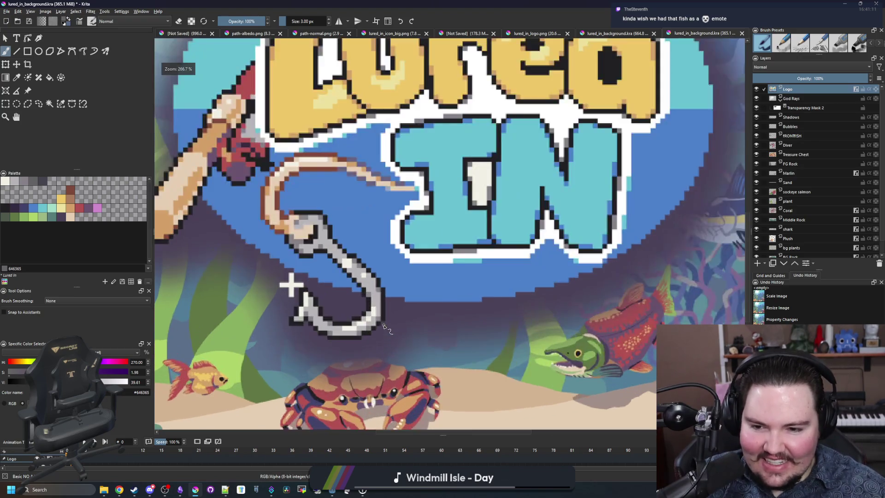
{"action": "key", "text": "1"}
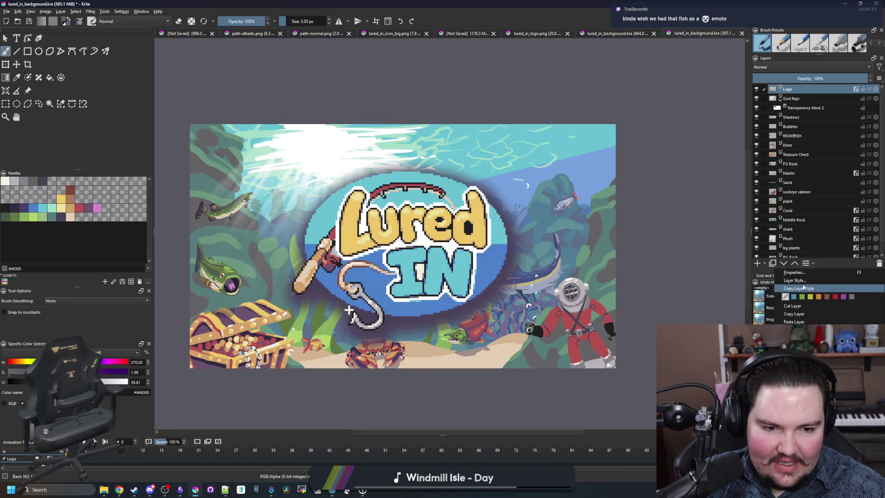
{"action": "double_click", "coordinate": [856, 239]}
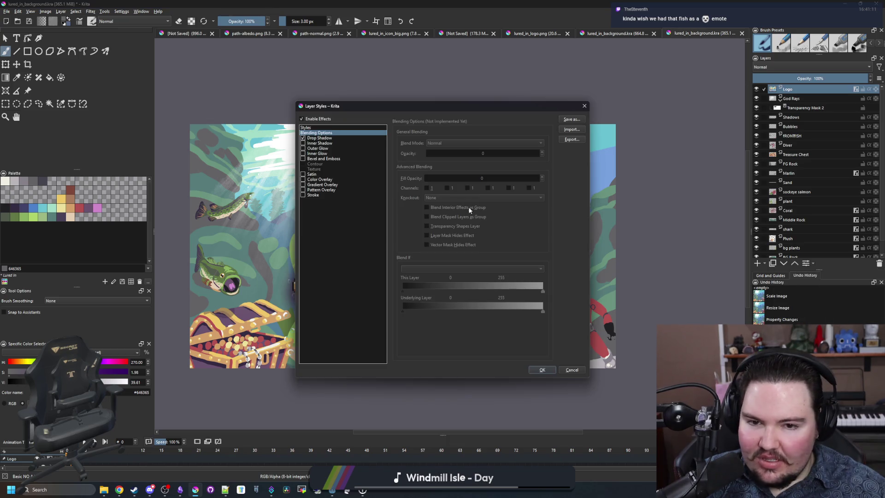
{"action": "left_click", "coordinate": [331, 138]}
{"action": "left_click_drag", "start_coordinate": [481, 185], "coordinate": [460, 185]}
{"action": "left_click_drag", "start_coordinate": [453, 101], "coordinate": [728, 112]}
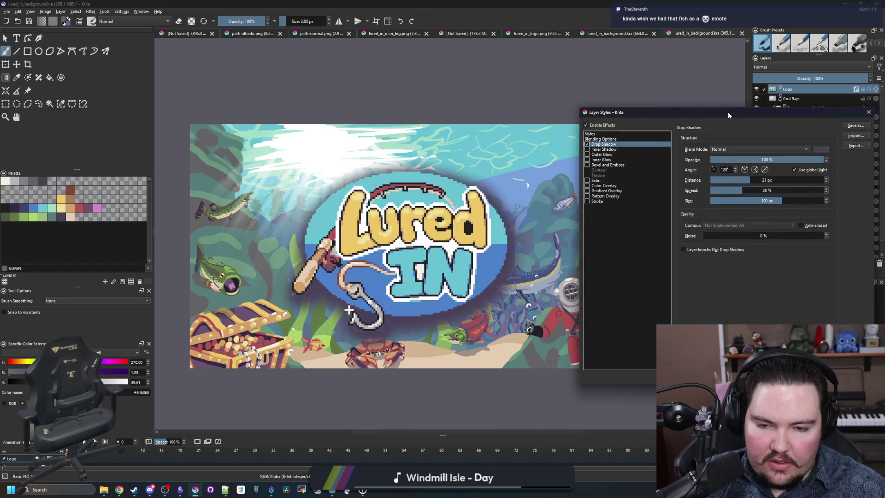
{"action": "left_click_drag", "start_coordinate": [786, 200], "coordinate": [800, 198]}
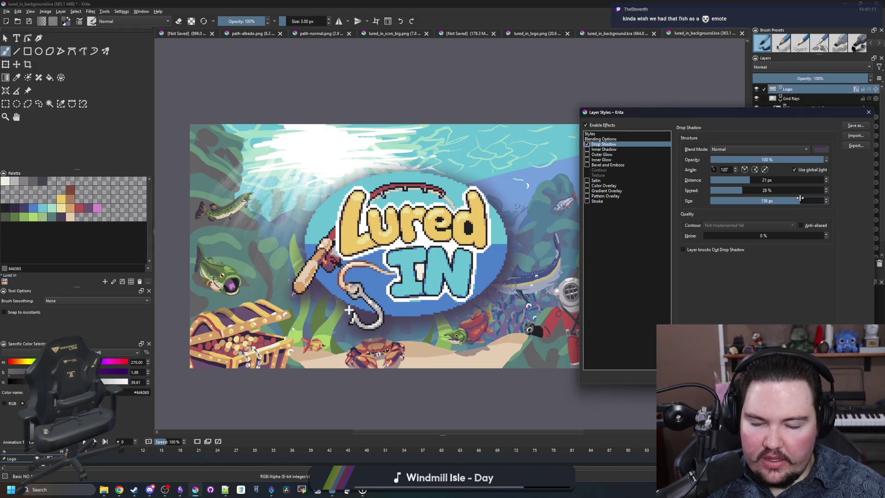
{"action": "key", "text": "Return"}
{"action": "key", "text": "minus"}
{"action": "key", "text": "minus"}
{"action": "key", "text": "minus"}
{"action": "key", "text": "equal"}
{"action": "key", "text": "equal"}
{"action": "left_click", "coordinate": [6, 11]}
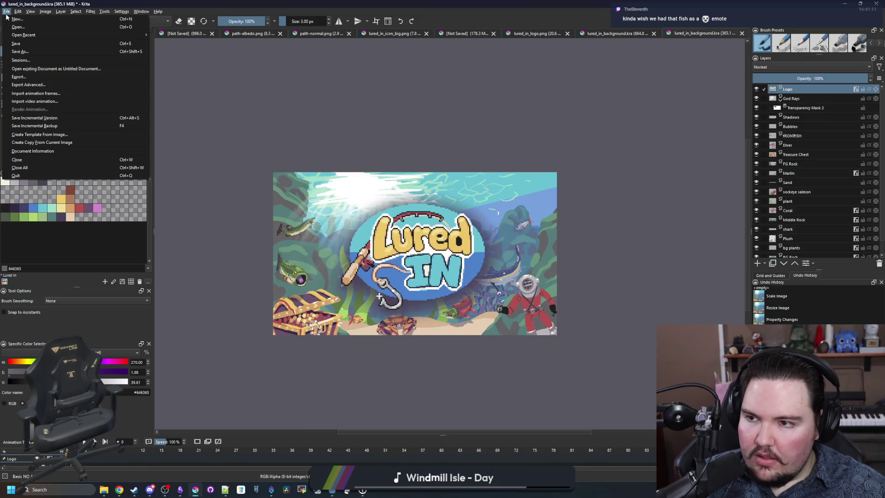
- Save the artwork as the Krita document lured_in_main_capsule, then switch to the Steam asset docs
{"action": "left_click", "coordinate": [28, 52]}
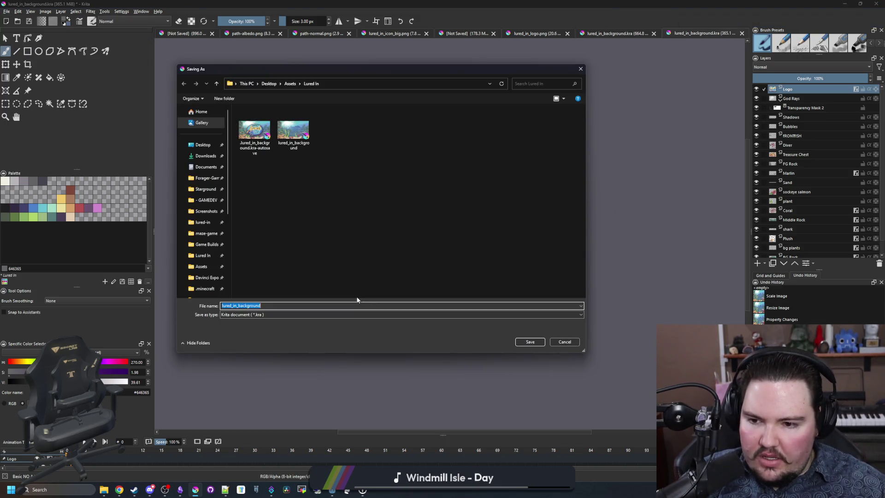
{"action": "left_click", "coordinate": [302, 305]}
{"action": "key", "text": "BackSpace"}
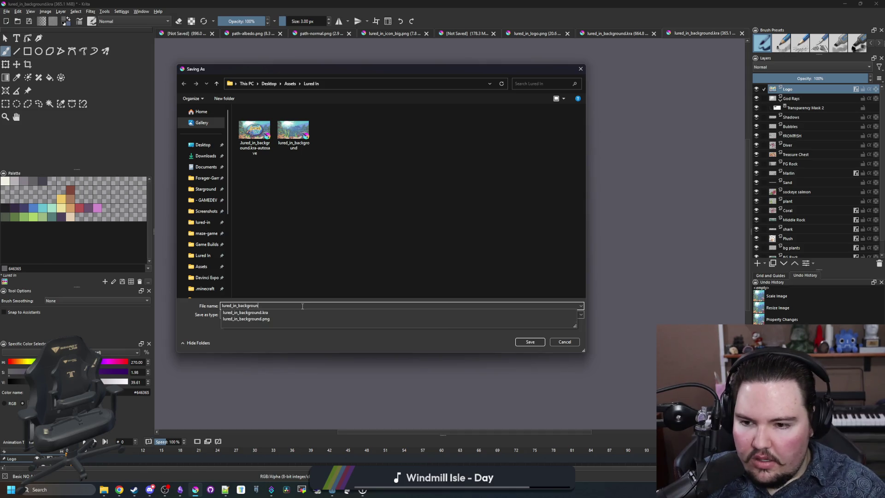
{"action": "type", "text": "main_capsule"}
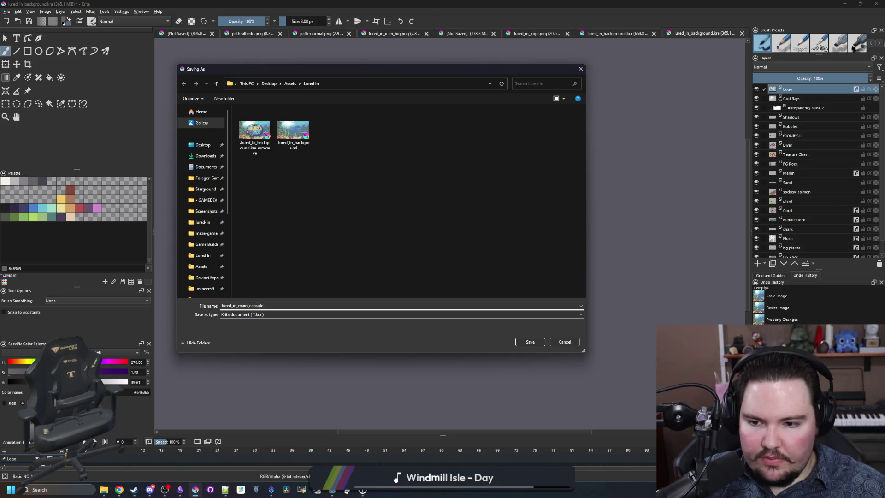
{"action": "key", "text": "Return"}
{"action": "key", "text": "alt+Tab"}
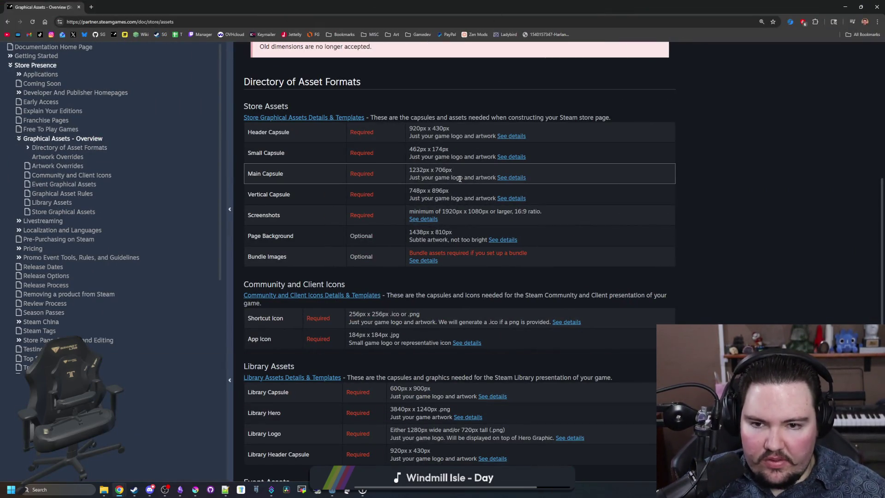
- Read the Main Capsule details (1232px x 706px size and design rules), then return to Krita
{"action": "left_click", "coordinate": [510, 178]}
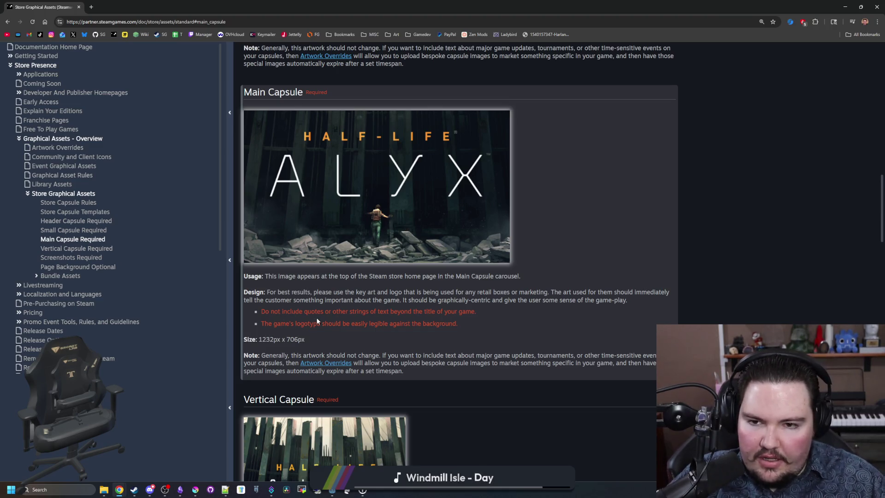
{"action": "scroll", "coordinate": [358, 287], "scroll_direction": "down", "scroll_amount": 2}
{"action": "scroll", "coordinate": [359, 290], "scroll_direction": "up", "scroll_amount": 3}
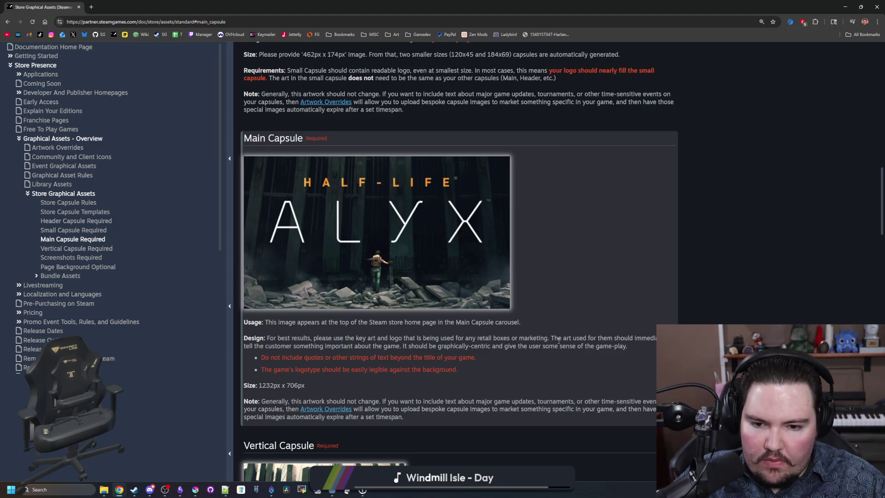
{"action": "left_click_drag", "start_coordinate": [444, 345], "coordinate": [611, 345]}
{"action": "left_click", "coordinate": [604, 343]}
{"action": "scroll", "coordinate": [364, 296], "scroll_direction": "up", "scroll_amount": 10}
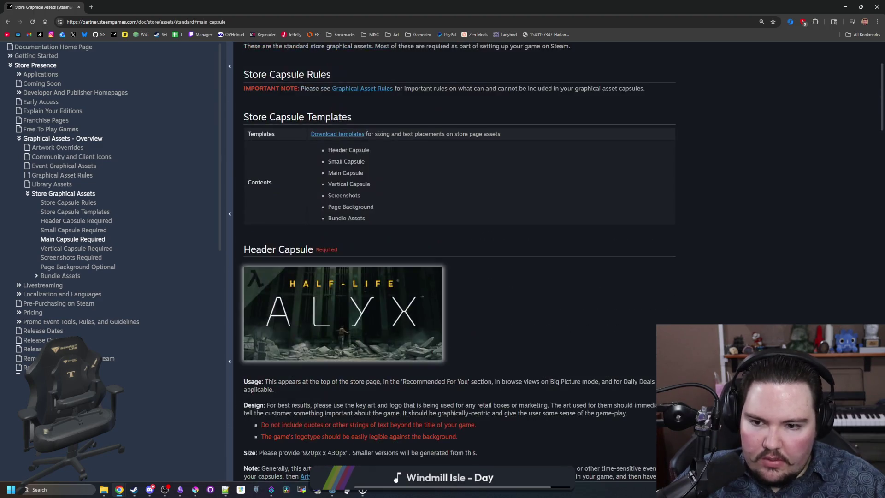
{"action": "key", "text": "alt+Tab"}
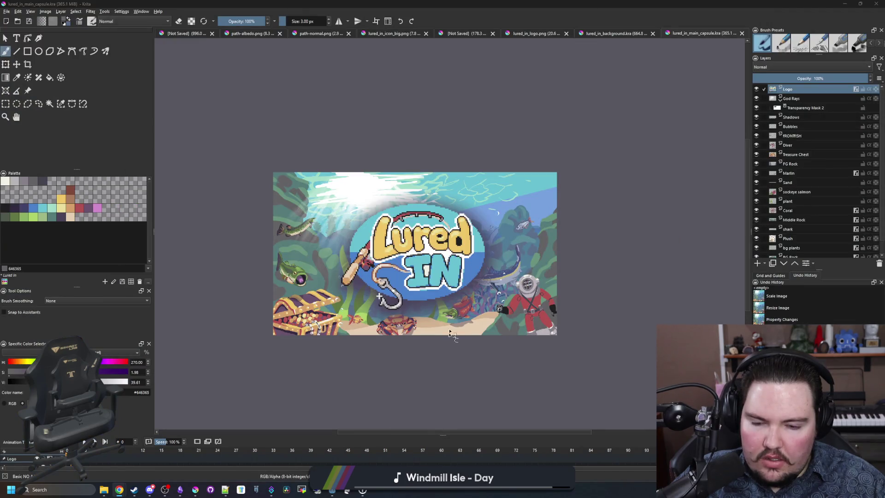
- Drag the Logo layer up about 58 px with the Move tool
{"action": "scroll", "coordinate": [431, 299], "scroll_direction": "down", "scroll_amount": 5}
{"action": "scroll", "coordinate": [410, 270], "scroll_direction": "up", "scroll_amount": 5}
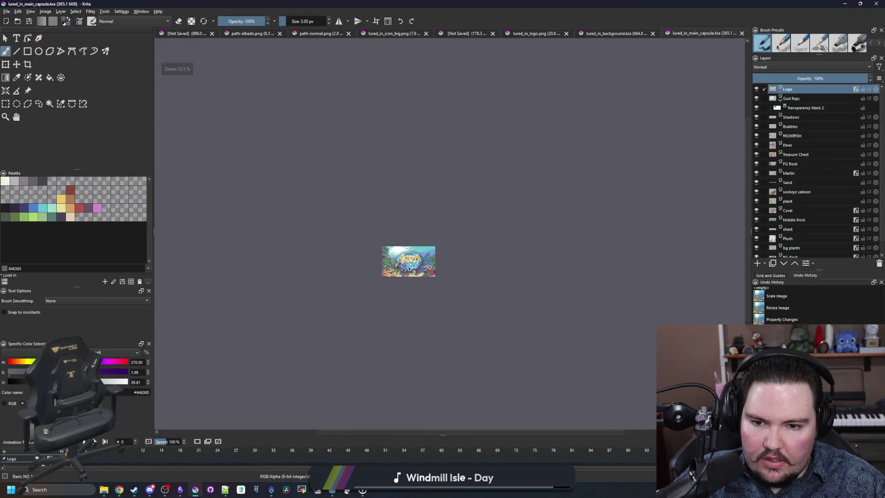
{"action": "scroll", "coordinate": [429, 272], "scroll_direction": "up", "scroll_amount": 1}
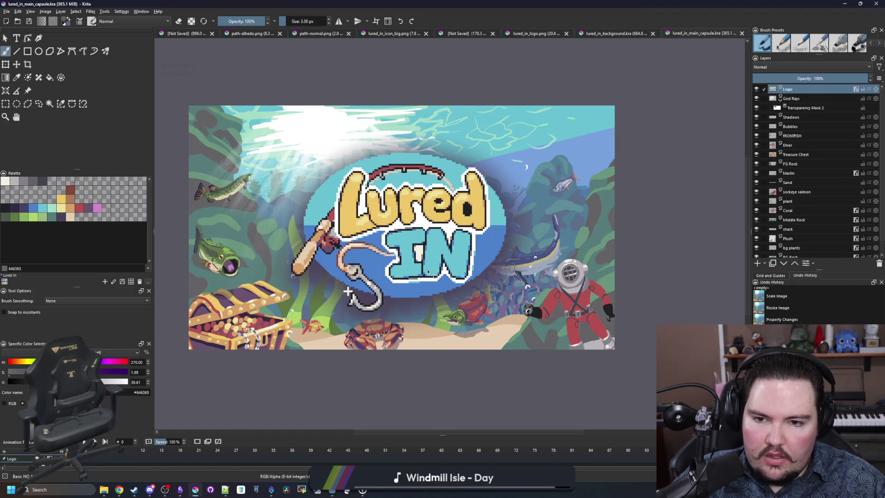
{"action": "left_click", "coordinate": [16, 64]}
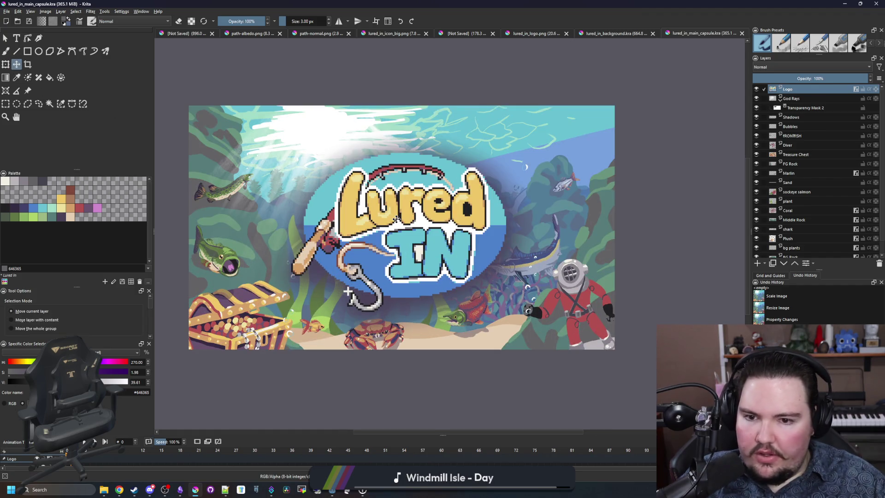
{"action": "mouse_move", "coordinate": [403, 215]}
{"action": "left_mouse_down"}
{"action": "mouse_move", "coordinate": [407, 187]}
{"action": "mouse_move", "coordinate": [398, 188]}
{"action": "left_mouse_up"}
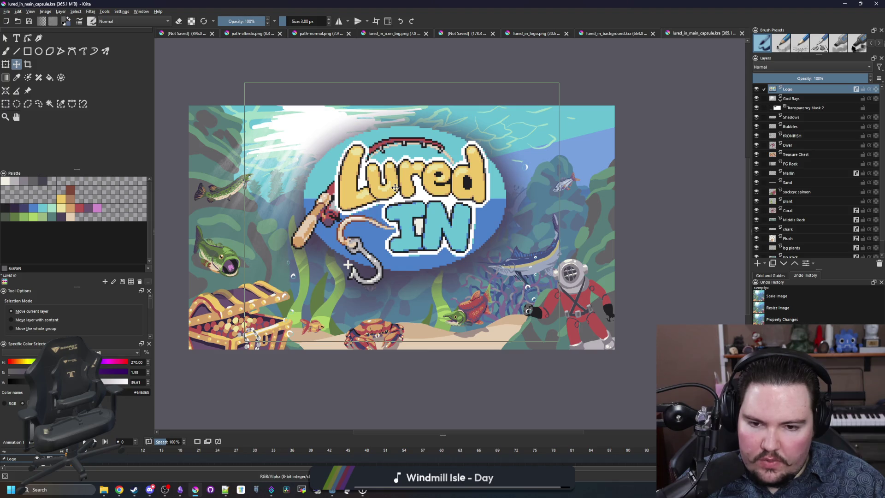
{"action": "scroll", "coordinate": [395, 188], "scroll_direction": "down", "scroll_amount": 5}
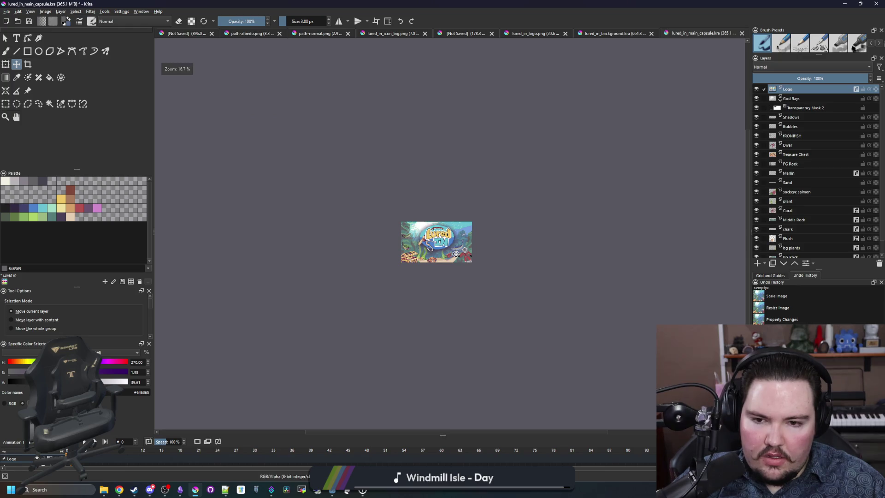
{"action": "scroll", "coordinate": [449, 242], "scroll_direction": "up", "scroll_amount": 4}
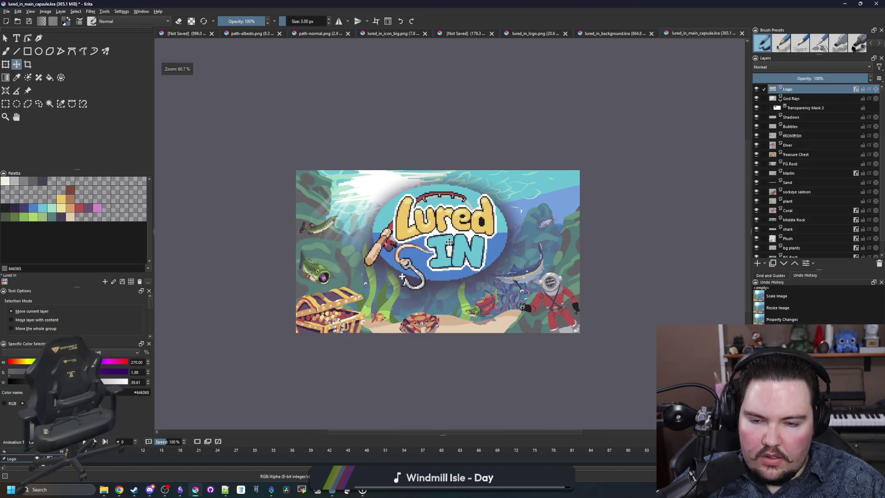
{"action": "scroll", "coordinate": [409, 239], "scroll_direction": "down", "scroll_amount": 1}
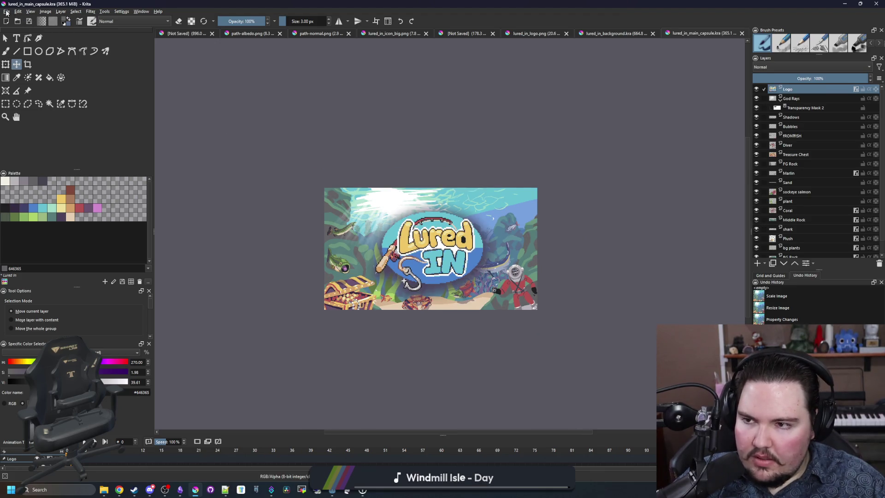
- Export the capsule as lured_in_main_capsule.png, accepting the default PNG options
{"action": "left_click", "coordinate": [6, 12]}
{"action": "left_click", "coordinate": [19, 51]}
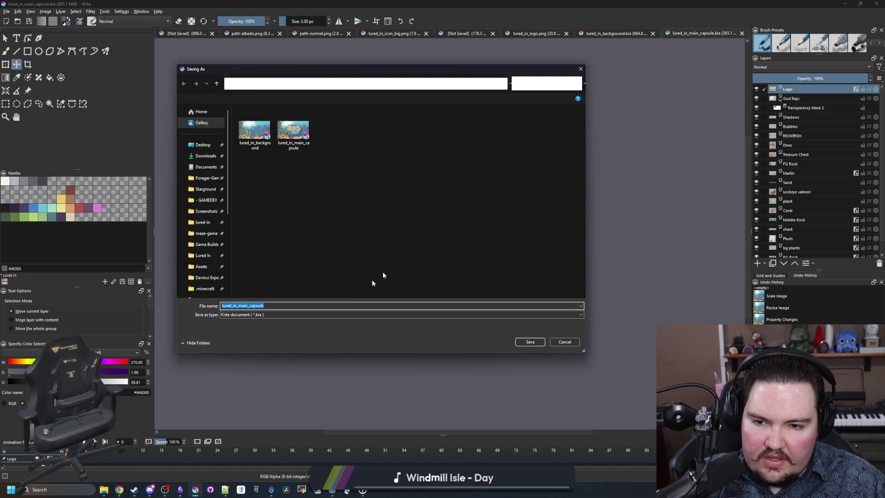
{"action": "left_click", "coordinate": [242, 315]}
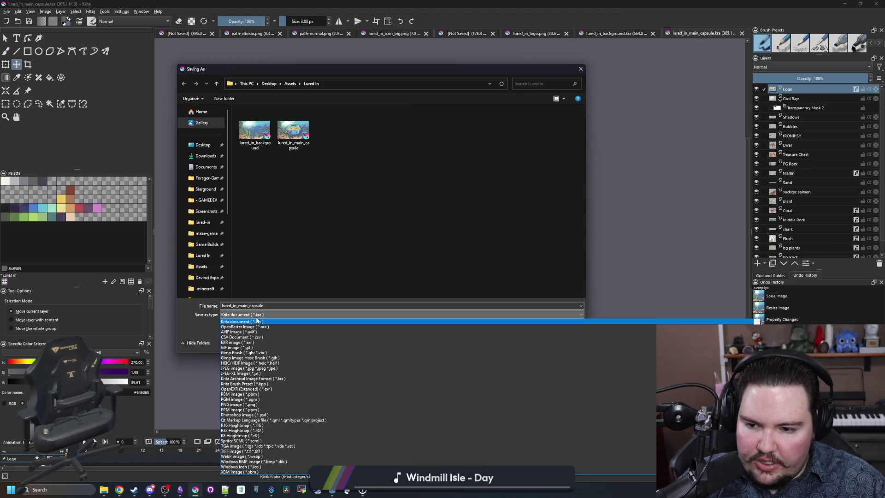
{"action": "left_click", "coordinate": [240, 405]}
{"action": "left_click", "coordinate": [291, 306]}
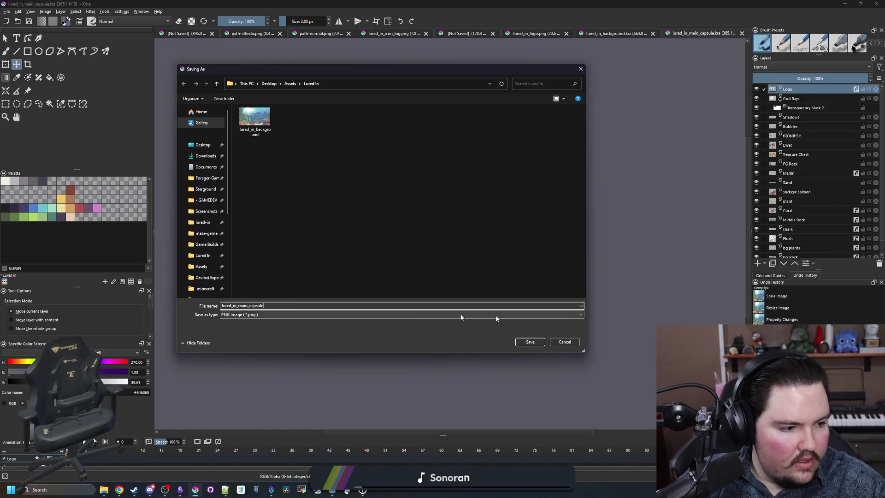
{"action": "key", "text": "alt+Tab"}
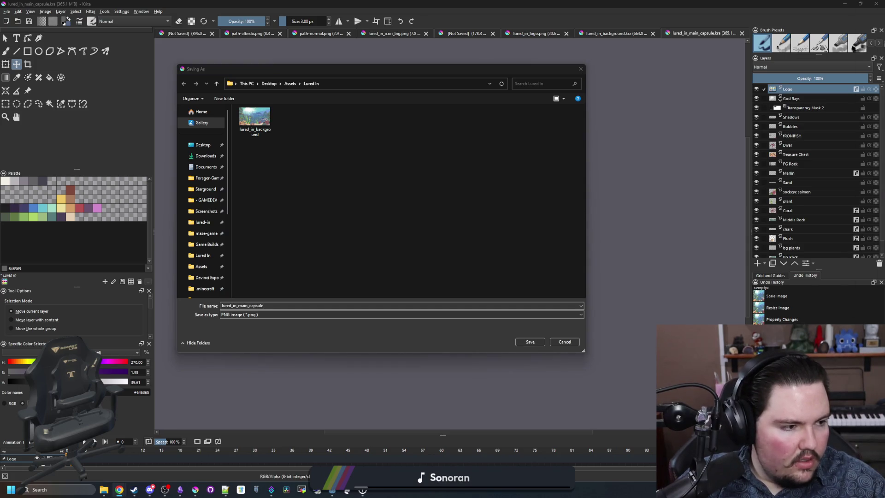
{"action": "key", "text": "alt+Tab"}
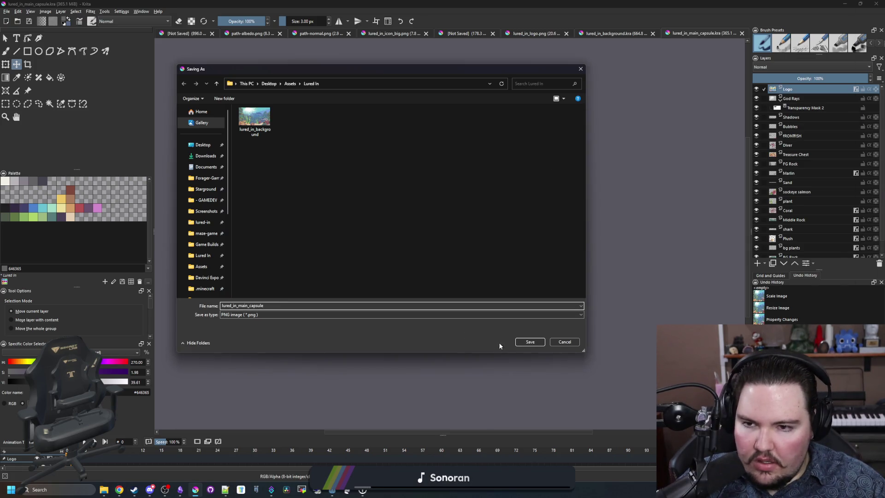
{"action": "left_click", "coordinate": [533, 345]}
{"action": "left_click", "coordinate": [479, 321]}
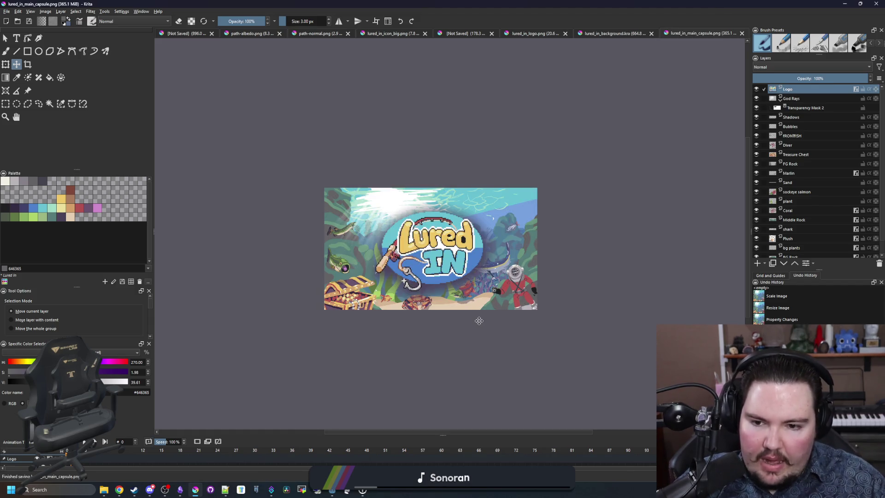
- Glance at the Steam capsule documentation, then bring the Lured In note in Obsidian to the front
{"action": "key", "text": "alt+Tab"}
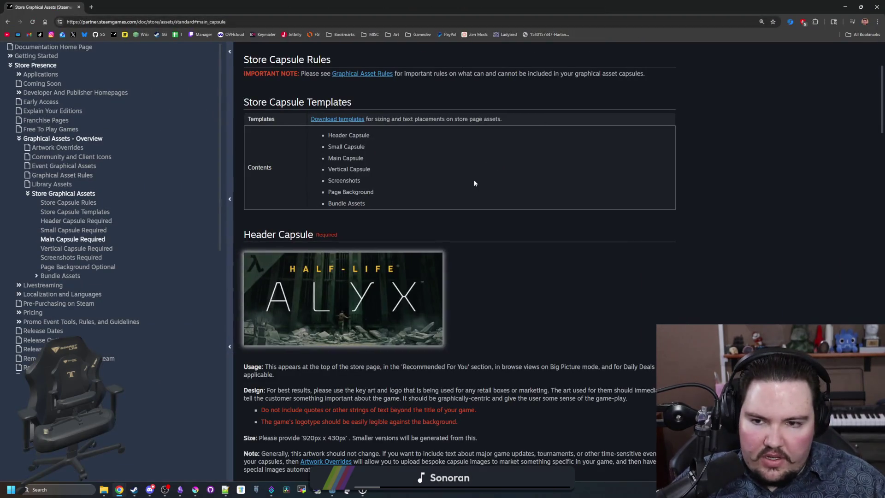
{"action": "scroll", "coordinate": [475, 183], "scroll_direction": "up", "scroll_amount": 3}
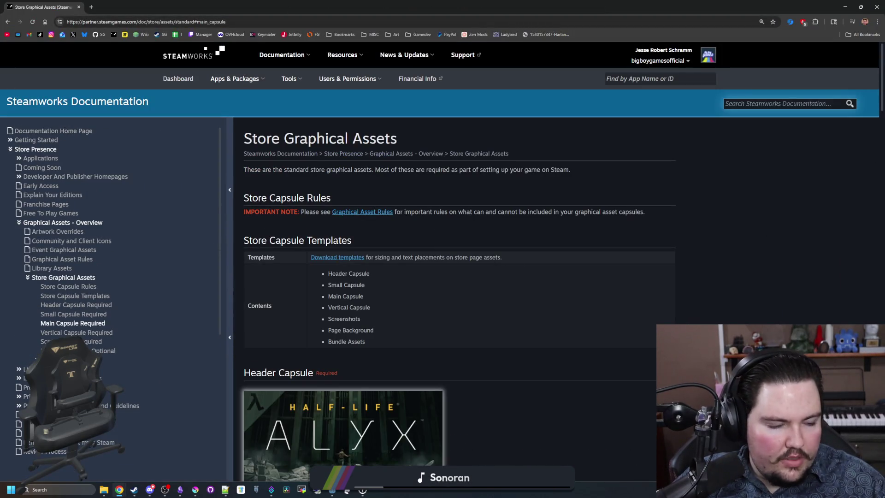
{"action": "key", "text": "alt+Tab"}
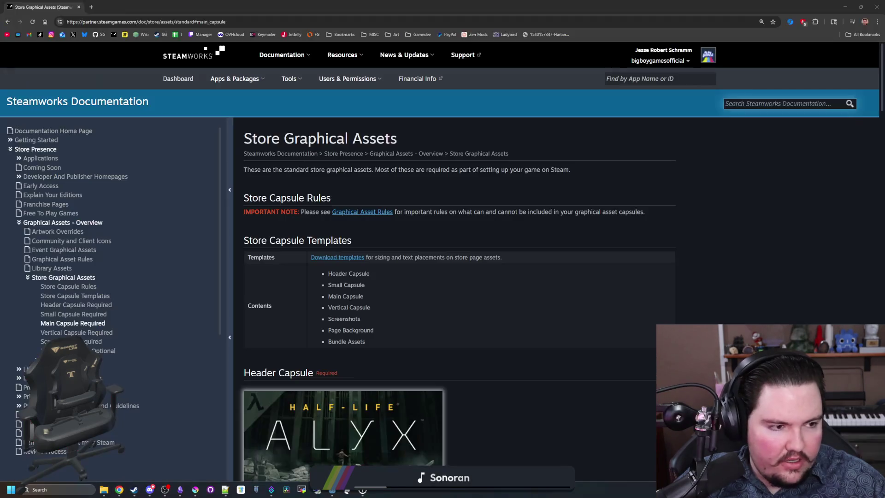
{"action": "key", "text": "alt+Tab"}
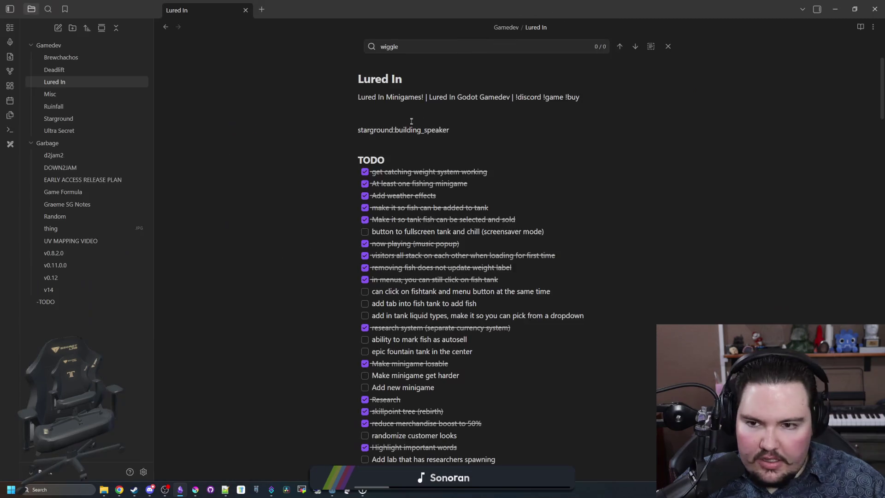
- Add a 'main capsule' checkbox task under the Lured In note's header line
{"action": "key", "text": "Return"}
{"action": "key", "text": "Return"}
{"action": "key", "text": "Return"}
{"action": "key", "text": "Up"}
{"action": "key", "text": "Up"}
{"action": "key", "text": "Up"}
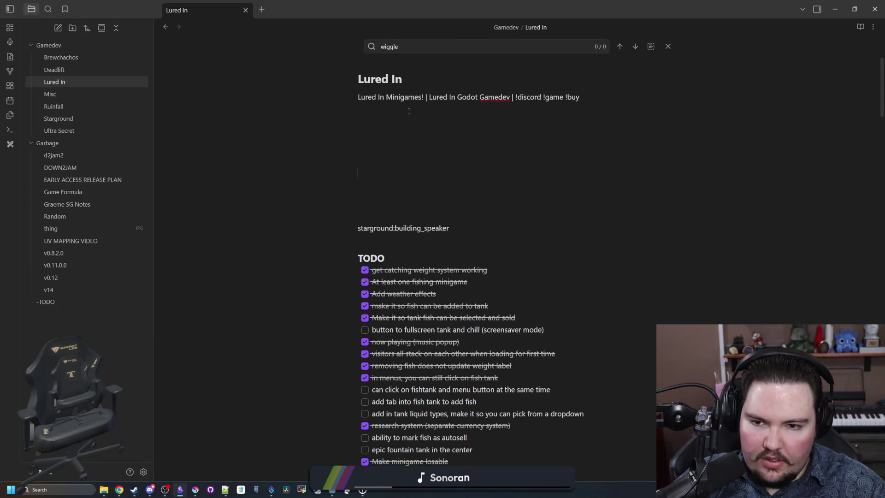
{"action": "type", "text": "main capsule"}
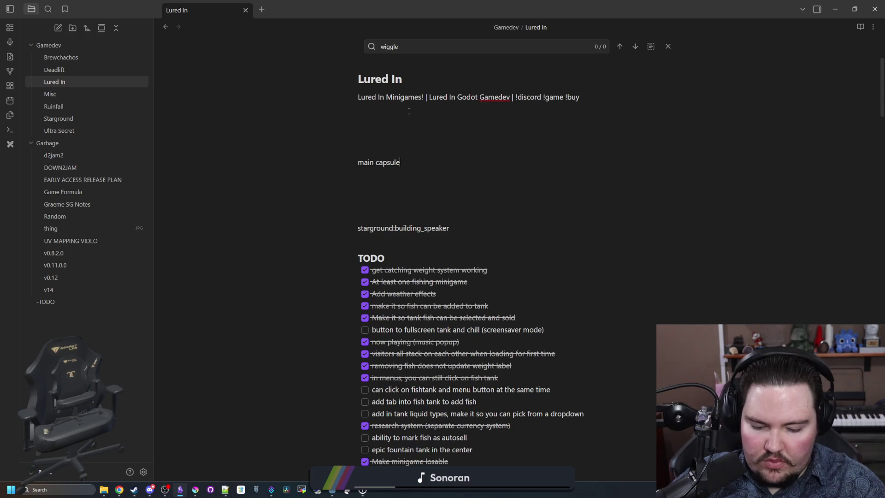
{"action": "key", "text": "ctrl+shift+Left"}
{"action": "key", "text": "ctrl+shift+Left"}
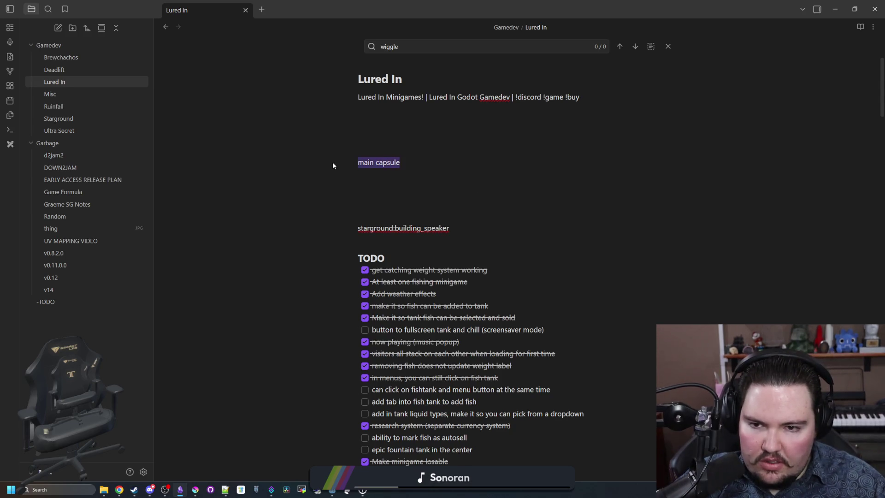
{"action": "key", "text": "ctrl+Return"}
{"action": "key", "text": "alt+Tab"}
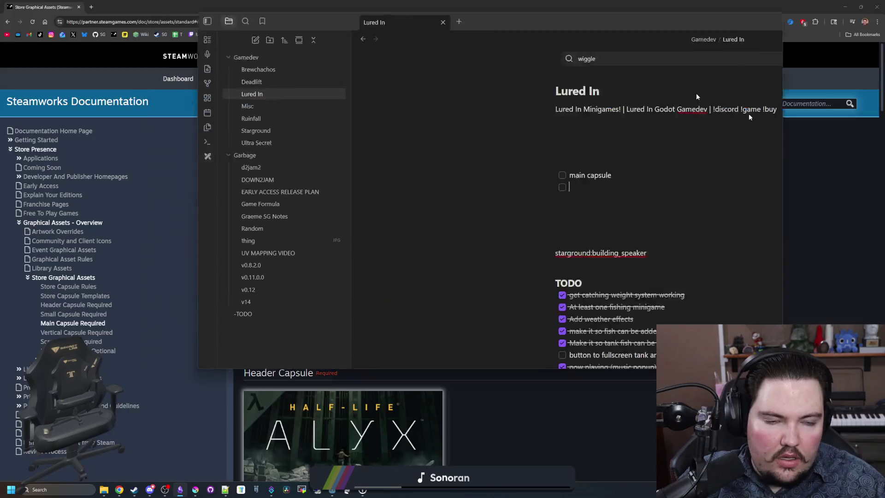
- Open the Steamworks home page in a new tab and skim the Store Graphical Assets capsule sections
{"action": "left_click", "coordinate": [91, 7]}
{"action": "left_click", "coordinate": [114, 35]}
{"action": "left_click", "coordinate": [41, 7]}
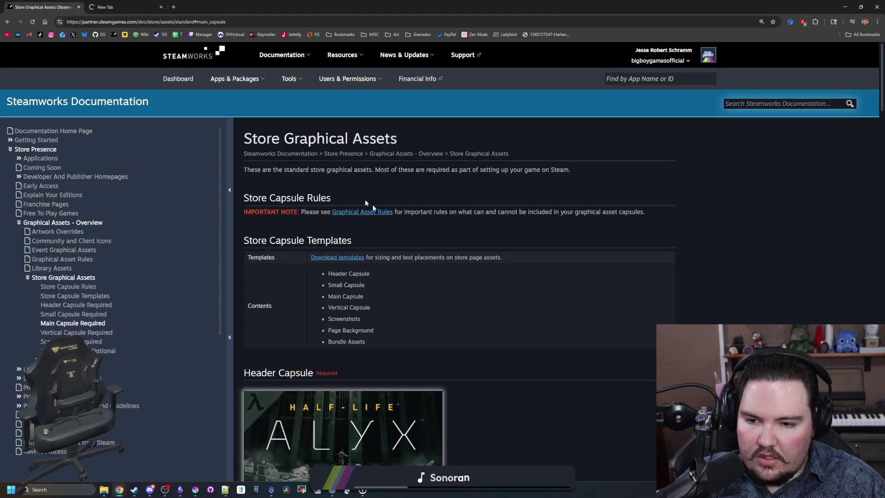
{"action": "scroll", "coordinate": [386, 219], "scroll_direction": "down", "scroll_amount": 6}
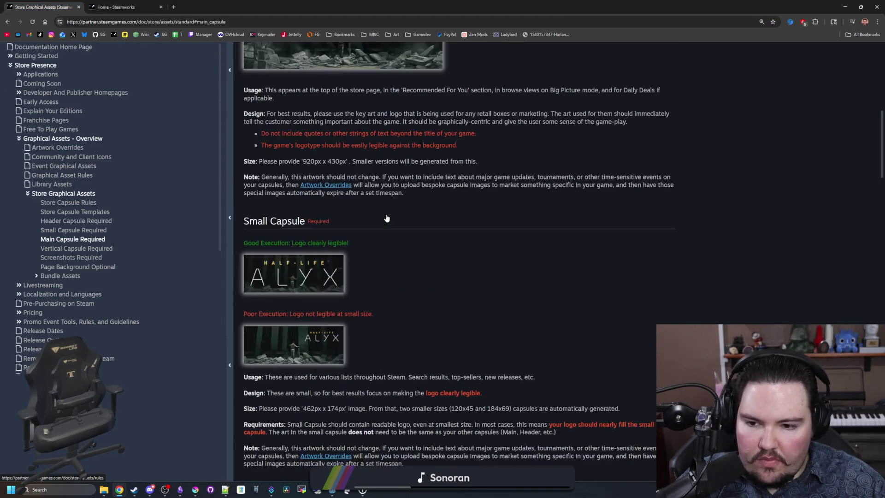
{"action": "scroll", "coordinate": [366, 234], "scroll_direction": "up", "scroll_amount": 6}
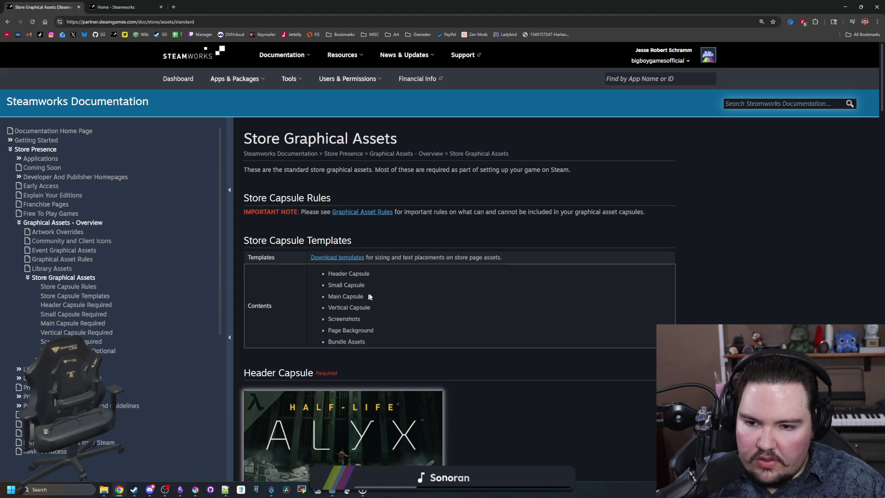
{"action": "scroll", "coordinate": [376, 283], "scroll_direction": "down", "scroll_amount": 15}
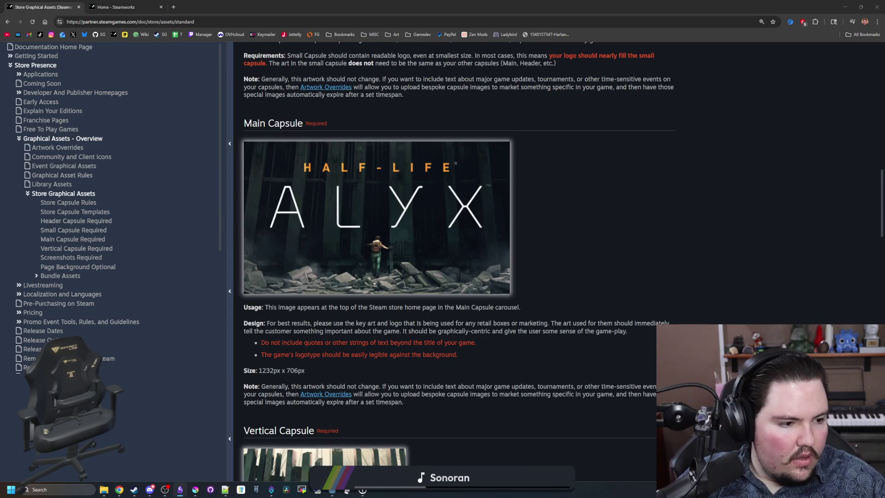
{"action": "scroll", "coordinate": [395, 182], "scroll_direction": "up", "scroll_amount": 2}
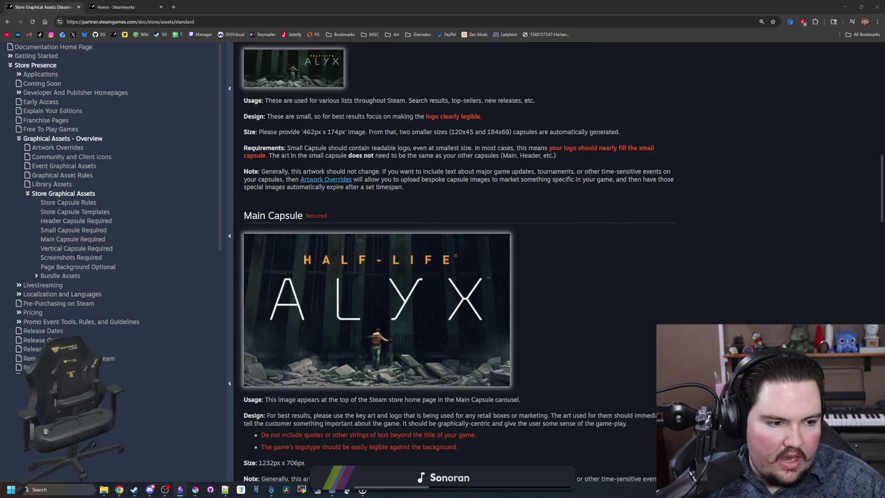
{"action": "scroll", "coordinate": [353, 231], "scroll_direction": "up", "scroll_amount": 6}
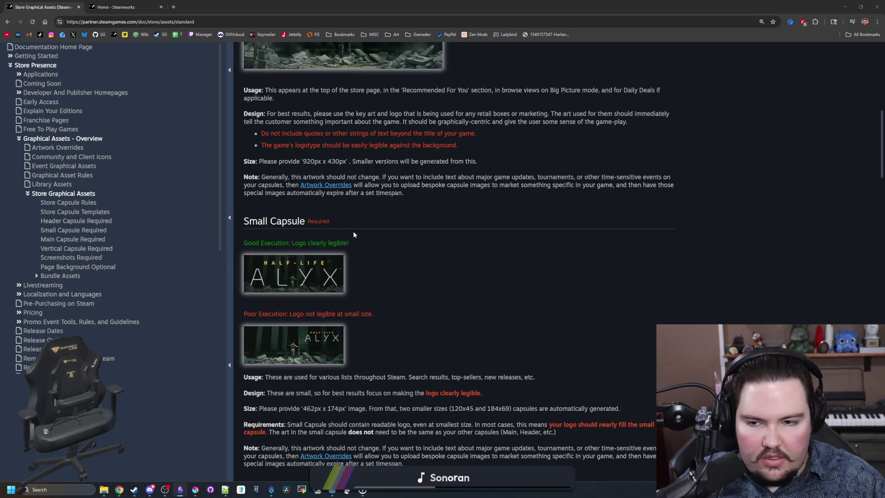
{"action": "scroll", "coordinate": [354, 235], "scroll_direction": "up", "scroll_amount": 4}
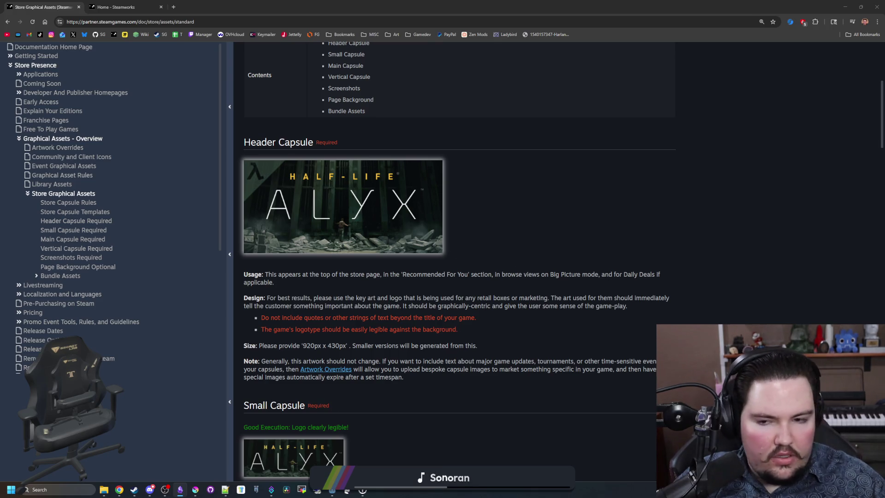
- Reload the Store Graphical Assets page, scroll through its templates, and jump back to the top
{"action": "key", "text": "F5"}
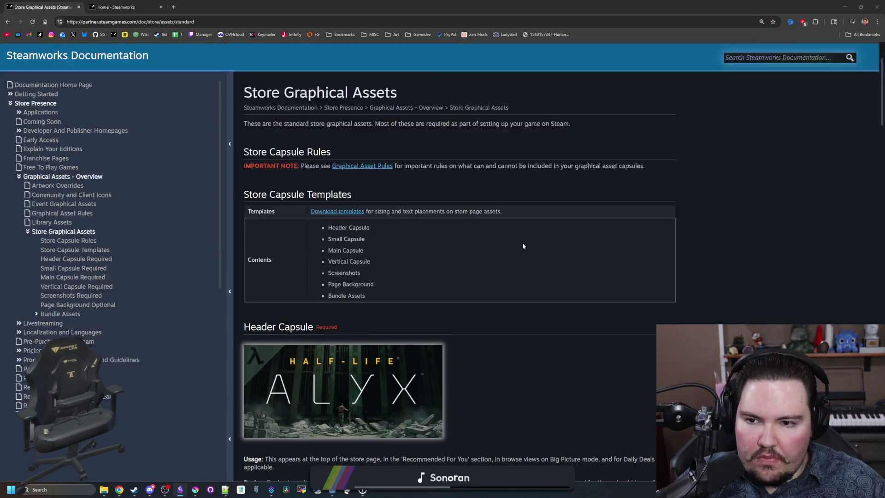
{"action": "scroll", "coordinate": [522, 242], "scroll_direction": "down", "scroll_amount": 6}
{"action": "scroll", "coordinate": [523, 244], "scroll_direction": "down", "scroll_amount": 13}
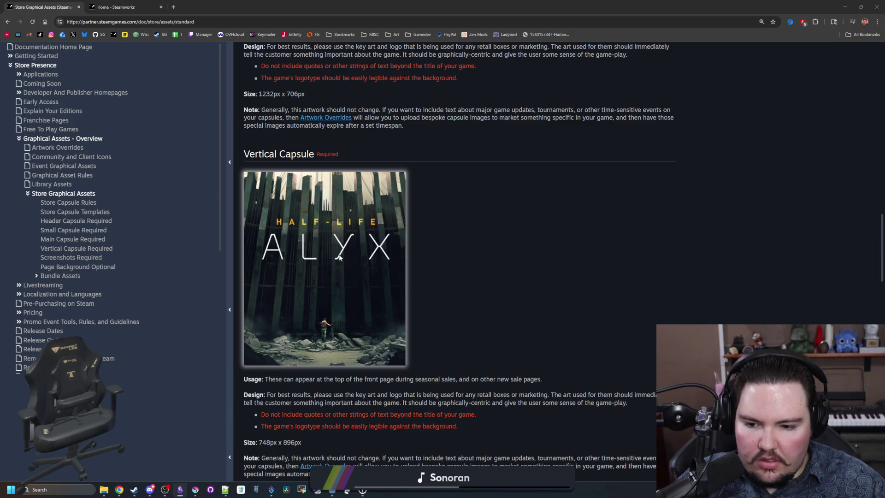
{"action": "scroll", "coordinate": [369, 244], "scroll_direction": "down", "scroll_amount": 9}
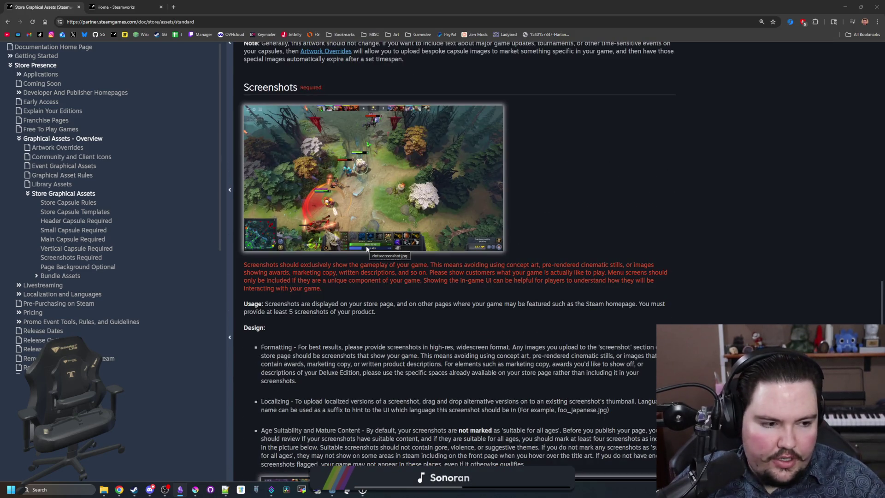
{"action": "scroll", "coordinate": [368, 244], "scroll_direction": "down", "scroll_amount": 8}
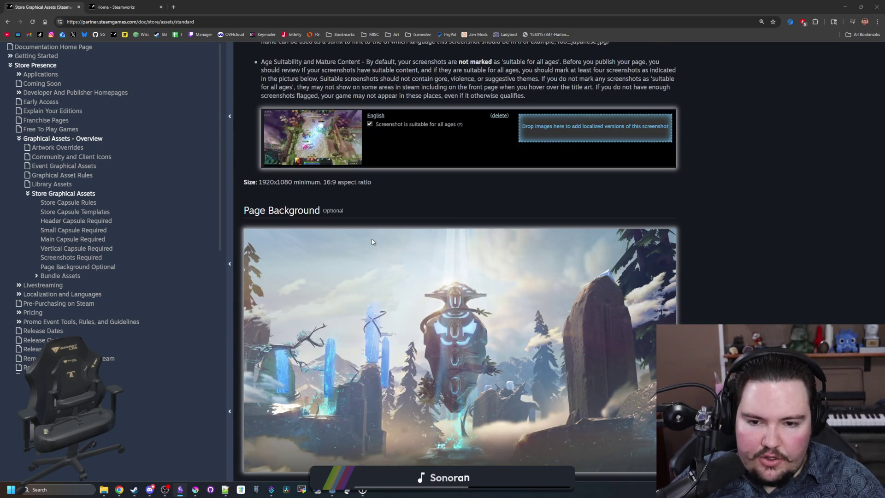
{"action": "scroll", "coordinate": [373, 242], "scroll_direction": "down", "scroll_amount": 8}
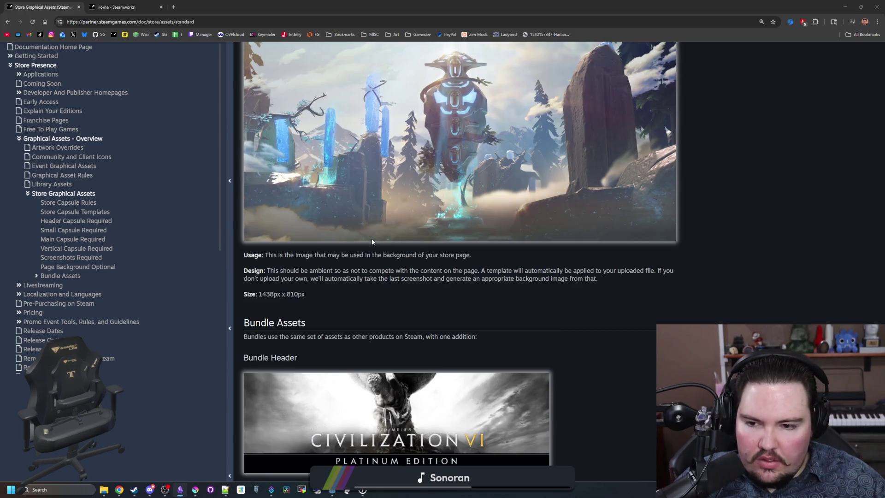
{"action": "key", "text": "Home"}
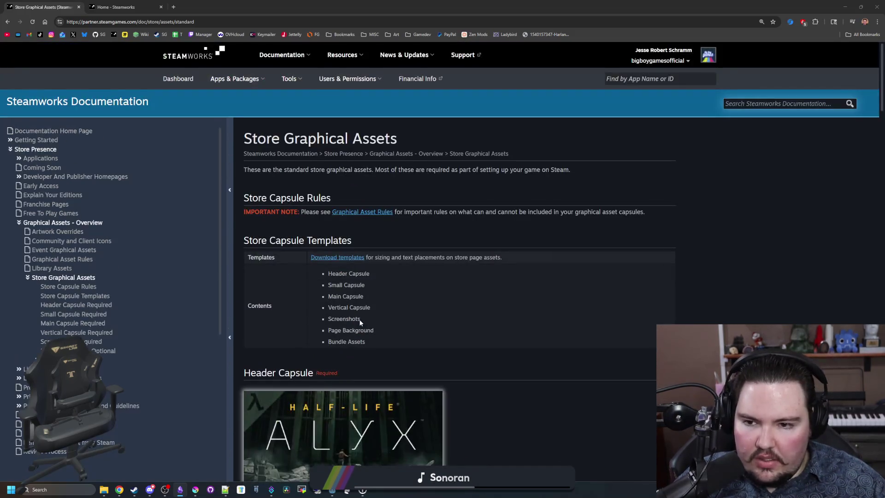
{"action": "scroll", "coordinate": [360, 321], "scroll_direction": "down", "scroll_amount": 1}
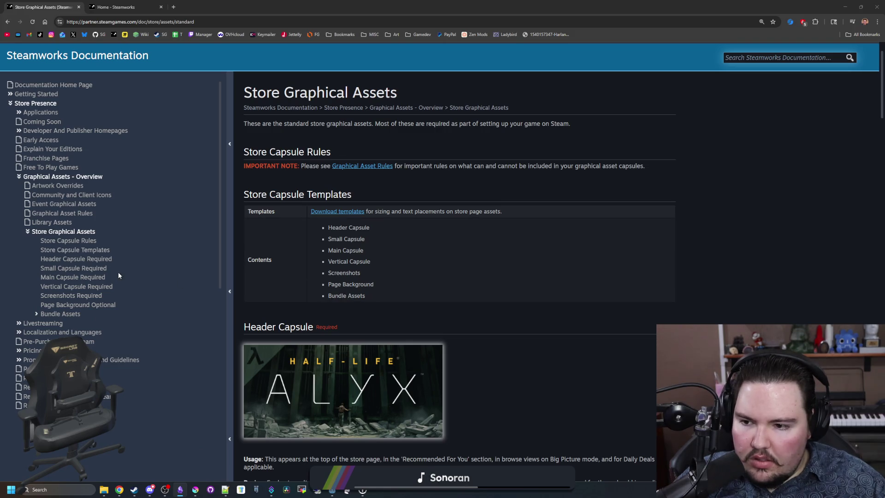
- Open the Library Assets documentation page and scroll through its content
{"action": "left_click", "coordinate": [51, 222]}
{"action": "scroll", "coordinate": [386, 241], "scroll_direction": "down", "scroll_amount": 8}
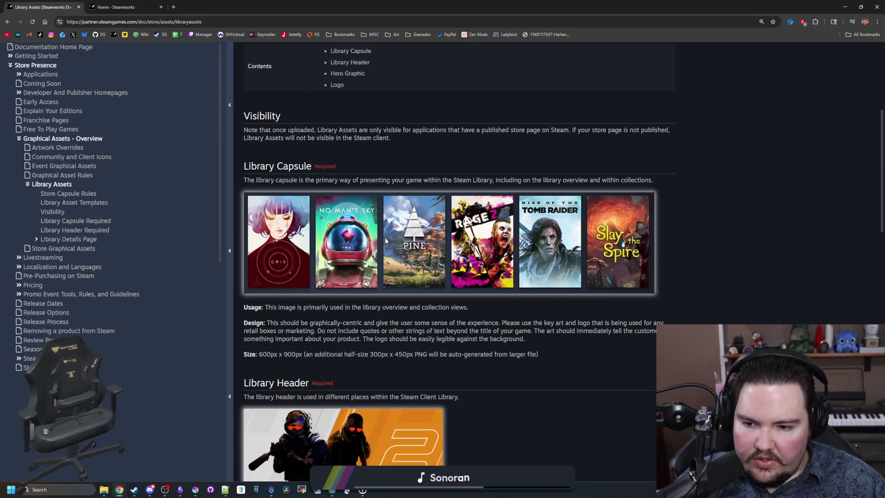
{"action": "scroll", "coordinate": [490, 236], "scroll_direction": "up", "scroll_amount": 3}
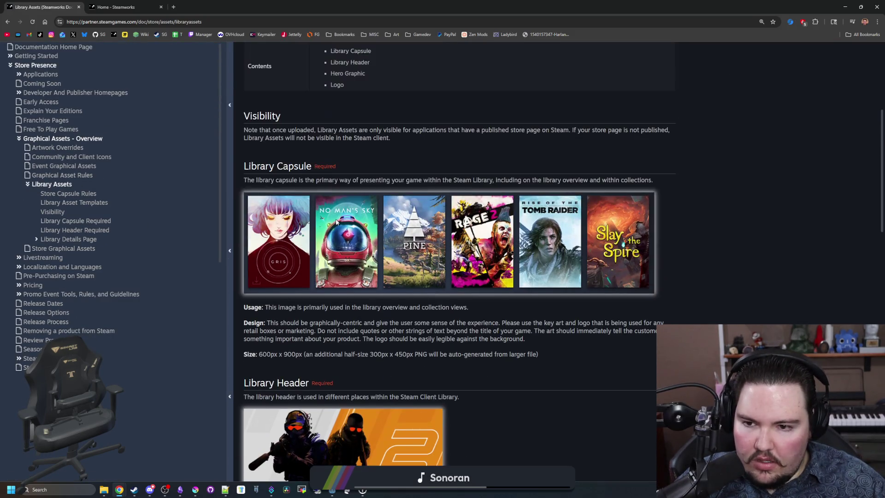
{"action": "scroll", "coordinate": [341, 225], "scroll_direction": "down", "scroll_amount": 4}
{"action": "scroll", "coordinate": [343, 228], "scroll_direction": "up", "scroll_amount": 2}
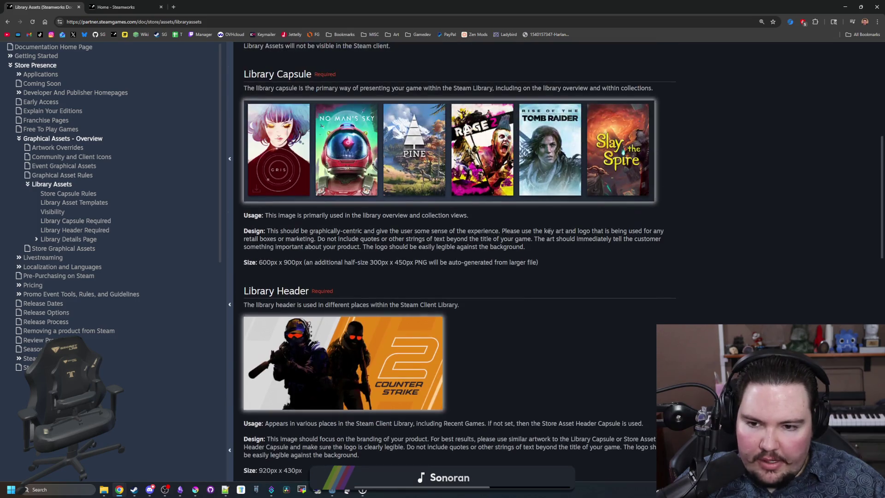
{"action": "key", "text": "alt+Tab"}
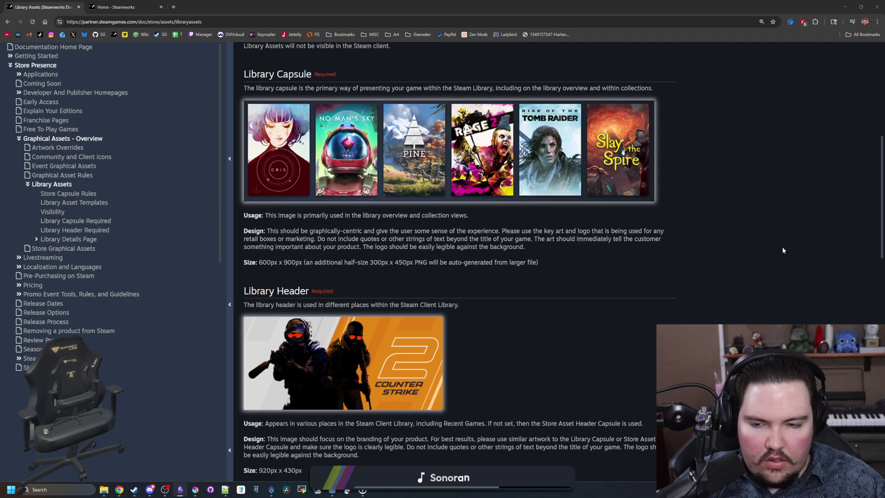
{"action": "scroll", "coordinate": [373, 262], "scroll_direction": "down", "scroll_amount": 2}
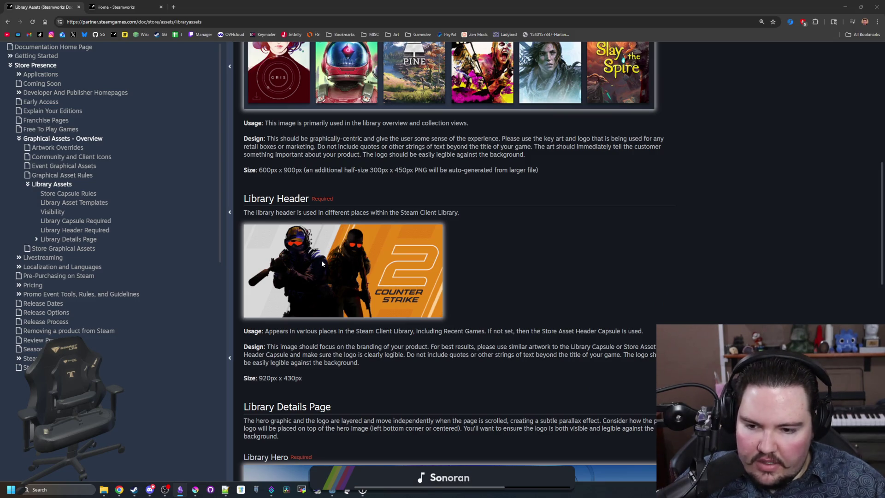
{"action": "scroll", "coordinate": [322, 258], "scroll_direction": "down", "scroll_amount": 3}
{"action": "scroll", "coordinate": [325, 256], "scroll_direction": "down", "scroll_amount": 3}
{"action": "scroll", "coordinate": [325, 256], "scroll_direction": "up", "scroll_amount": 1}
{"action": "scroll", "coordinate": [355, 256], "scroll_direction": "down", "scroll_amount": 1}
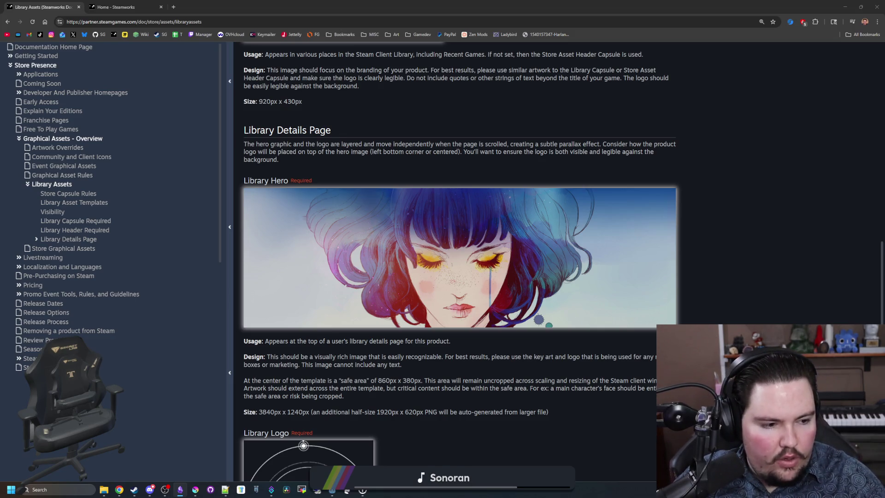
{"action": "scroll", "coordinate": [424, 272], "scroll_direction": "down", "scroll_amount": 7}
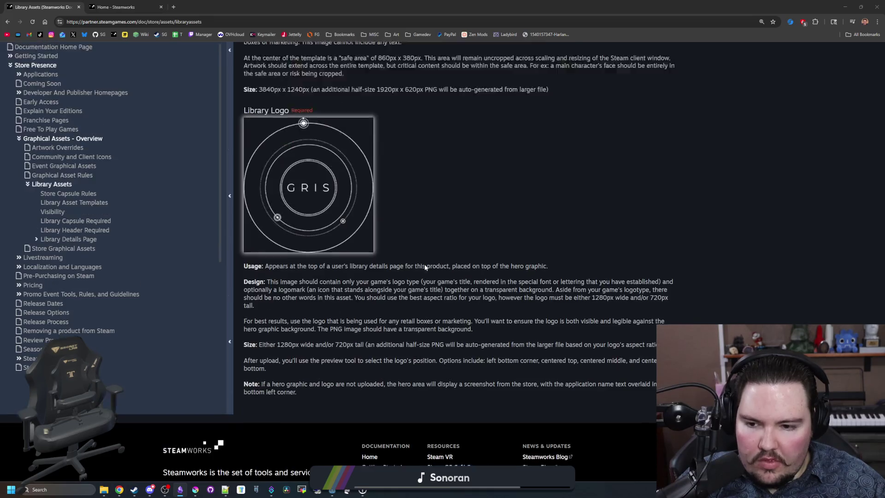
{"action": "key", "text": "Home"}
- Return to the Store Graphical Assets Small Capsule section (462px x 174px) and re-maximize the browser
{"action": "left_click", "coordinate": [704, 248]}
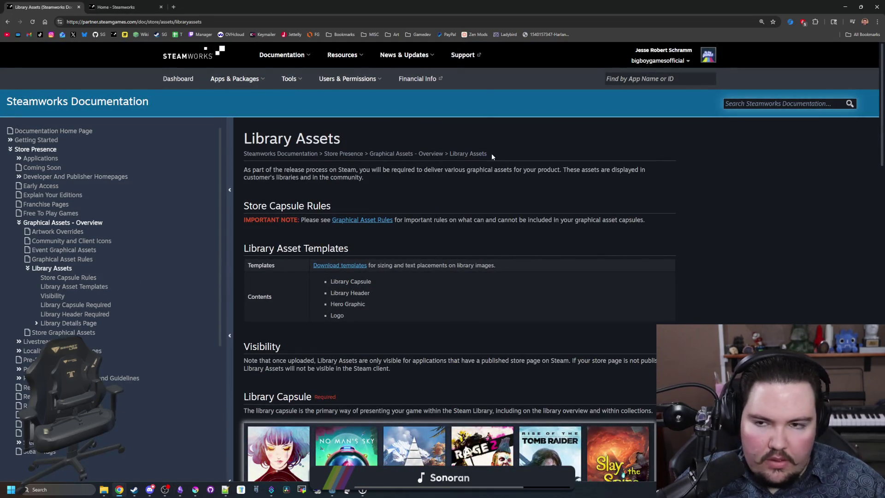
{"action": "left_click", "coordinate": [61, 332]}
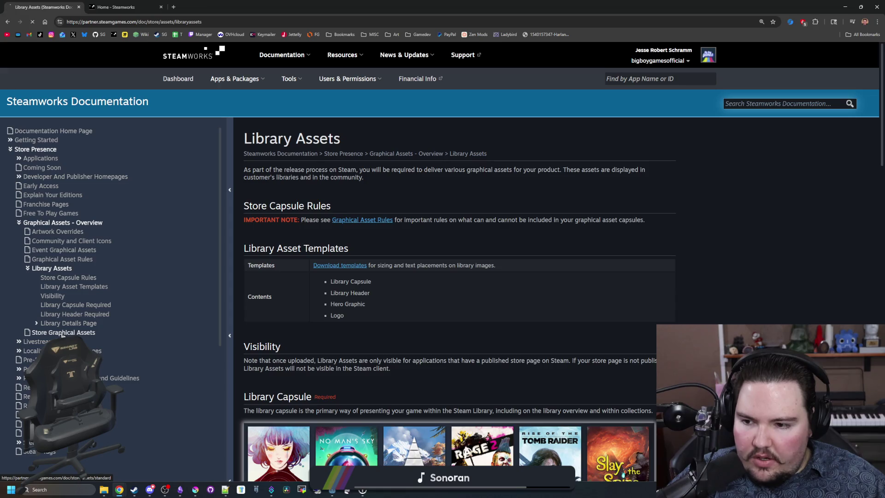
{"action": "scroll", "coordinate": [459, 255], "scroll_direction": "down", "scroll_amount": 8}
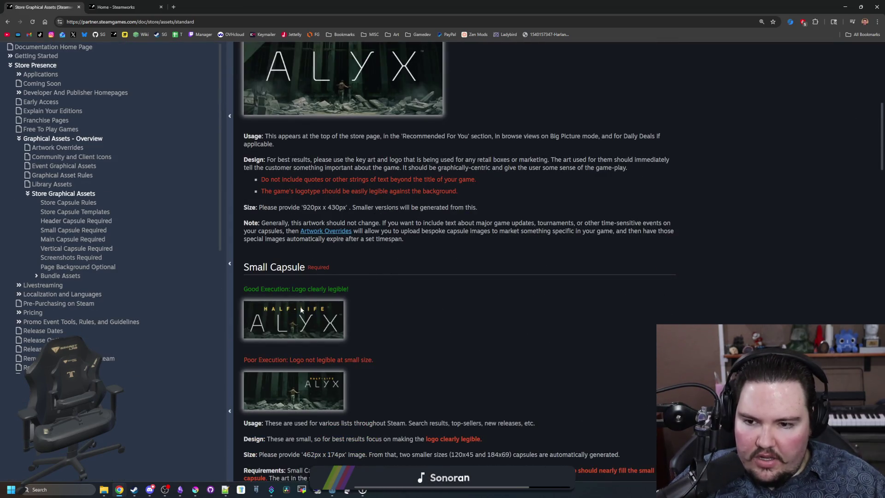
{"action": "scroll", "coordinate": [317, 267], "scroll_direction": "down", "scroll_amount": 1}
{"action": "mouse_move", "coordinate": [415, 7]}
{"action": "left_mouse_down"}
{"action": "mouse_move", "coordinate": [414, 15]}
{"action": "mouse_move", "coordinate": [468, 39]}
{"action": "mouse_move", "coordinate": [452, 61]}
{"action": "left_mouse_up"}
{"action": "double_click", "coordinate": [453, 61]}
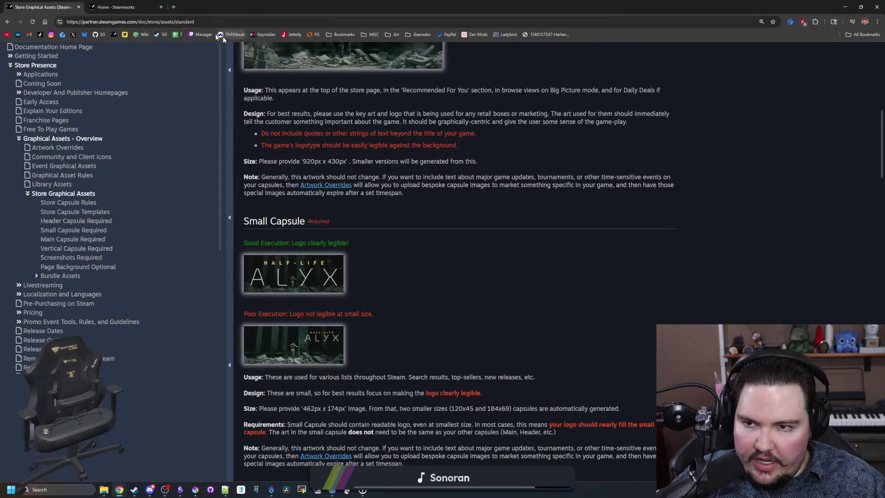
{"action": "left_click", "coordinate": [173, 7]}
- Load the Starground store page via the SG bookmark, search the store for Starground, and return to the docs tab
{"action": "left_click", "coordinate": [159, 36]}
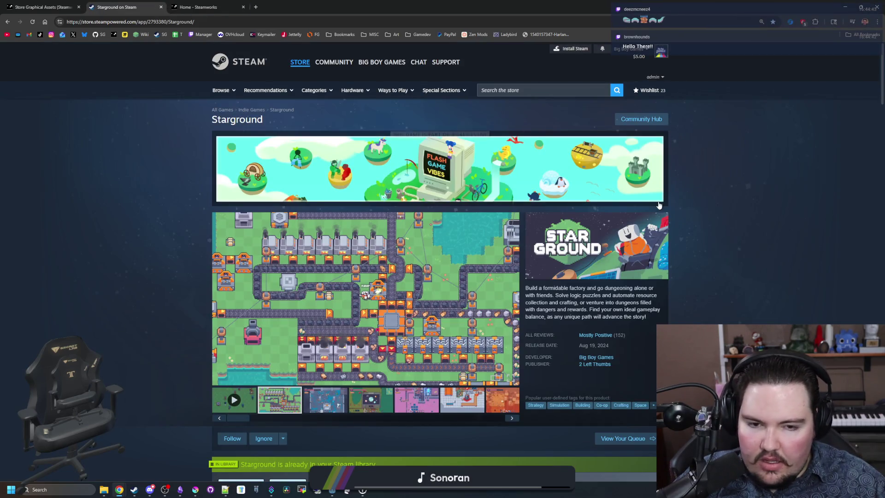
{"action": "left_click", "coordinate": [571, 89]}
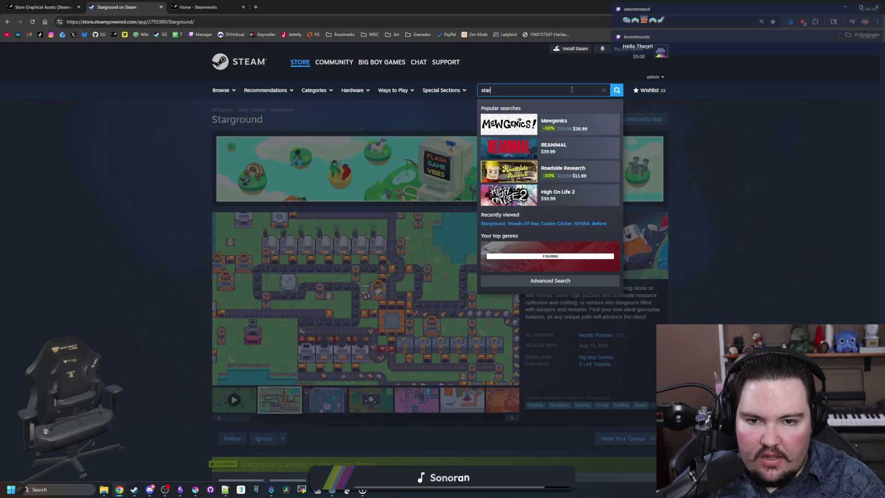
{"action": "type", "text": "ground"}
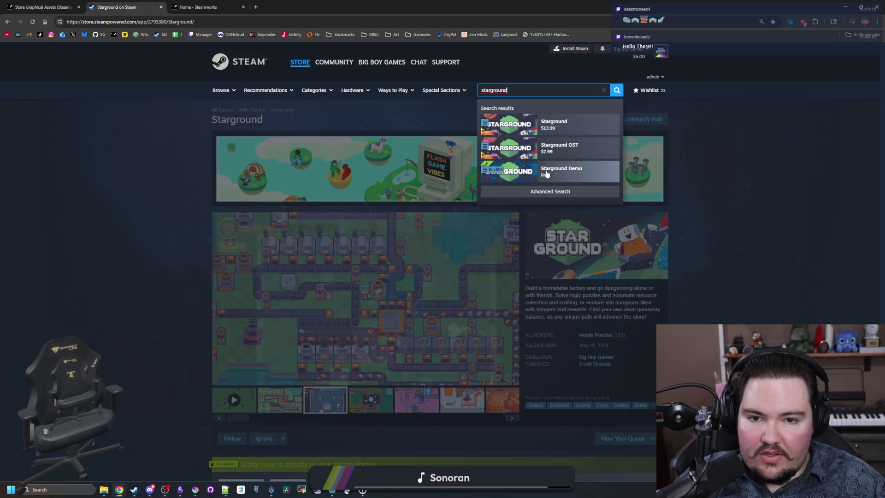
{"action": "left_click", "coordinate": [729, 194]}
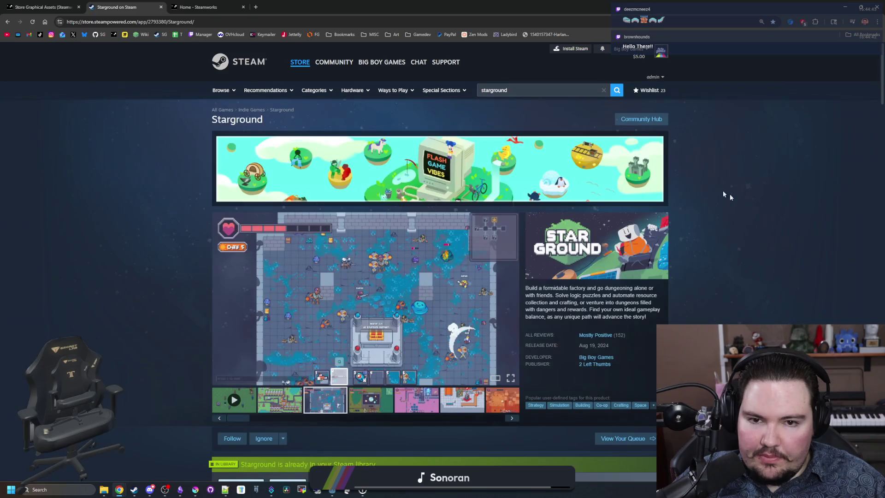
{"action": "key", "text": "ctrl+shift+Tab"}
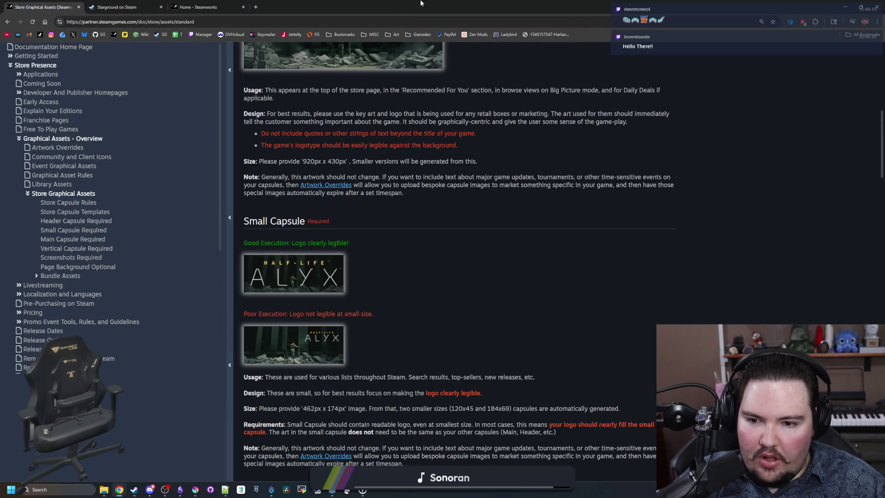
{"action": "mouse_move", "coordinate": [420, 4]}
{"action": "left_mouse_down"}
{"action": "mouse_move", "coordinate": [566, 330]}
{"action": "mouse_move", "coordinate": [578, 414]}
{"action": "left_mouse_up"}
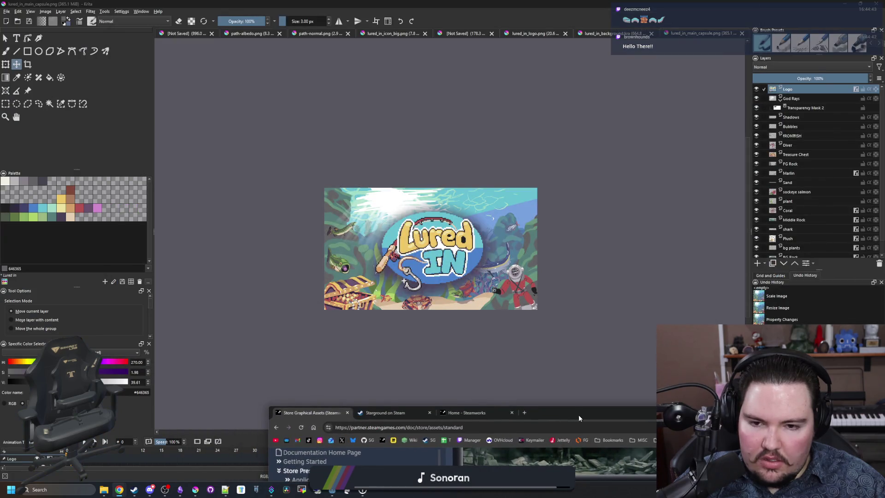
- Bring Krita's capsule artwork in front of the browser and zoom in on the logo
{"action": "left_click", "coordinate": [502, 340]}
{"action": "scroll", "coordinate": [499, 339], "scroll_direction": "up", "scroll_amount": 1}
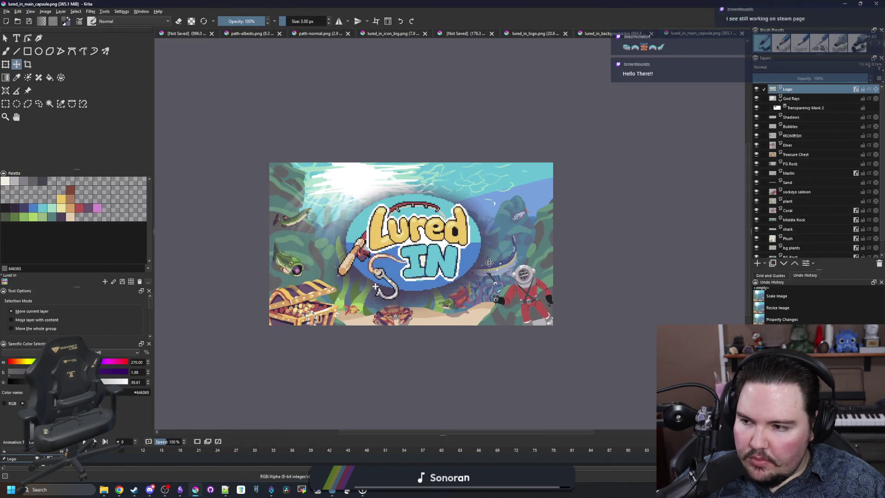
{"action": "scroll", "coordinate": [467, 259], "scroll_direction": "up", "scroll_amount": 1}
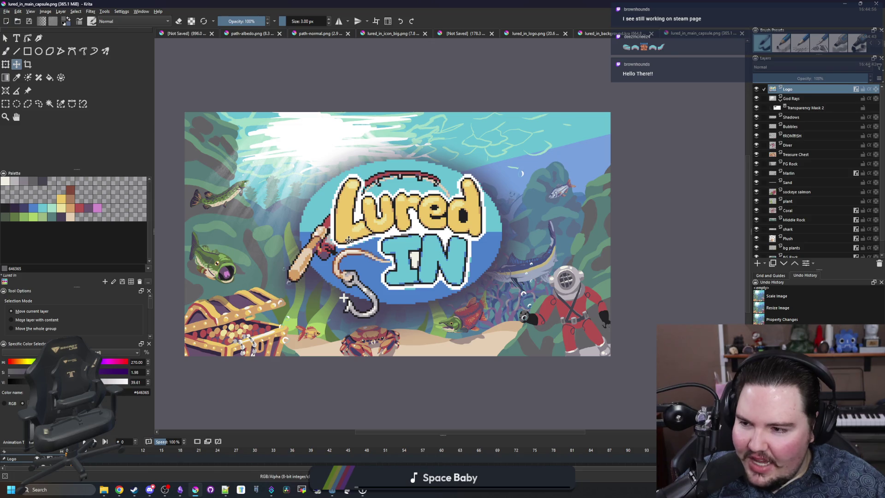
{"action": "scroll", "coordinate": [369, 277], "scroll_direction": "up", "scroll_amount": 2}
{"action": "scroll", "coordinate": [401, 286], "scroll_direction": "down", "scroll_amount": 2}
{"action": "scroll", "coordinate": [401, 286], "scroll_direction": "up", "scroll_amount": 2}
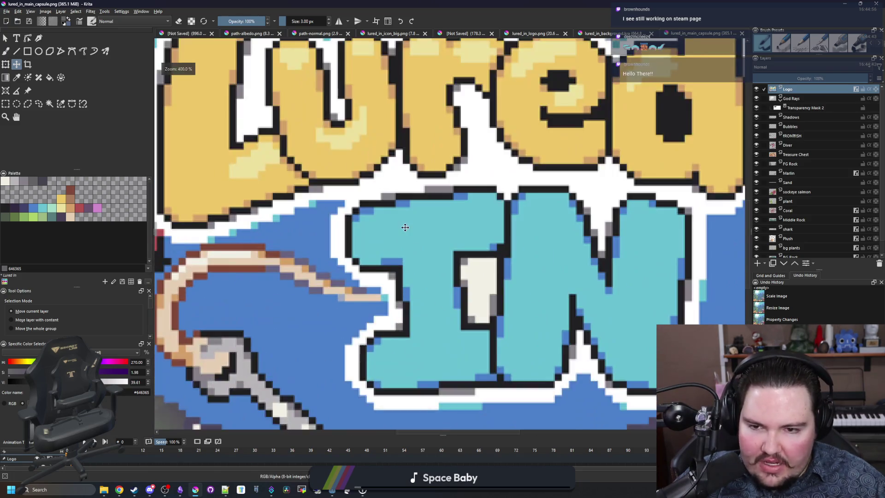
{"action": "scroll", "coordinate": [440, 263], "scroll_direction": "down", "scroll_amount": 3}
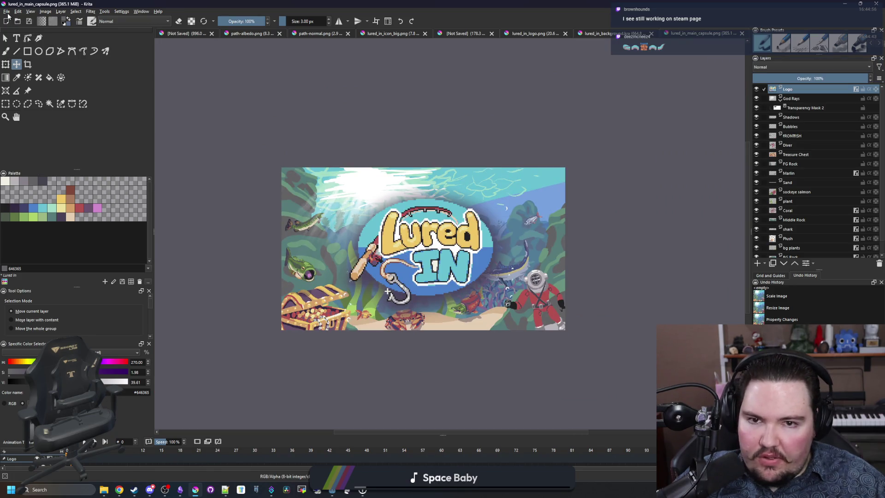
- Start File > Open Images but cancel without opening any file
{"action": "left_click", "coordinate": [7, 12]}
{"action": "left_click", "coordinate": [18, 26]}
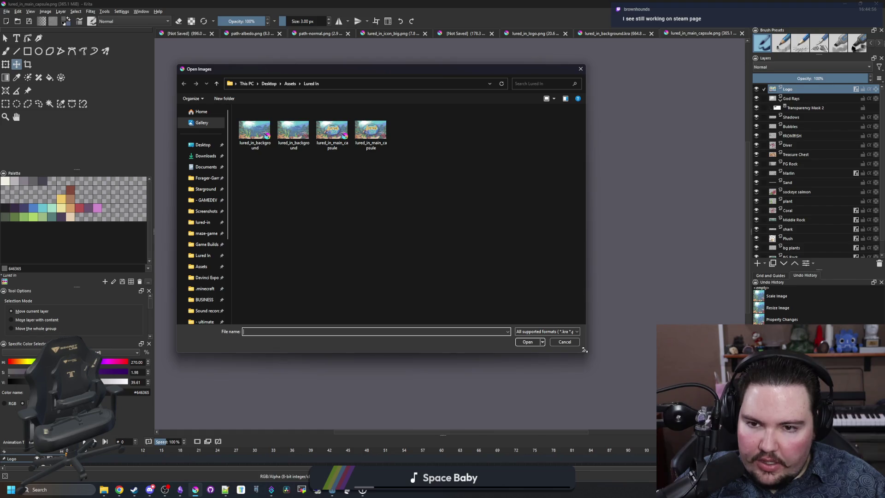
{"action": "left_click", "coordinate": [574, 344]}
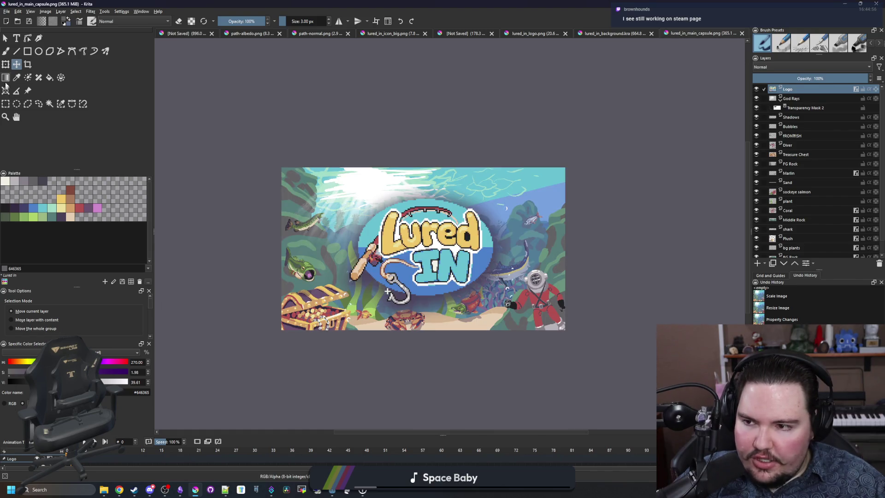
{"action": "left_click", "coordinate": [28, 51]}
{"action": "left_click", "coordinate": [5, 181]}
{"action": "left_click_drag", "start_coordinate": [228, 335], "coordinate": [613, 323]}
{"action": "mouse_move", "coordinate": [591, 354]}
{"action": "left_mouse_down"}
{"action": "mouse_move", "coordinate": [574, 130]}
{"action": "mouse_move", "coordinate": [565, 123]}
{"action": "mouse_move", "coordinate": [207, 181]}
{"action": "mouse_move", "coordinate": [205, 174]}
{"action": "left_mouse_up"}
{"action": "mouse_move", "coordinate": [211, 167]}
{"action": "left_mouse_down"}
{"action": "mouse_move", "coordinate": [271, 330]}
{"action": "mouse_move", "coordinate": [291, 350]}
{"action": "left_mouse_up"}
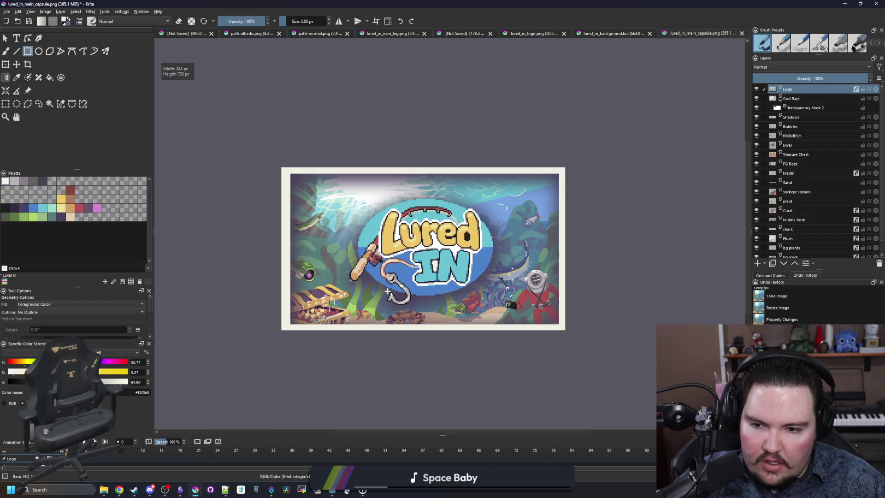
{"action": "scroll", "coordinate": [437, 248], "scroll_direction": "down", "scroll_amount": 3}
{"action": "scroll", "coordinate": [445, 262], "scroll_direction": "down", "scroll_amount": 2}
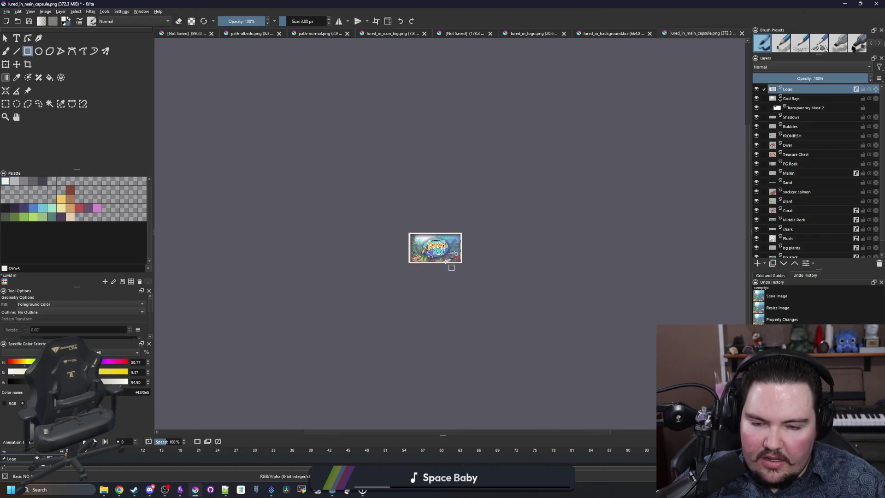
{"action": "scroll", "coordinate": [446, 262], "scroll_direction": "up", "scroll_amount": 6}
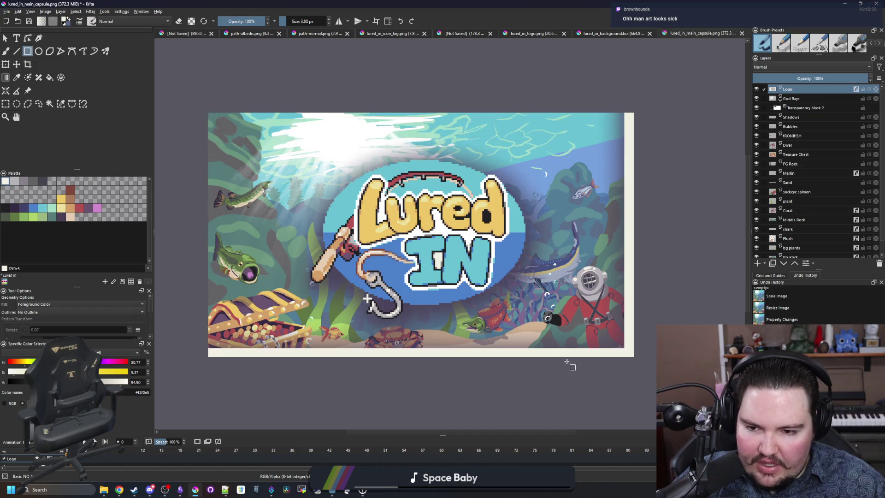
{"action": "mouse_move", "coordinate": [638, 361]}
{"action": "left_mouse_down"}
{"action": "mouse_move", "coordinate": [204, 355]}
{"action": "mouse_move", "coordinate": [213, 110]}
{"action": "left_mouse_up"}
{"action": "mouse_move", "coordinate": [211, 113]}
{"action": "left_mouse_down"}
{"action": "mouse_move", "coordinate": [384, 105]}
{"action": "mouse_move", "coordinate": [652, 118]}
{"action": "mouse_move", "coordinate": [633, 168]}
{"action": "mouse_move", "coordinate": [629, 355]}
{"action": "left_mouse_up"}
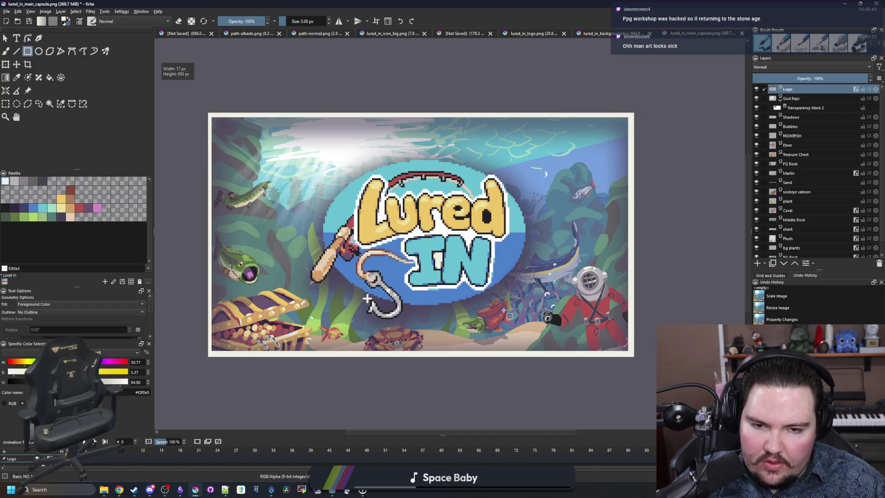
{"action": "scroll", "coordinate": [502, 310], "scroll_direction": "down", "scroll_amount": 6}
{"action": "scroll", "coordinate": [481, 305], "scroll_direction": "up", "scroll_amount": 3}
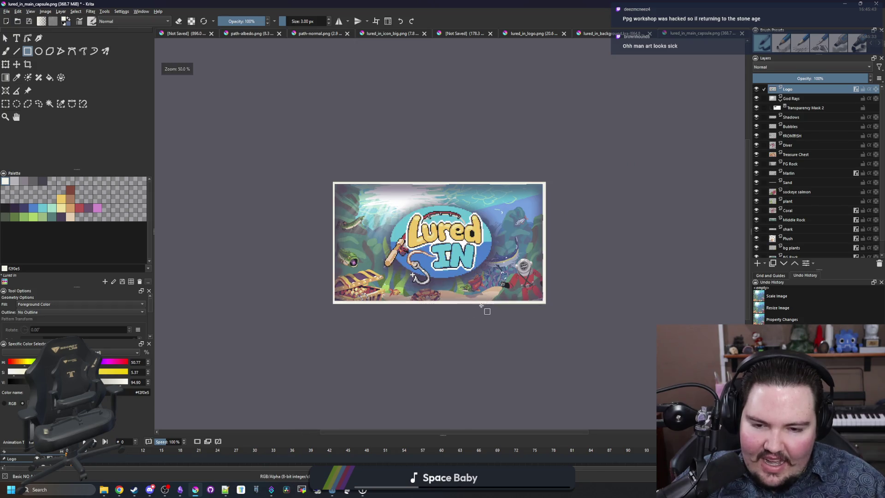
{"action": "scroll", "coordinate": [449, 283], "scroll_direction": "down", "scroll_amount": 3}
{"action": "scroll", "coordinate": [450, 283], "scroll_direction": "up", "scroll_amount": 4}
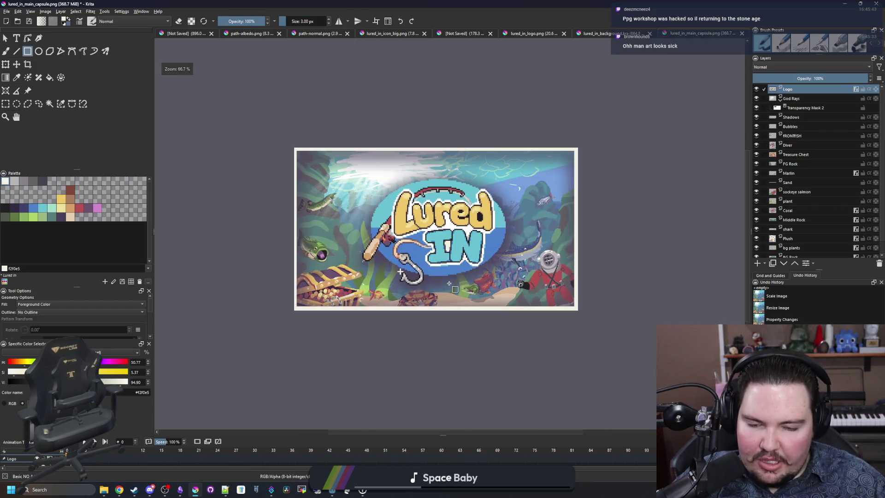
{"action": "scroll", "coordinate": [467, 268], "scroll_direction": "up", "scroll_amount": 1}
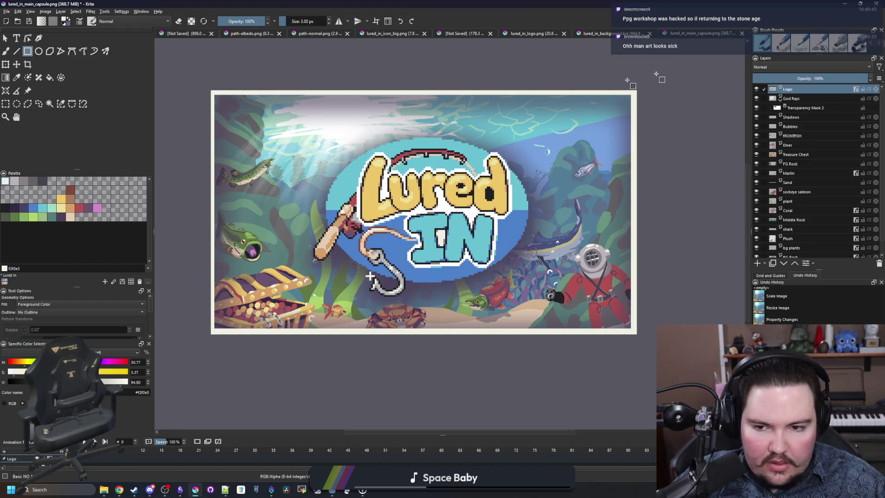
{"action": "scroll", "coordinate": [389, 297], "scroll_direction": "up", "scroll_amount": 1}
{"action": "scroll", "coordinate": [388, 297], "scroll_direction": "down", "scroll_amount": 2}
{"action": "scroll", "coordinate": [388, 296], "scroll_direction": "up", "scroll_amount": 1}
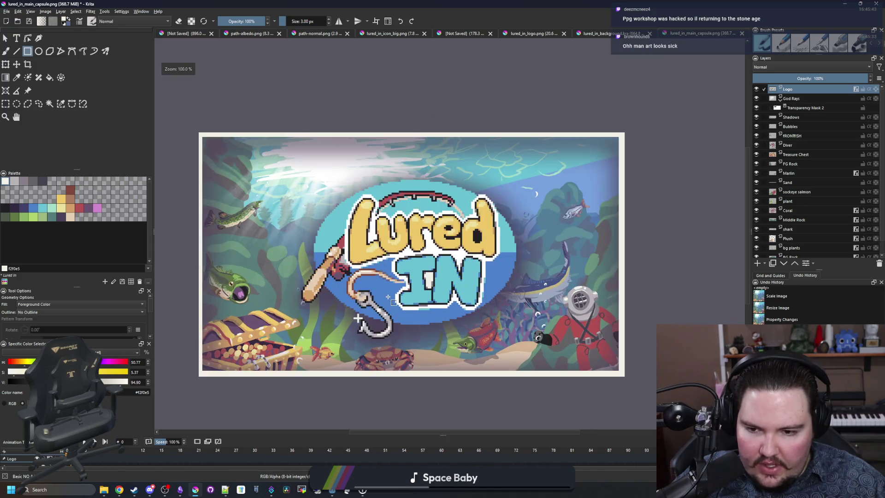
{"action": "scroll", "coordinate": [388, 297], "scroll_direction": "down", "scroll_amount": 1}
{"action": "scroll", "coordinate": [388, 297], "scroll_direction": "up", "scroll_amount": 1}
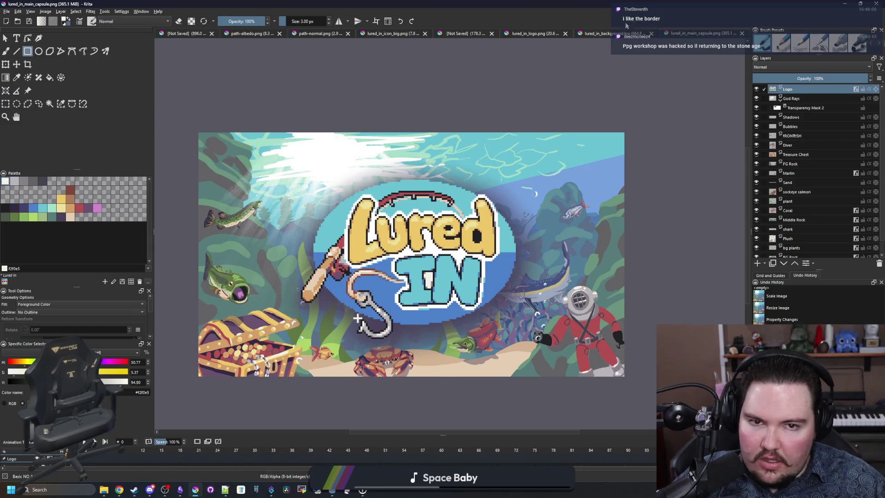
- Flip through the background and logo documents, then return to lured_in_main_capsule.png
{"action": "left_click", "coordinate": [611, 32]}
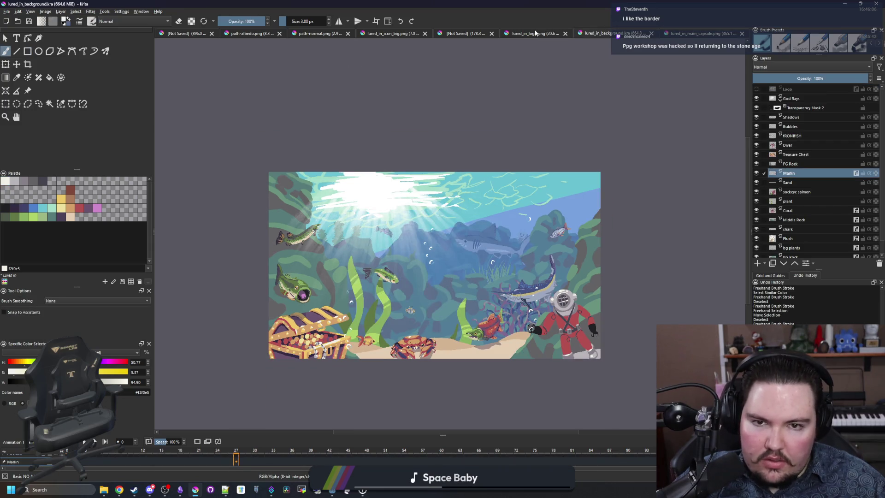
{"action": "left_click", "coordinate": [539, 34]}
{"action": "key", "text": "ctrl+Tab"}
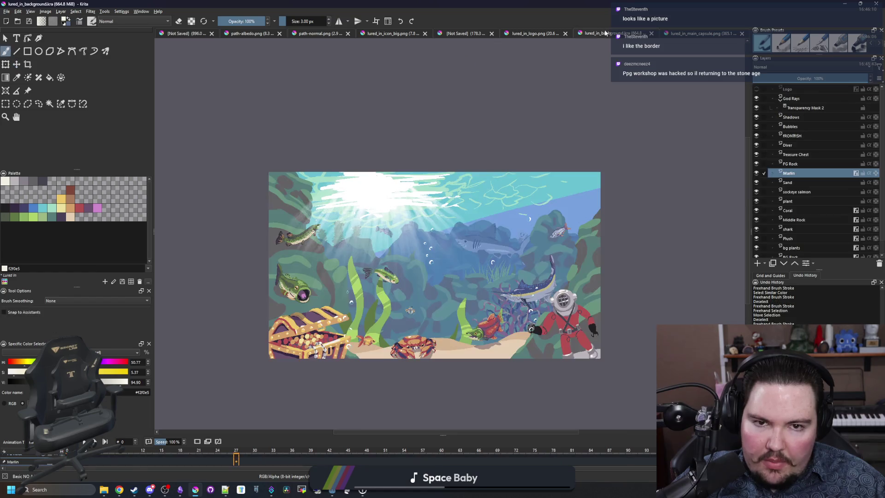
{"action": "left_click", "coordinate": [696, 35]}
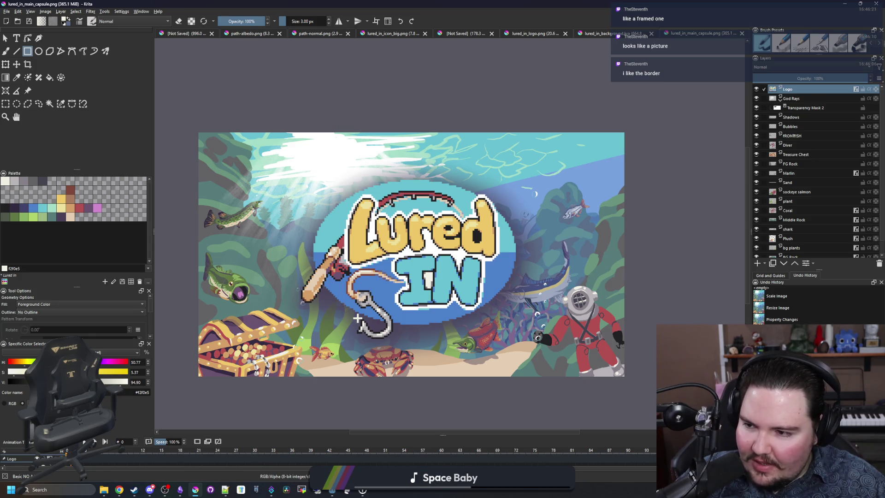
- Compare the background, logo and unsaved banner documents, then go back to the main capsule
{"action": "scroll", "coordinate": [419, 266], "scroll_direction": "down", "scroll_amount": 1}
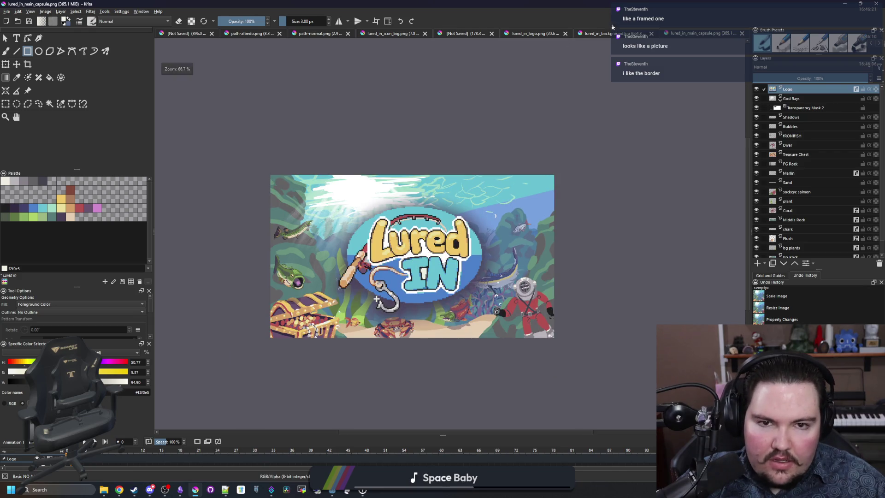
{"action": "left_click", "coordinate": [613, 34]}
{"action": "left_click", "coordinate": [530, 34]}
{"action": "left_click", "coordinate": [460, 34]}
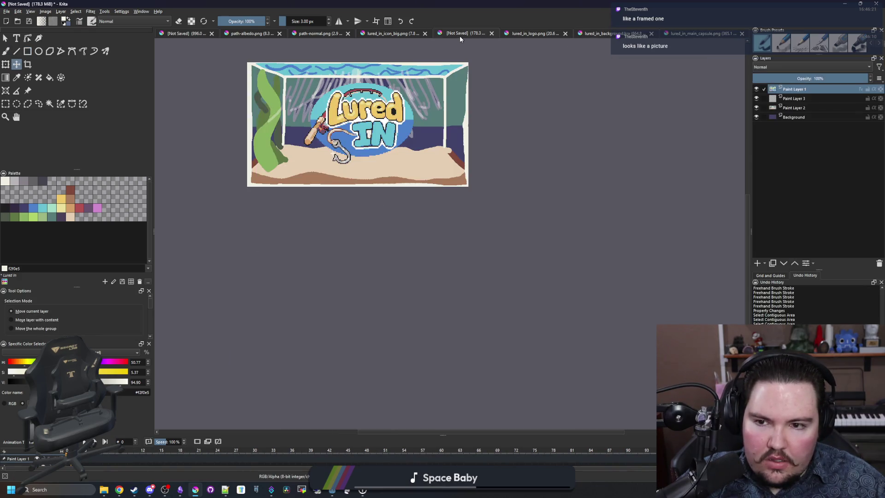
{"action": "left_click", "coordinate": [613, 33]}
{"action": "left_click", "coordinate": [695, 35]}
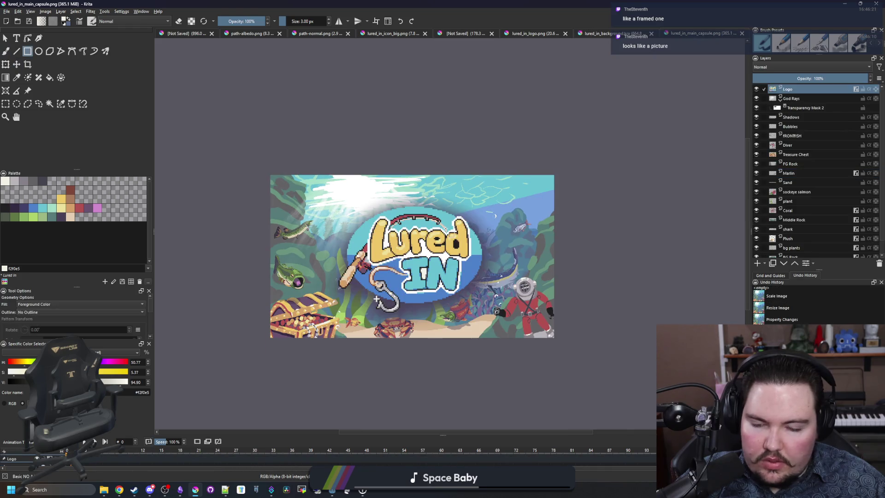
- Open the Image menu on the main capsule document
{"action": "scroll", "coordinate": [274, 349], "scroll_direction": "up", "scroll_amount": 8}
{"action": "scroll", "coordinate": [226, 321], "scroll_direction": "down", "scroll_amount": 3}
{"action": "scroll", "coordinate": [226, 321], "scroll_direction": "down", "scroll_amount": 7}
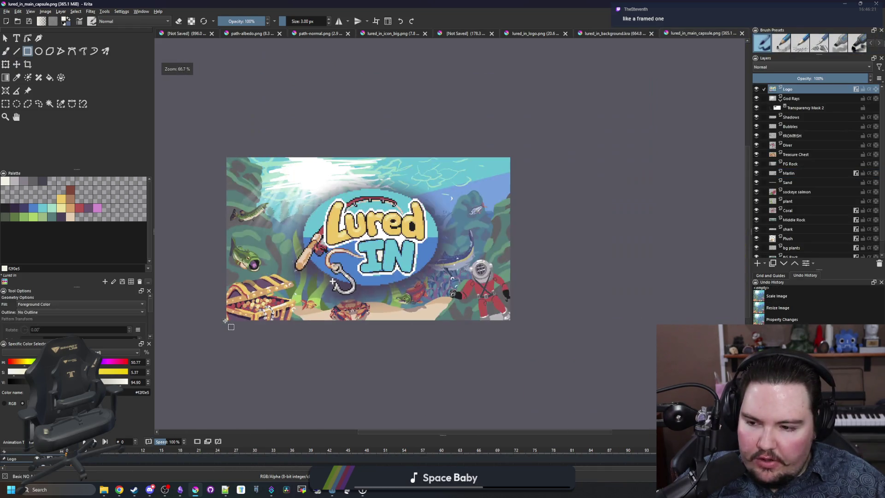
{"action": "left_click", "coordinate": [31, 11]}
{"action": "mouse_move", "coordinate": [45, 11]}
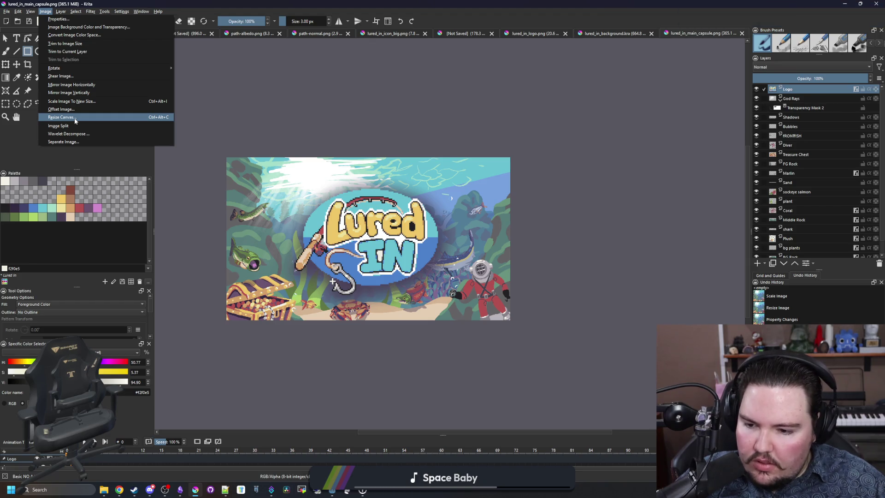
- Confirm in Resize Canvas that the image is 1232 × 706 px, close it unchanged, and open Windows search
{"action": "left_click", "coordinate": [82, 118]}
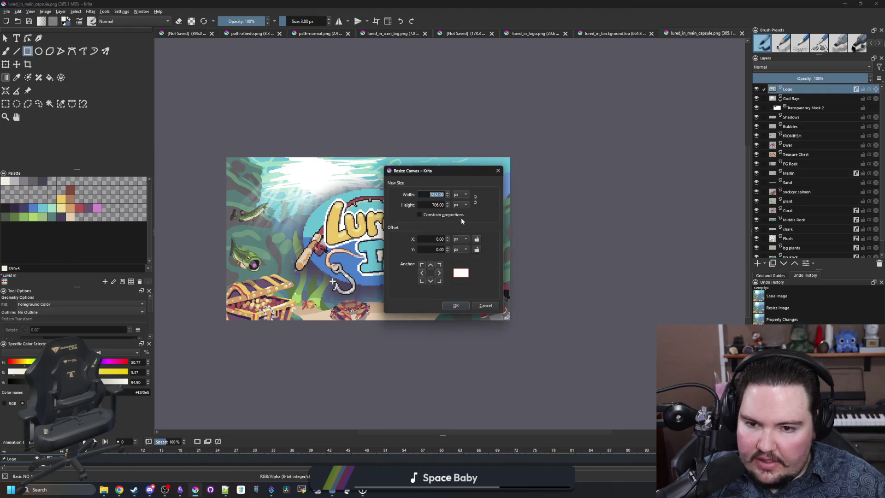
{"action": "mouse_move", "coordinate": [447, 181]}
{"action": "left_mouse_down"}
{"action": "mouse_move", "coordinate": [524, 257]}
{"action": "mouse_move", "coordinate": [544, 259]}
{"action": "left_mouse_up"}
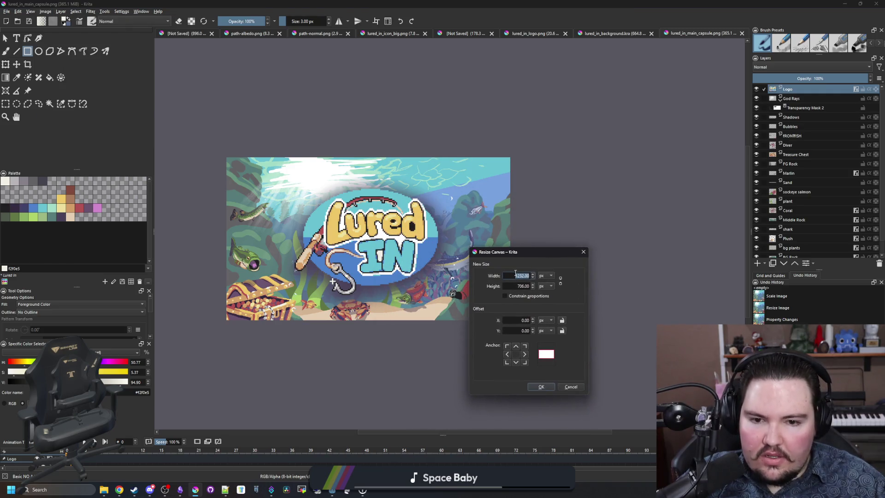
{"action": "left_click", "coordinate": [583, 252]}
{"action": "key", "text": "super"}
- Launch Calculator, compute 1232*0.01 = 12.32, and minimize it to return to Krita
{"action": "type", "text": "calculator"}
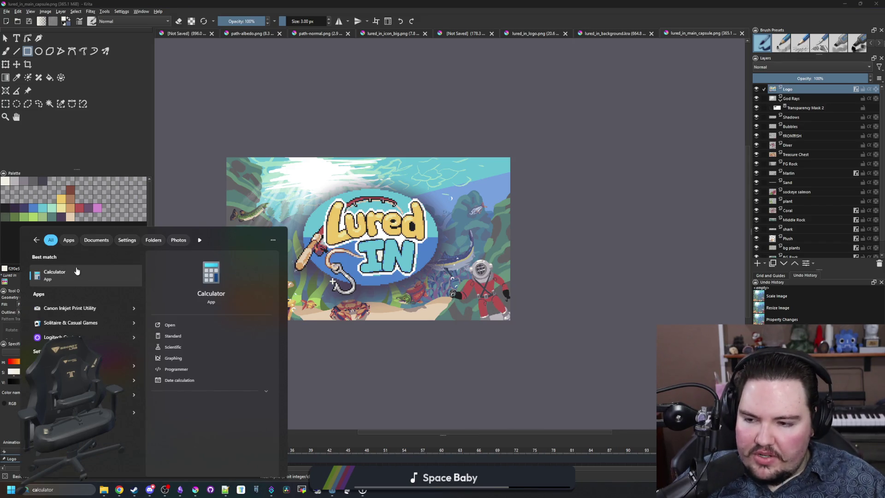
{"action": "key", "text": "Return"}
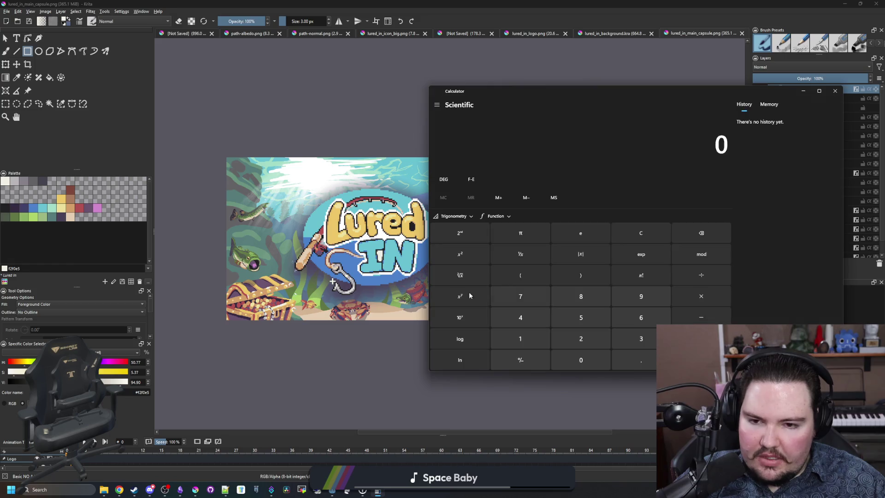
{"action": "type", "text": "1232"}
{"action": "type", "text": "*"}
{"action": "type", "text": "0.01"}
{"action": "key", "text": "Return"}
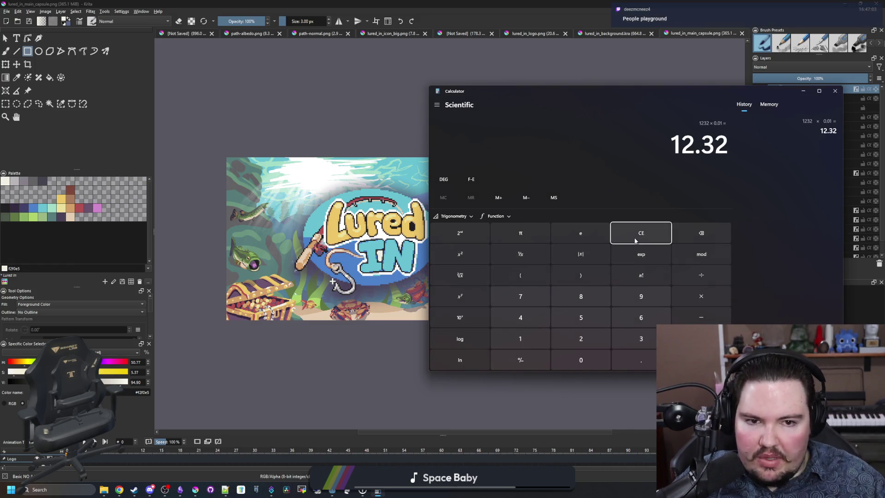
{"action": "left_click", "coordinate": [808, 94]}
{"action": "scroll", "coordinate": [226, 170], "scroll_direction": "up", "scroll_amount": 2}
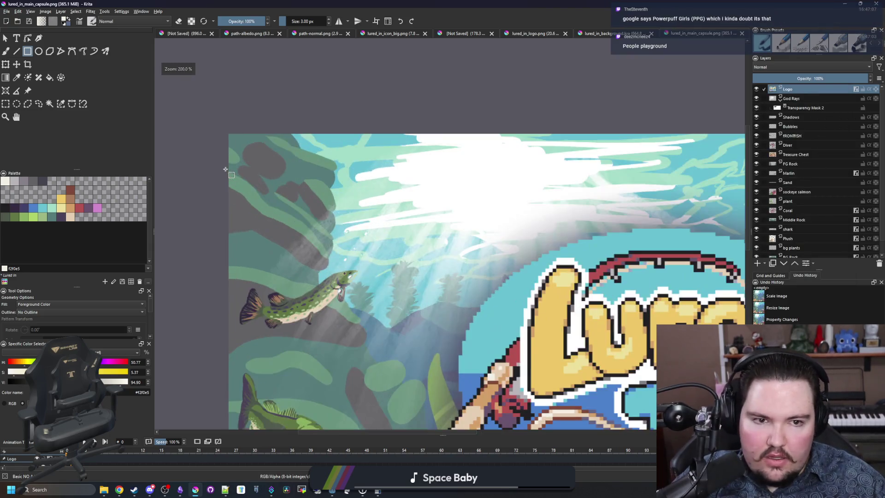
- Add a new paint layer named Border carrying the Logo layer's copied layer style
{"action": "scroll", "coordinate": [202, 126], "scroll_direction": "up", "scroll_amount": 2}
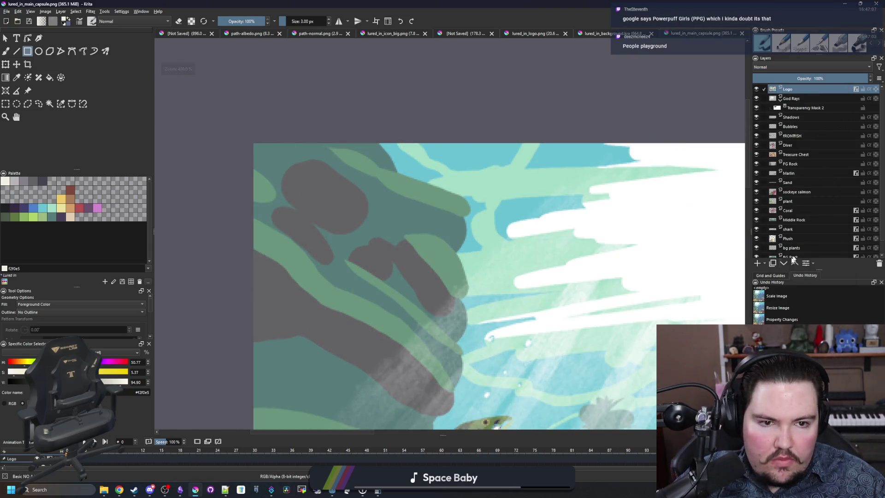
{"action": "left_click", "coordinate": [757, 263]}
{"action": "right_click", "coordinate": [789, 99]}
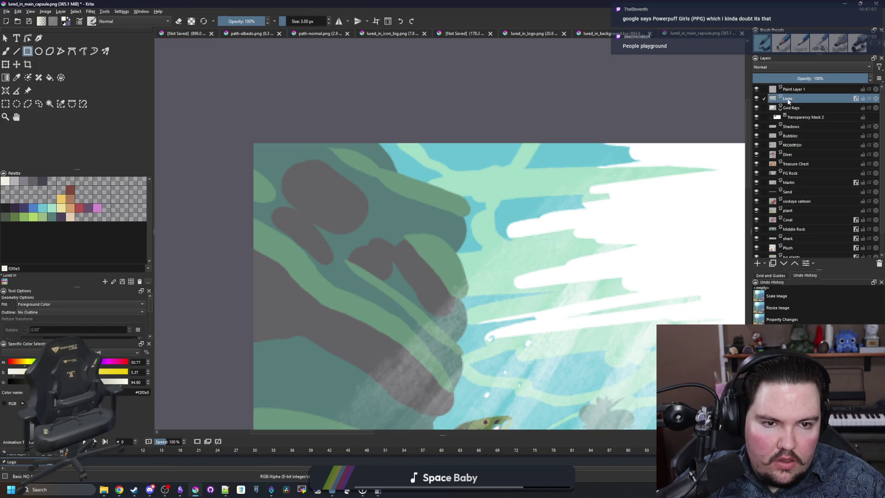
{"action": "left_click", "coordinate": [804, 119]}
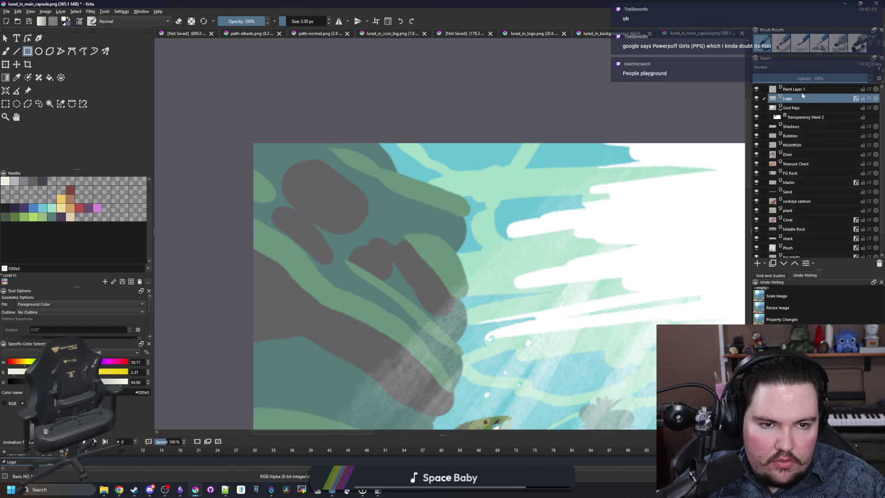
{"action": "right_click", "coordinate": [800, 89]}
{"action": "left_click", "coordinate": [807, 113]}
{"action": "double_click", "coordinate": [799, 89]}
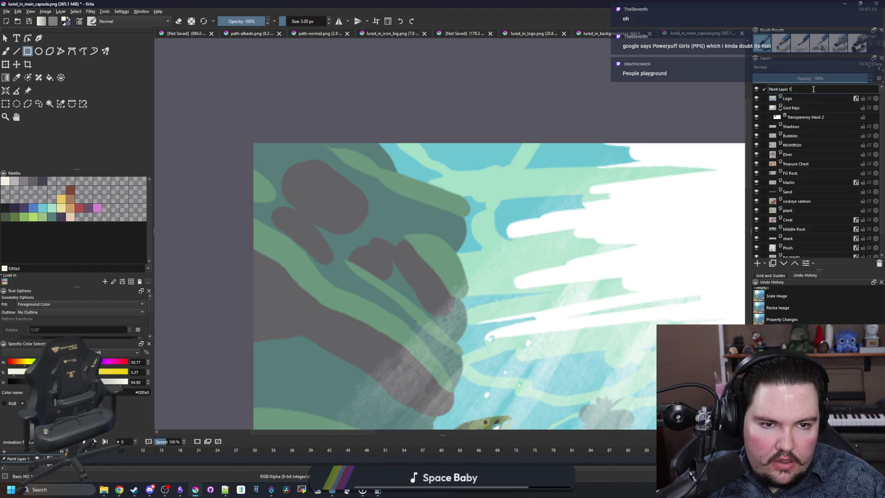
{"action": "type", "text": "Border"}
{"action": "key", "text": "Return"}
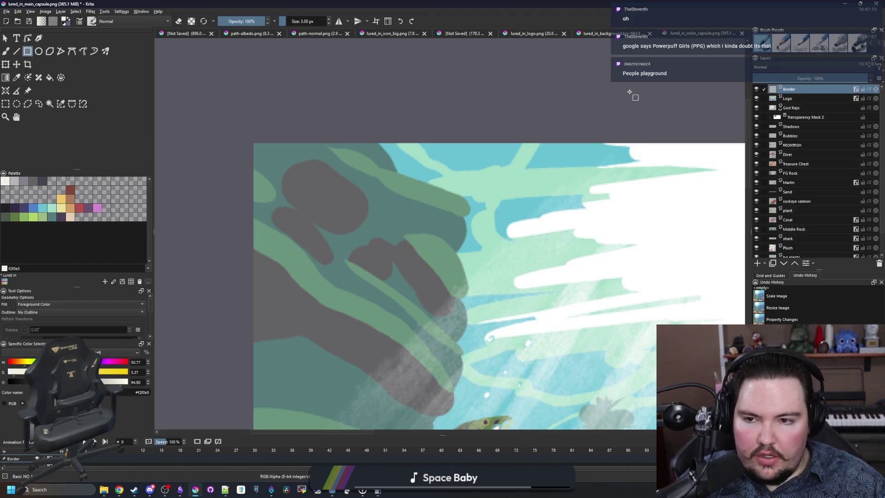
- Draw a 12 px cream strip down the left edge of the image
{"action": "scroll", "coordinate": [241, 148], "scroll_direction": "up", "scroll_amount": 4}
{"action": "scroll", "coordinate": [234, 144], "scroll_direction": "up", "scroll_amount": 1}
{"action": "left_click_drag", "start_coordinate": [232, 142], "coordinate": [232, 142]}
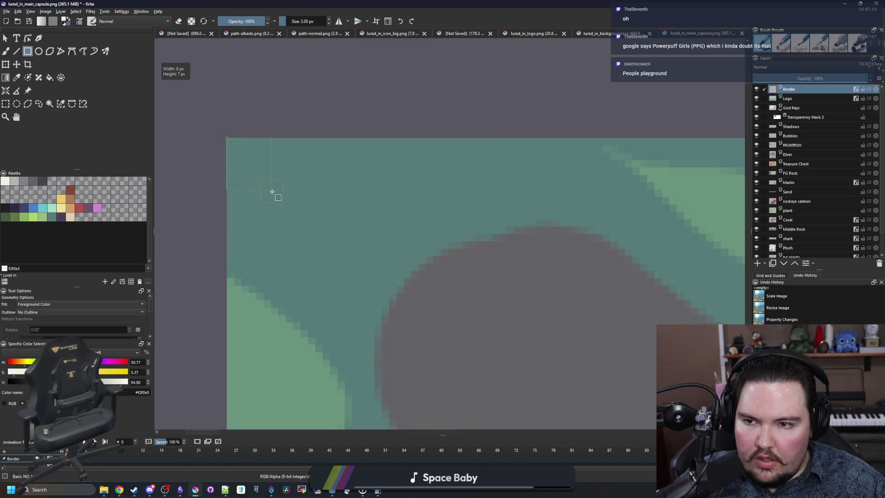
{"action": "mouse_move", "coordinate": [312, 202]}
{"action": "left_mouse_down"}
{"action": "mouse_move", "coordinate": [318, 424]}
{"action": "mouse_move", "coordinate": [341, 111]}
{"action": "mouse_move", "coordinate": [297, 99]}
{"action": "mouse_move", "coordinate": [300, 90]}
{"action": "mouse_move", "coordinate": [316, 86]}
{"action": "mouse_move", "coordinate": [180, 235]}
{"action": "left_mouse_up"}
{"action": "scroll", "coordinate": [181, 234], "scroll_direction": "down", "scroll_amount": 2}
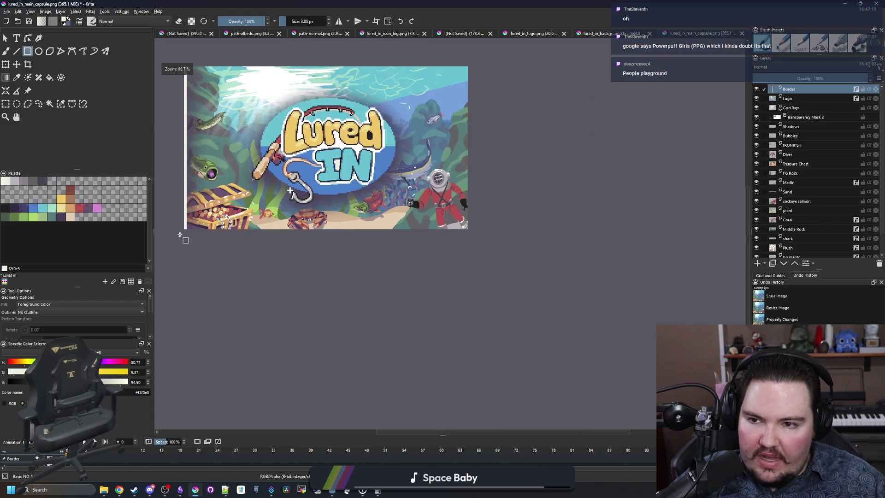
{"action": "scroll", "coordinate": [189, 217], "scroll_direction": "up", "scroll_amount": 8}
- Draw 12 px cream strips along the remaining edges, including one across the full image width
{"action": "mouse_move", "coordinate": [188, 206]}
{"action": "left_mouse_down"}
{"action": "mouse_move", "coordinate": [441, 173]}
{"action": "mouse_move", "coordinate": [430, 180]}
{"action": "mouse_move", "coordinate": [844, 156]}
{"action": "mouse_move", "coordinate": [79, 150]}
{"action": "mouse_move", "coordinate": [662, 134]}
{"action": "mouse_move", "coordinate": [544, 150]}
{"action": "mouse_move", "coordinate": [585, 135]}
{"action": "mouse_move", "coordinate": [585, 75]}
{"action": "mouse_move", "coordinate": [523, 265]}
{"action": "mouse_move", "coordinate": [534, 193]}
{"action": "mouse_move", "coordinate": [563, 218]}
{"action": "mouse_move", "coordinate": [525, 6]}
{"action": "mouse_move", "coordinate": [503, 313]}
{"action": "mouse_move", "coordinate": [409, 313]}
{"action": "mouse_move", "coordinate": [431, 311]}
{"action": "left_mouse_up"}
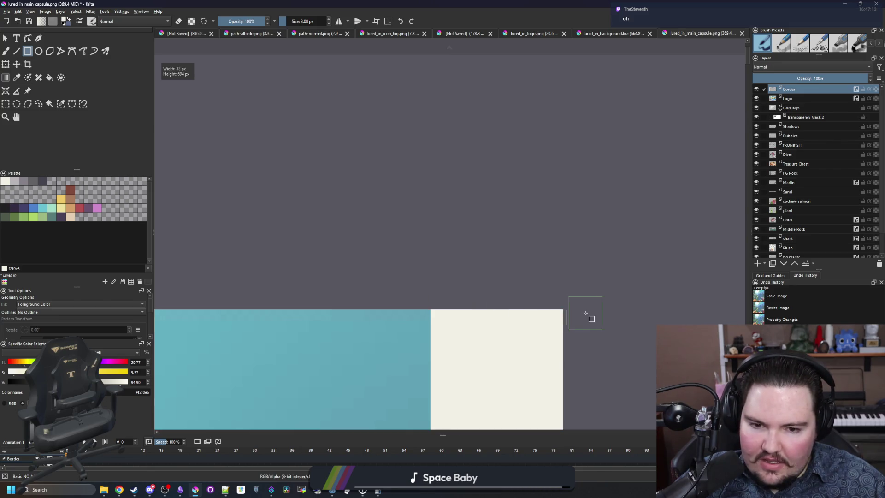
{"action": "mouse_move", "coordinate": [563, 309]}
{"action": "left_mouse_down"}
{"action": "mouse_move", "coordinate": [563, 332]}
{"action": "mouse_move", "coordinate": [637, 364]}
{"action": "mouse_move", "coordinate": [654, 387]}
{"action": "mouse_move", "coordinate": [655, 409]}
{"action": "left_mouse_up"}
{"action": "mouse_move", "coordinate": [157, 361]}
{"action": "left_mouse_down"}
{"action": "mouse_move", "coordinate": [354, 295]}
{"action": "mouse_move", "coordinate": [567, 300]}
{"action": "mouse_move", "coordinate": [537, 286]}
{"action": "mouse_move", "coordinate": [587, 308]}
{"action": "mouse_move", "coordinate": [584, 352]}
{"action": "left_mouse_up"}
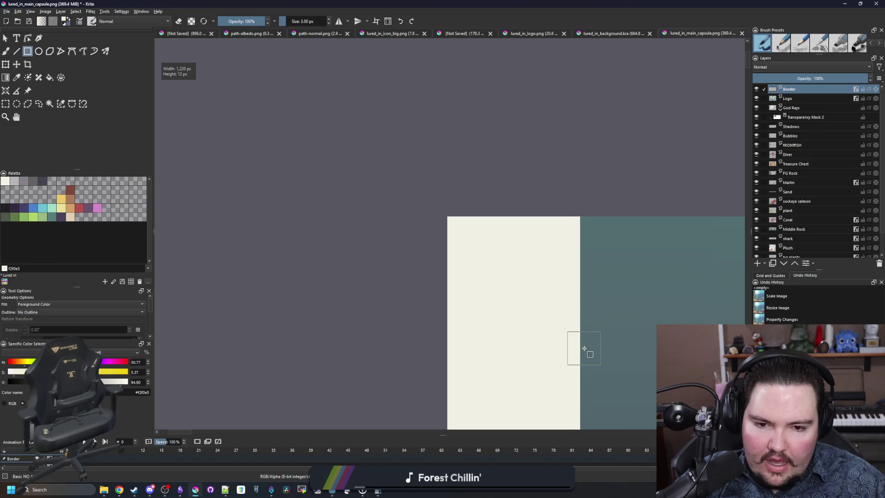
{"action": "scroll", "coordinate": [249, 231], "scroll_direction": "down", "scroll_amount": 5}
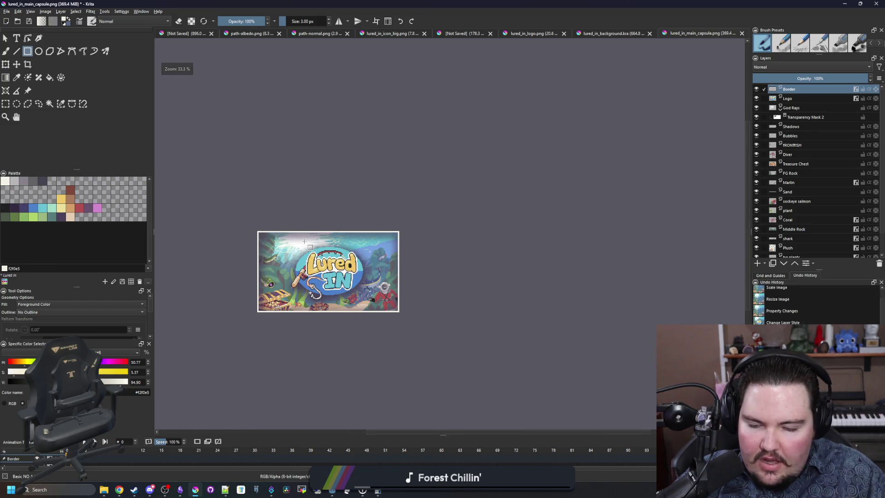
{"action": "scroll", "coordinate": [267, 233], "scroll_direction": "down", "scroll_amount": 2}
{"action": "scroll", "coordinate": [314, 277], "scroll_direction": "up", "scroll_amount": 4}
{"action": "scroll", "coordinate": [328, 268], "scroll_direction": "up", "scroll_amount": 2}
{"action": "scroll", "coordinate": [415, 239], "scroll_direction": "down", "scroll_amount": 2}
{"action": "scroll", "coordinate": [553, 221], "scroll_direction": "up", "scroll_amount": 2}
{"action": "scroll", "coordinate": [706, 210], "scroll_direction": "down", "scroll_amount": 1}
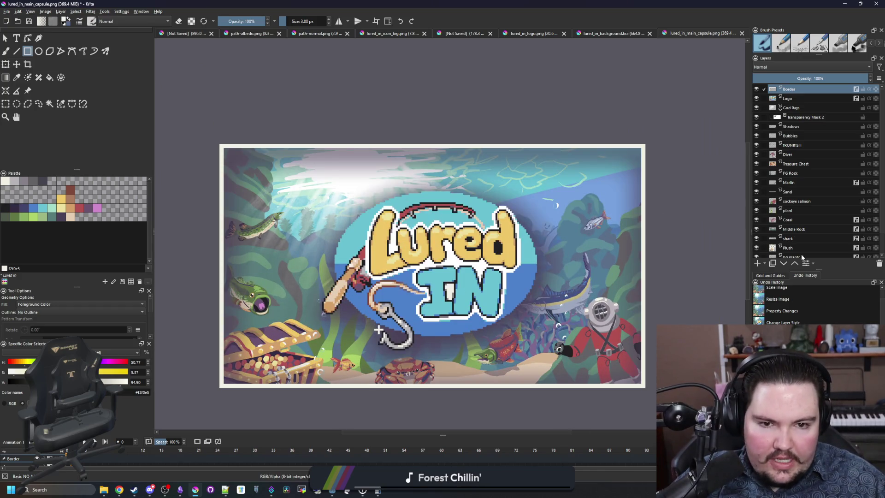
- Set the Border layer's Drop Shadow to 0 px distance with 15% spread and apply it
{"action": "left_click", "coordinate": [812, 265]}
{"action": "left_click", "coordinate": [809, 282]}
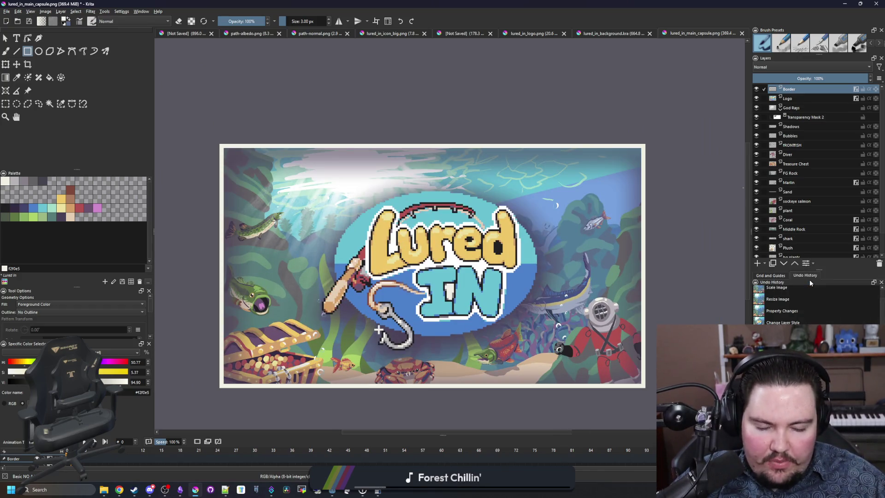
{"action": "left_click", "coordinate": [358, 141]}
{"action": "left_click_drag", "start_coordinate": [390, 109], "coordinate": [580, 226]}
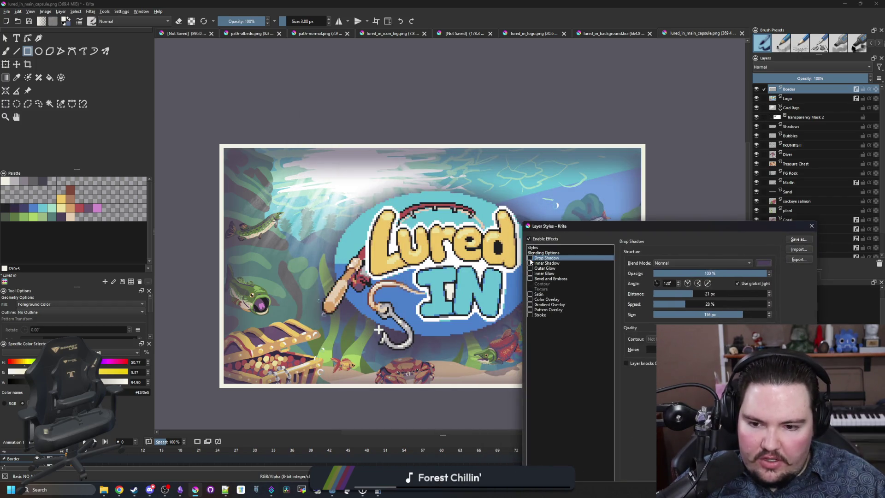
{"action": "mouse_move", "coordinate": [590, 228]}
{"action": "left_mouse_down"}
{"action": "mouse_move", "coordinate": [659, 435]}
{"action": "mouse_move", "coordinate": [450, 170]}
{"action": "mouse_move", "coordinate": [539, 208]}
{"action": "mouse_move", "coordinate": [660, 435]}
{"action": "mouse_move", "coordinate": [480, 196]}
{"action": "mouse_move", "coordinate": [422, 138]}
{"action": "left_mouse_up"}
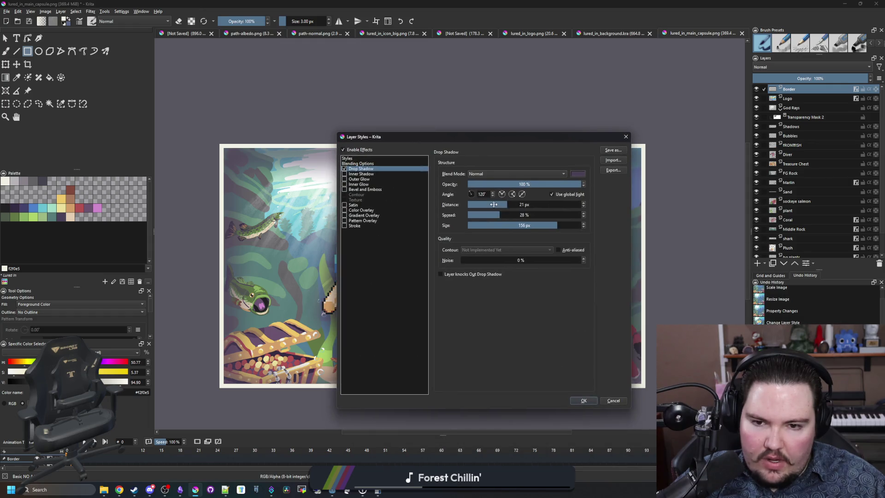
{"action": "mouse_move", "coordinate": [468, 136]}
{"action": "left_mouse_down"}
{"action": "mouse_move", "coordinate": [500, 365]}
{"action": "mouse_move", "coordinate": [536, 265]}
{"action": "mouse_move", "coordinate": [613, 141]}
{"action": "mouse_move", "coordinate": [813, 64]}
{"action": "mouse_move", "coordinate": [745, 73]}
{"action": "left_mouse_up"}
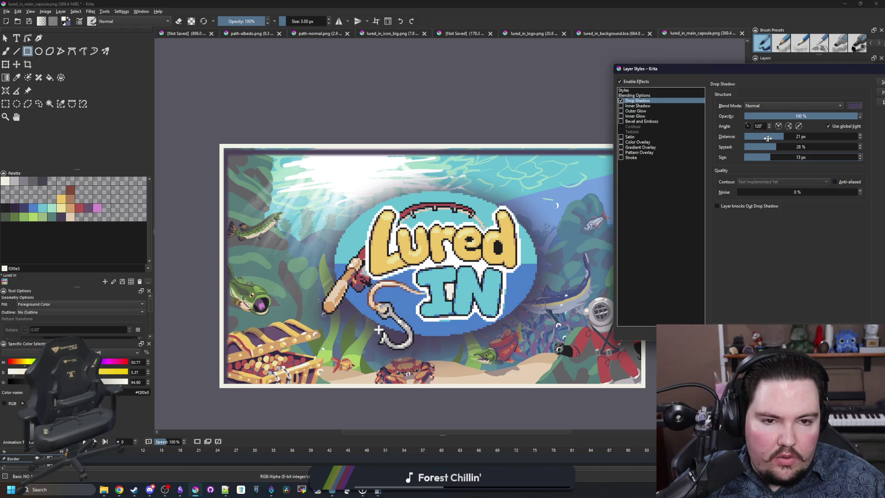
{"action": "left_click_drag", "start_coordinate": [784, 137], "coordinate": [737, 137]}
{"action": "mouse_move", "coordinate": [751, 69]}
{"action": "left_mouse_down"}
{"action": "mouse_move", "coordinate": [718, 93]}
{"action": "mouse_move", "coordinate": [790, 277]}
{"action": "mouse_move", "coordinate": [821, 272]}
{"action": "mouse_move", "coordinate": [827, 256]}
{"action": "mouse_move", "coordinate": [665, 165]}
{"action": "left_mouse_up"}
{"action": "left_click", "coordinate": [725, 240]}
{"action": "type", "text": "5"}
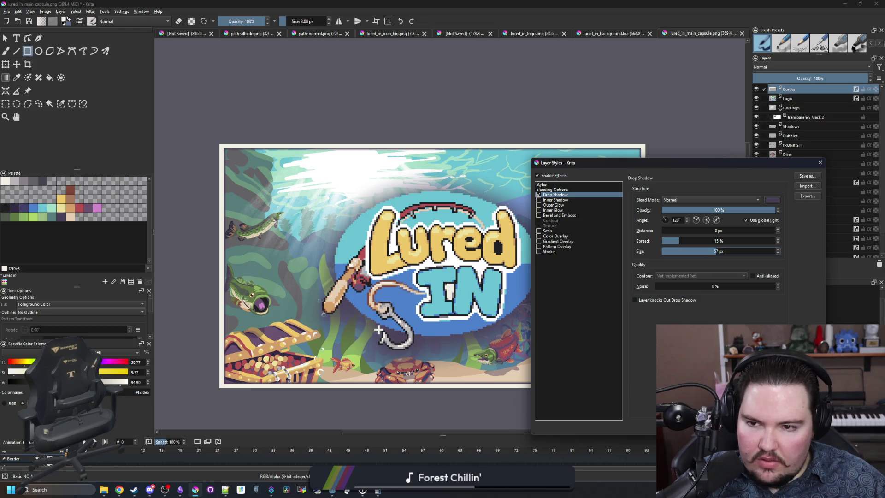
{"action": "key", "text": "Return"}
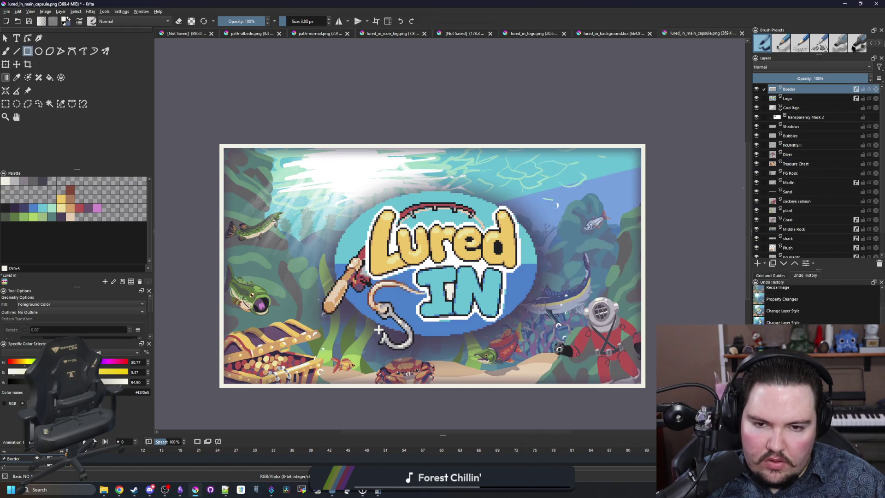
- Pick the cream colour from the image and paint a stepped corner at the top-left
{"action": "key", "text": "p"}
{"action": "scroll", "coordinate": [224, 144], "scroll_direction": "up", "scroll_amount": 10}
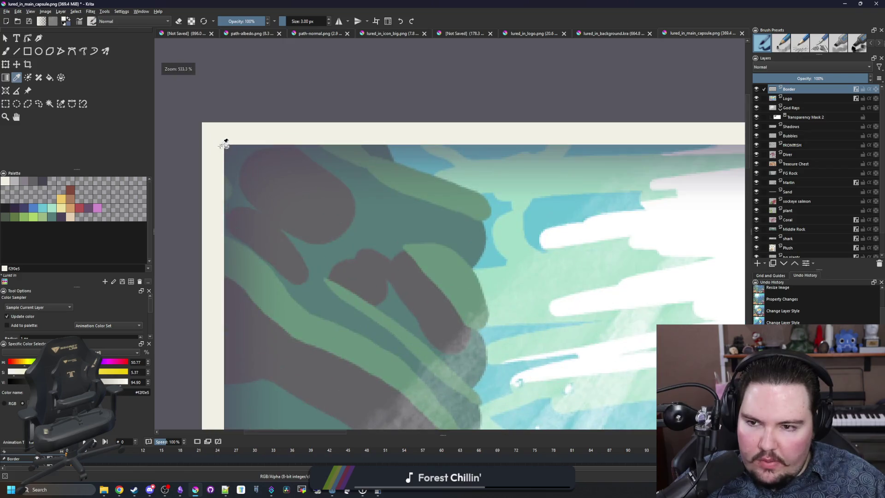
{"action": "key", "text": "b"}
{"action": "mouse_move", "coordinate": [256, 238]}
{"action": "left_mouse_down"}
{"action": "mouse_move", "coordinate": [264, 185]}
{"action": "mouse_move", "coordinate": [302, 155]}
{"action": "left_mouse_up"}
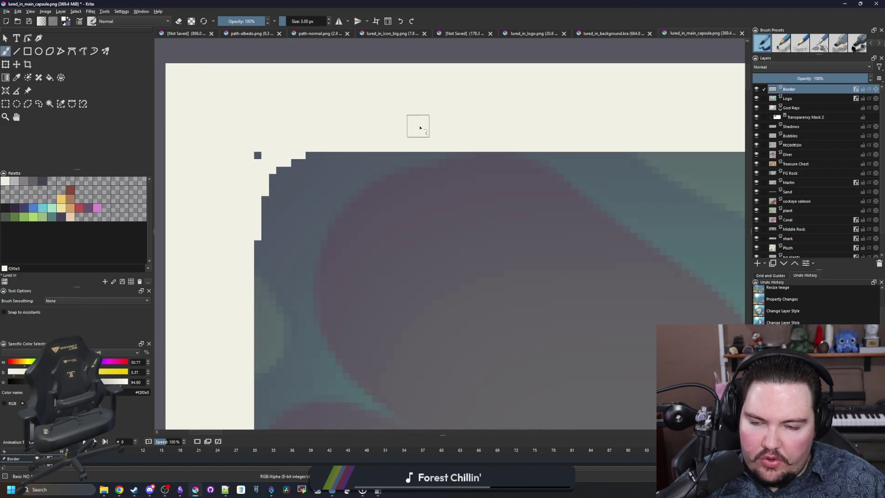
{"action": "scroll", "coordinate": [257, 157], "scroll_direction": "down", "scroll_amount": 10}
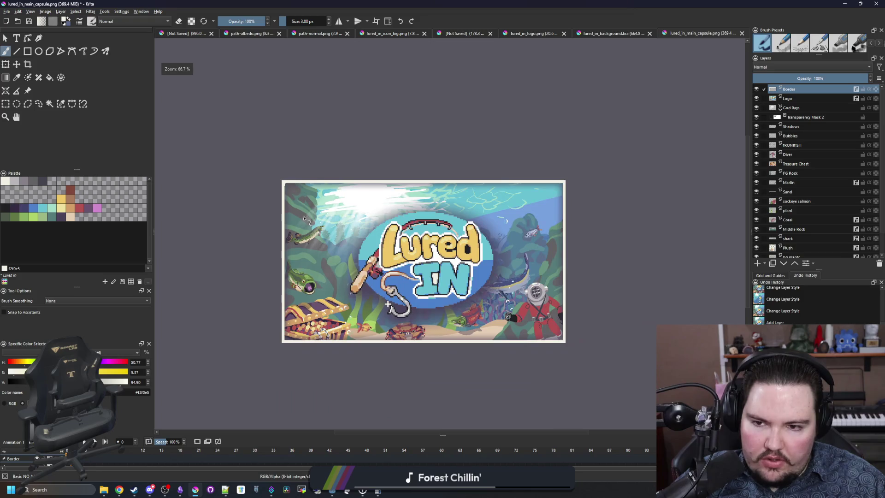
{"action": "scroll", "coordinate": [298, 180], "scroll_direction": "up", "scroll_amount": 10}
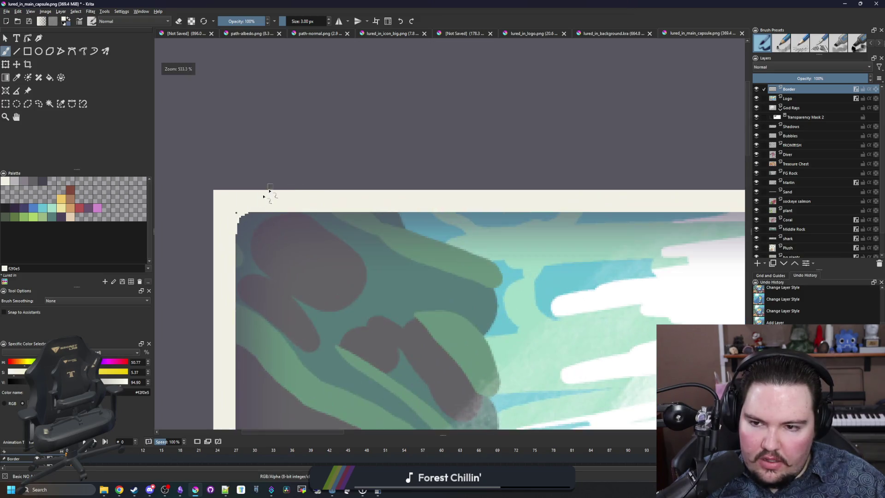
{"action": "scroll", "coordinate": [252, 234], "scroll_direction": "up", "scroll_amount": 1}
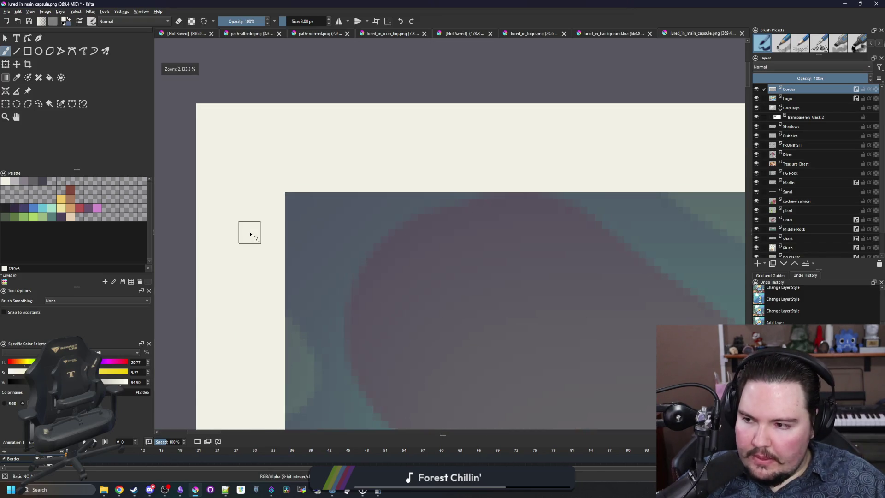
{"action": "scroll", "coordinate": [247, 233], "scroll_direction": "down", "scroll_amount": 1}
{"action": "scroll", "coordinate": [243, 300], "scroll_direction": "up", "scroll_amount": 1}
{"action": "scroll", "coordinate": [231, 248], "scroll_direction": "down", "scroll_amount": 1}
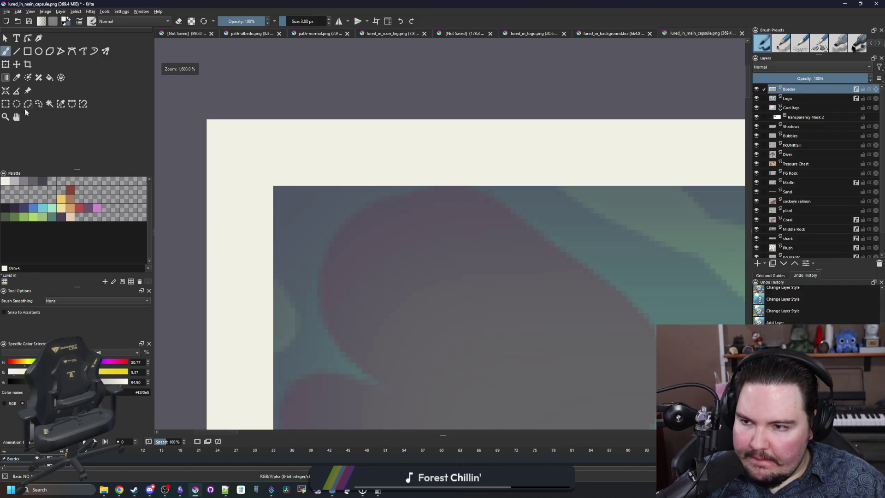
- Fill a 13×13 px cream square notch into the top-left corner
{"action": "left_click", "coordinate": [27, 51]}
{"action": "mouse_move", "coordinate": [273, 187]}
{"action": "left_mouse_down"}
{"action": "mouse_move", "coordinate": [332, 233]}
{"action": "mouse_move", "coordinate": [345, 258]}
{"action": "left_mouse_up"}
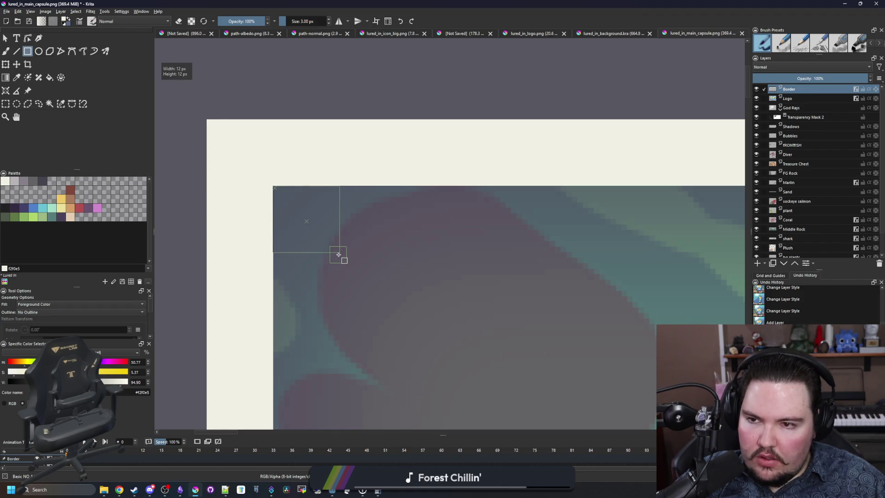
{"action": "left_click_drag", "start_coordinate": [339, 254], "coordinate": [338, 255]}
{"action": "scroll", "coordinate": [339, 254], "scroll_direction": "up", "scroll_amount": 1}
{"action": "key", "text": "b"}
{"action": "scroll", "coordinate": [330, 257], "scroll_direction": "up", "scroll_amount": 1}
{"action": "scroll", "coordinate": [168, 173], "scroll_direction": "down", "scroll_amount": 1}
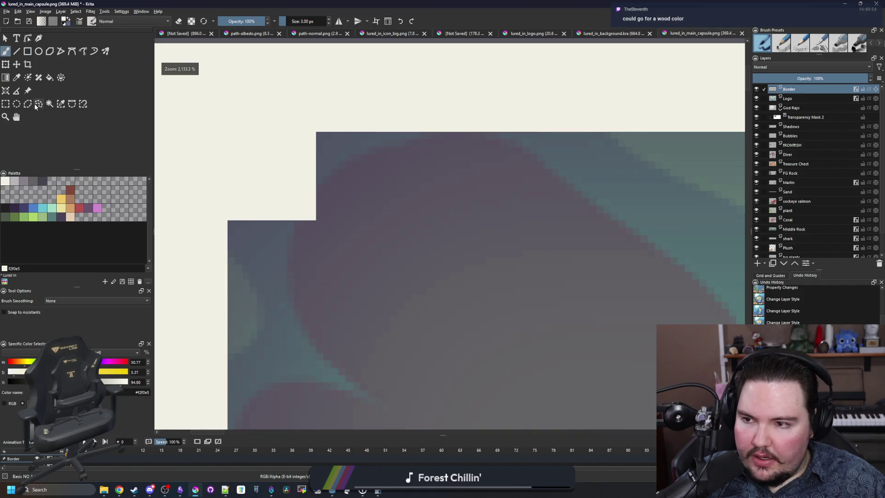
- Draw 1 px cream stair-step lines diagonally across the corner, undoing a misplaced one
{"action": "left_click", "coordinate": [17, 51]}
{"action": "scroll", "coordinate": [322, 204], "scroll_direction": "up", "scroll_amount": 1}
{"action": "key", "text": "bracketleft"}
{"action": "right_click", "coordinate": [320, 214]}
{"action": "right_click", "coordinate": [331, 197]}
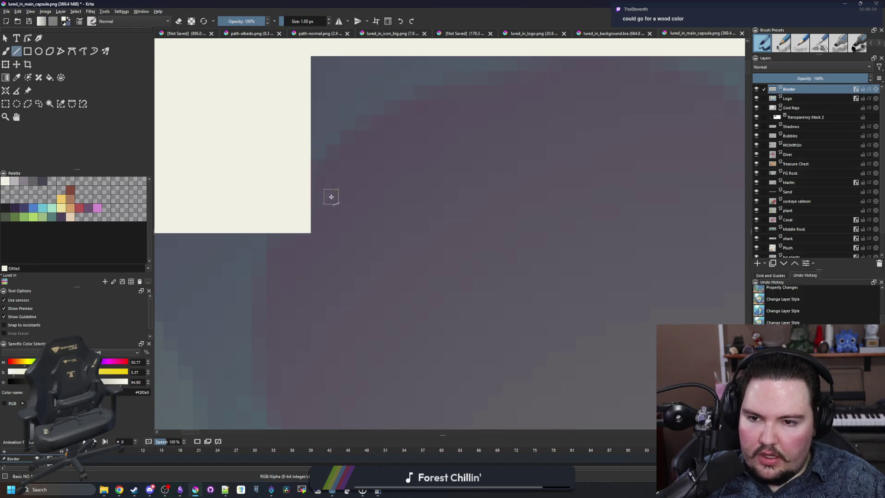
{"action": "left_click_drag", "start_coordinate": [467, 58], "coordinate": [467, 58]}
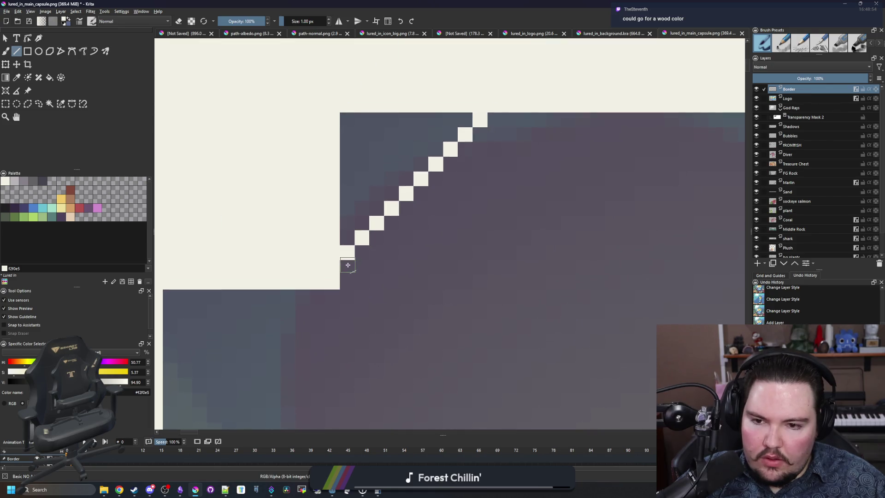
{"action": "left_click_drag", "start_coordinate": [348, 265], "coordinate": [498, 120]}
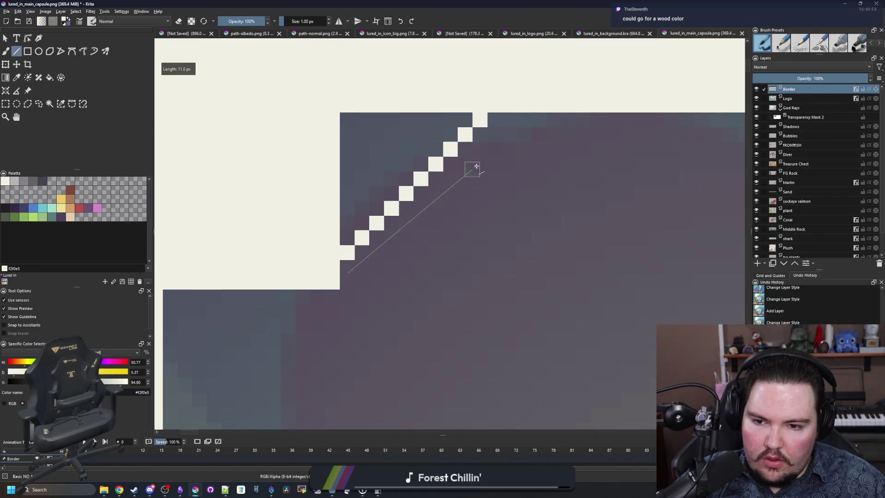
{"action": "left_click_drag", "start_coordinate": [383, 290], "coordinate": [383, 290]}
{"action": "key", "text": "ctrl+z"}
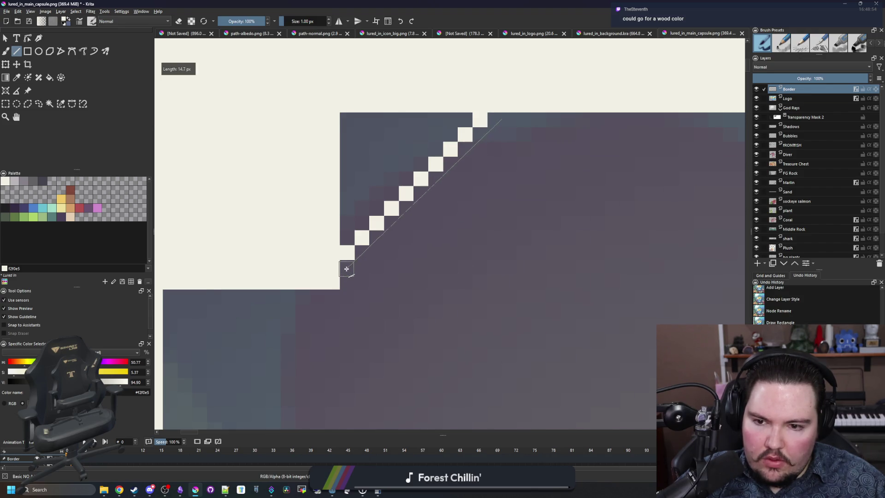
- Add a second stair-step line widening the diagonal and paint over a stray dark pixel
{"action": "left_click_drag", "start_coordinate": [348, 264], "coordinate": [503, 116]}
{"action": "left_click_drag", "start_coordinate": [378, 244], "coordinate": [350, 272]}
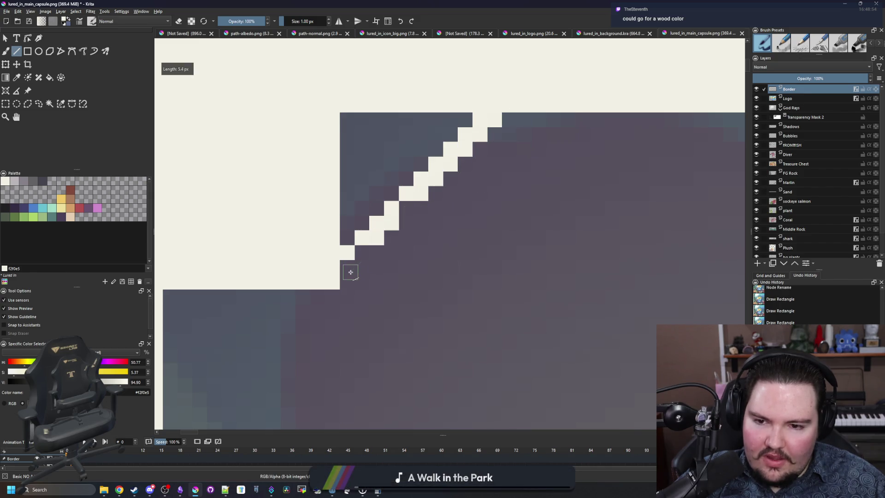
{"action": "key", "text": "b"}
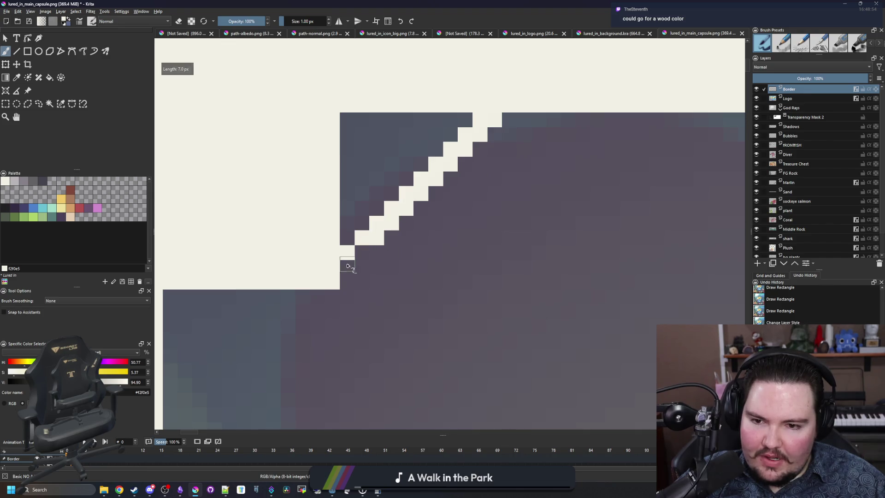
{"action": "left_click", "coordinate": [366, 253]}
{"action": "scroll", "coordinate": [352, 192], "scroll_direction": "down", "scroll_amount": 1}
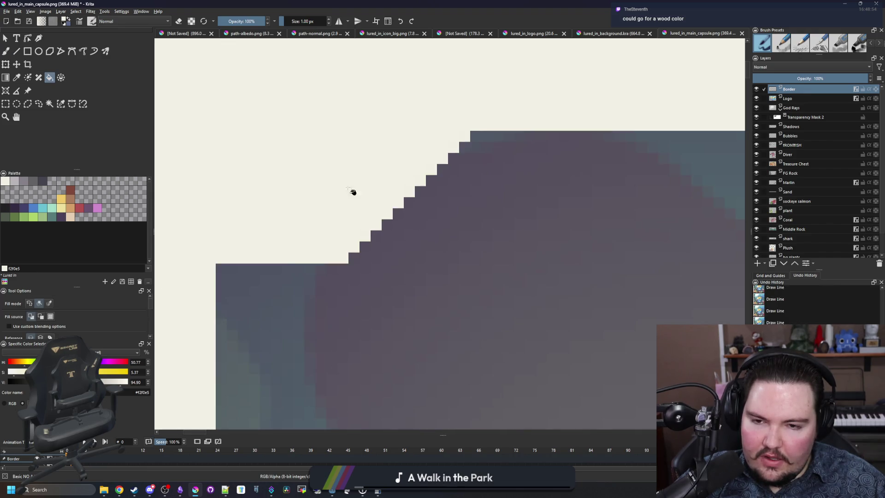
- Paint a single cream pixel and a row of cream pixels along the corner step
{"action": "scroll", "coordinate": [350, 251], "scroll_direction": "up", "scroll_amount": 2}
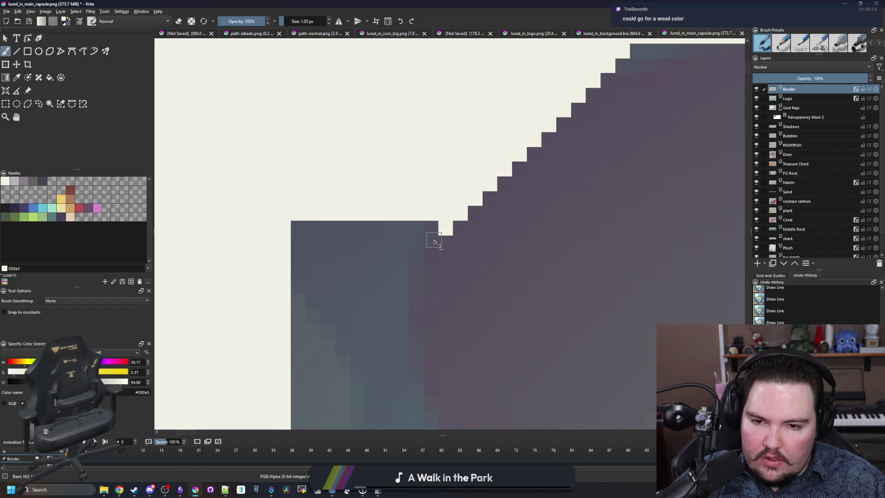
{"action": "scroll", "coordinate": [434, 242], "scroll_direction": "up", "scroll_amount": 1}
{"action": "left_click", "coordinate": [470, 201]}
{"action": "left_click_drag", "start_coordinate": [474, 187], "coordinate": [394, 190]}
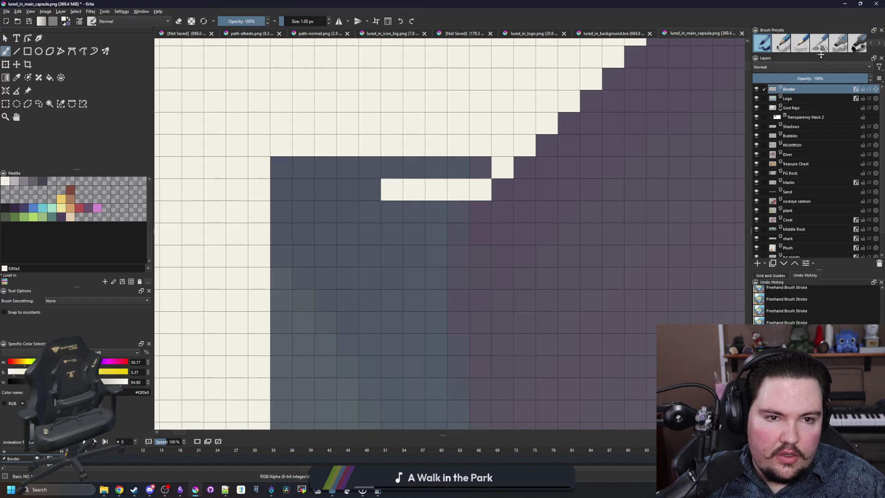
- Switch brush presets to the Pixel Art tag and paint a diagonal cream pixel line down the corner
{"action": "left_click_drag", "start_coordinate": [823, 59], "coordinate": [823, 170]}
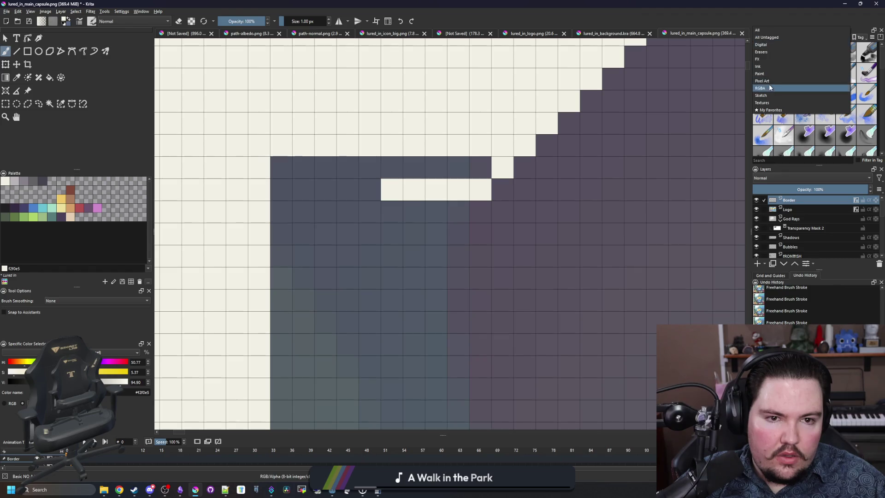
{"action": "left_click", "coordinate": [784, 39]}
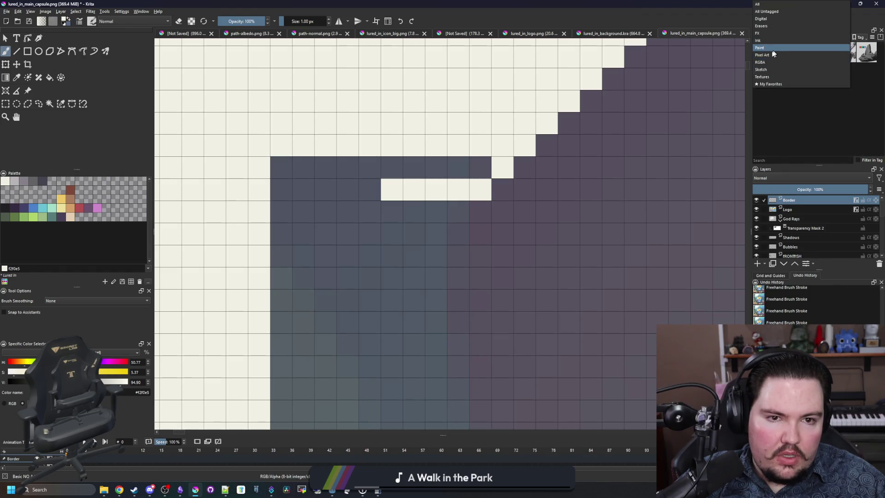
{"action": "left_click", "coordinate": [773, 54]}
{"action": "left_click", "coordinate": [770, 59]}
{"action": "left_click_drag", "start_coordinate": [458, 212], "coordinate": [281, 388]}
- Fill the dark corner area outside the diagonal with cream and zoom out to check it
{"action": "key", "text": "f"}
{"action": "left_click", "coordinate": [370, 229]}
{"action": "scroll", "coordinate": [372, 227], "scroll_direction": "down", "scroll_amount": 2}
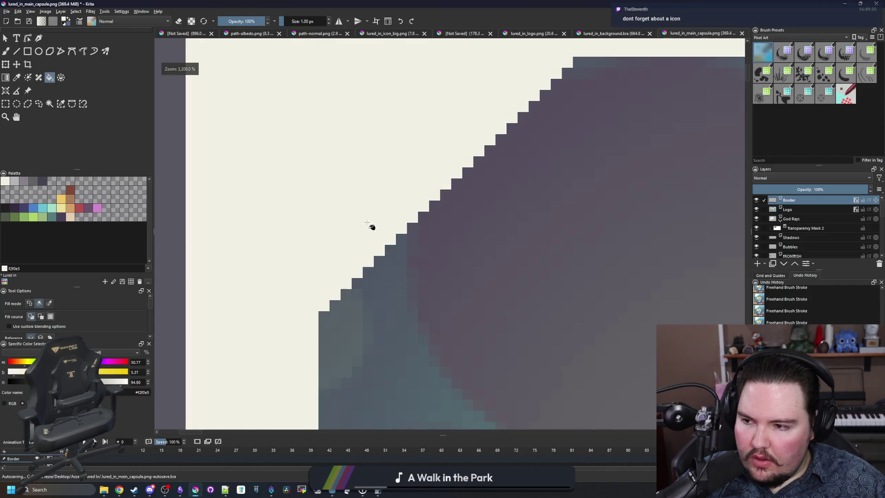
{"action": "key", "text": "b"}
{"action": "scroll", "coordinate": [322, 218], "scroll_direction": "down", "scroll_amount": 2}
{"action": "scroll", "coordinate": [324, 221], "scroll_direction": "down", "scroll_amount": 2}
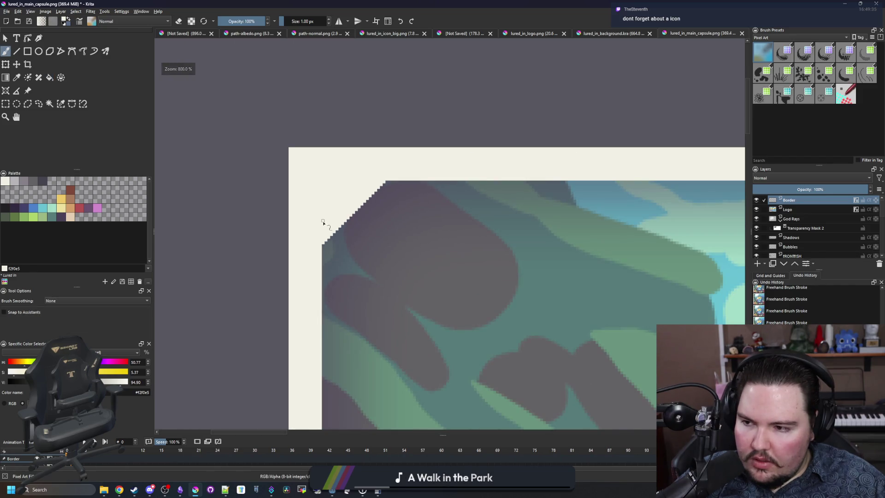
{"action": "scroll", "coordinate": [323, 222], "scroll_direction": "up", "scroll_amount": 2}
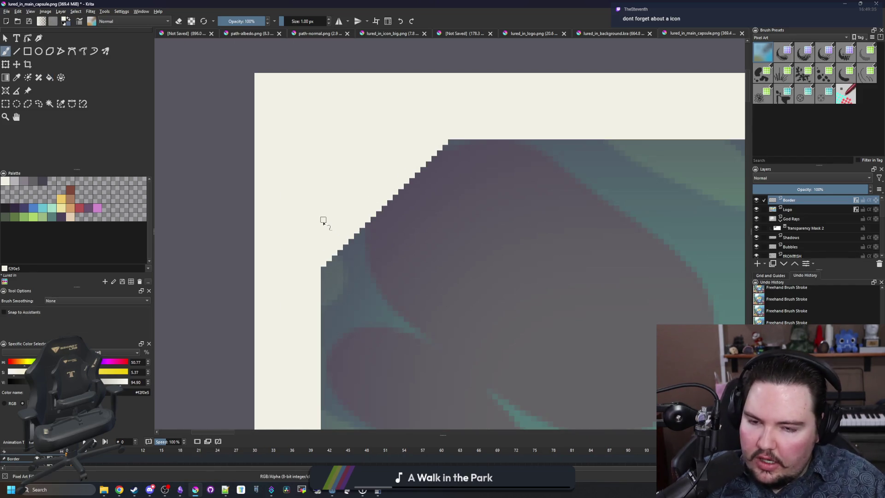
{"action": "scroll", "coordinate": [323, 223], "scroll_direction": "down", "scroll_amount": 2}
{"action": "scroll", "coordinate": [340, 198], "scroll_direction": "up", "scroll_amount": 4}
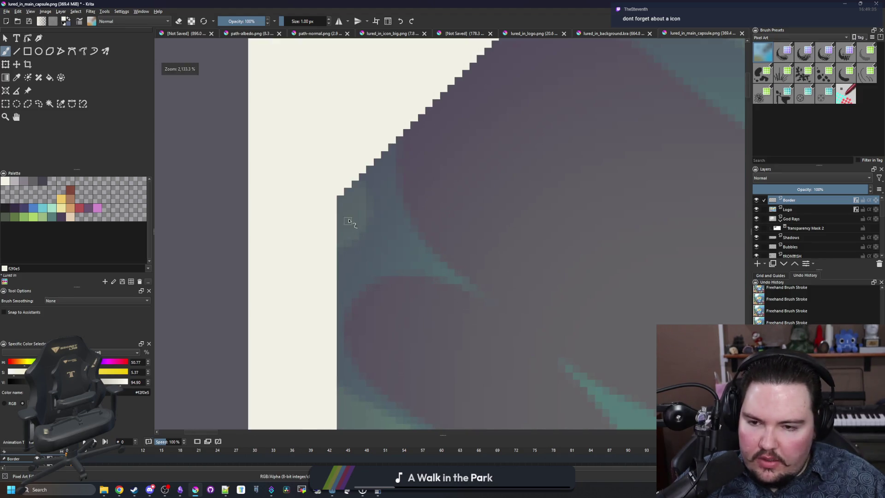
{"action": "scroll", "coordinate": [246, 195], "scroll_direction": "down", "scroll_amount": 10}
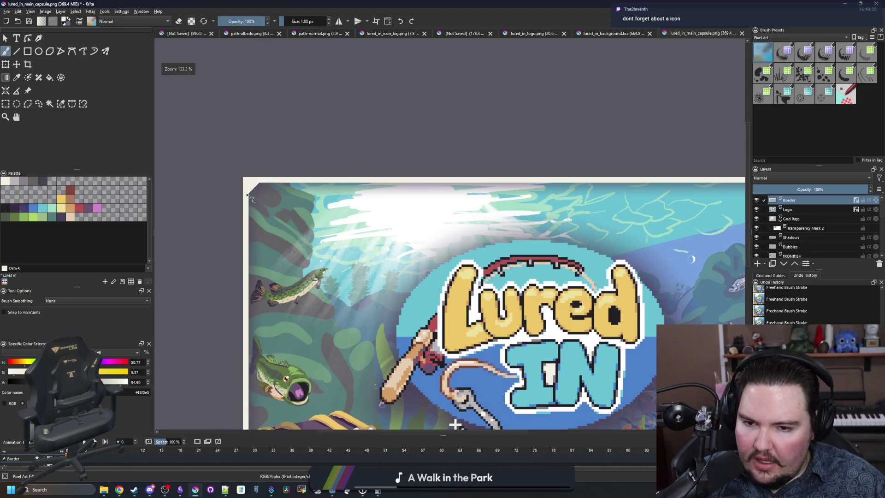
{"action": "scroll", "coordinate": [247, 195], "scroll_direction": "down", "scroll_amount": 4}
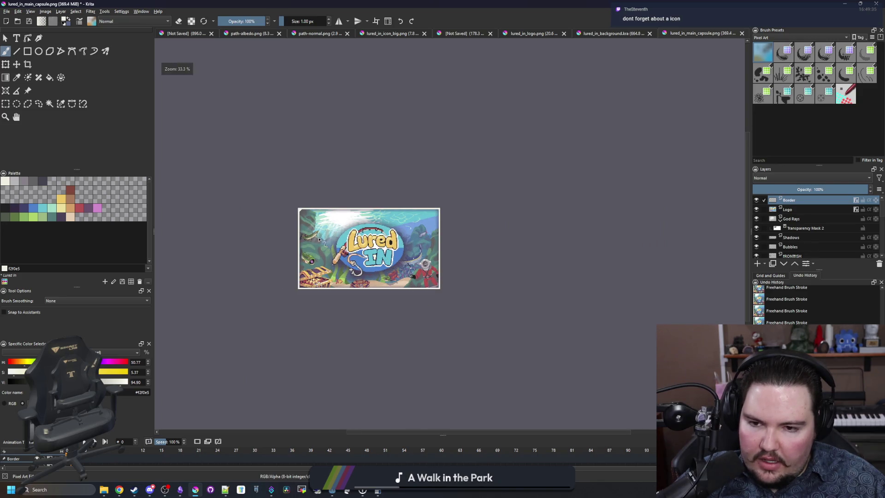
{"action": "scroll", "coordinate": [306, 219], "scroll_direction": "up", "scroll_amount": 4}
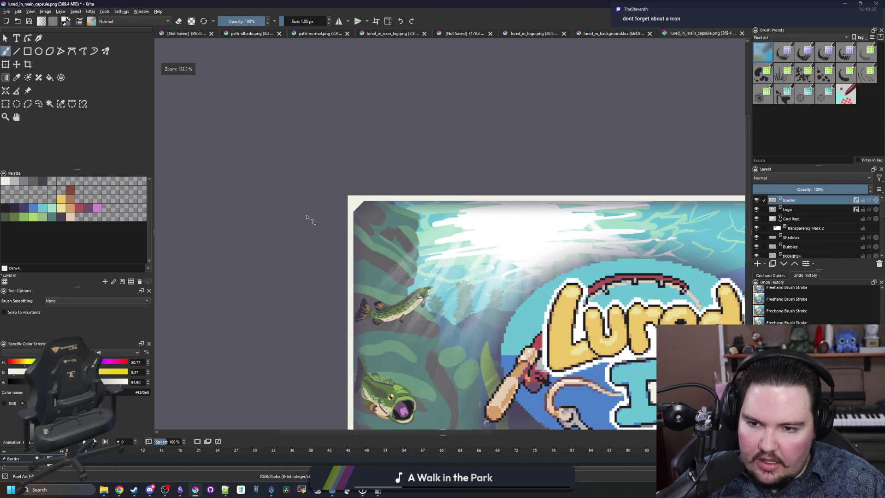
{"action": "scroll", "coordinate": [351, 212], "scroll_direction": "up", "scroll_amount": 3}
{"action": "scroll", "coordinate": [351, 211], "scroll_direction": "up", "scroll_amount": 5}
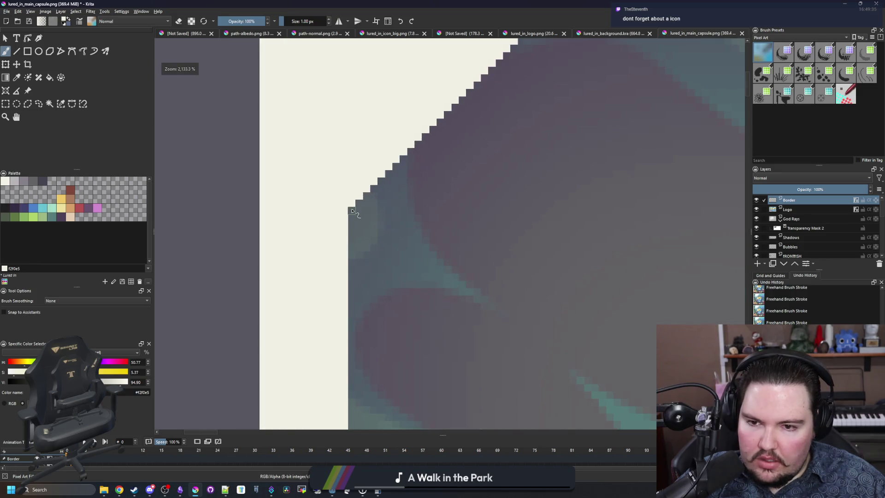
- Bring the capsule's top edge into view and switch to the Rectangle tool
{"action": "left_click_drag", "start_coordinate": [411, 144], "coordinate": [415, 210]}
{"action": "scroll", "coordinate": [388, 201], "scroll_direction": "up", "scroll_amount": 2}
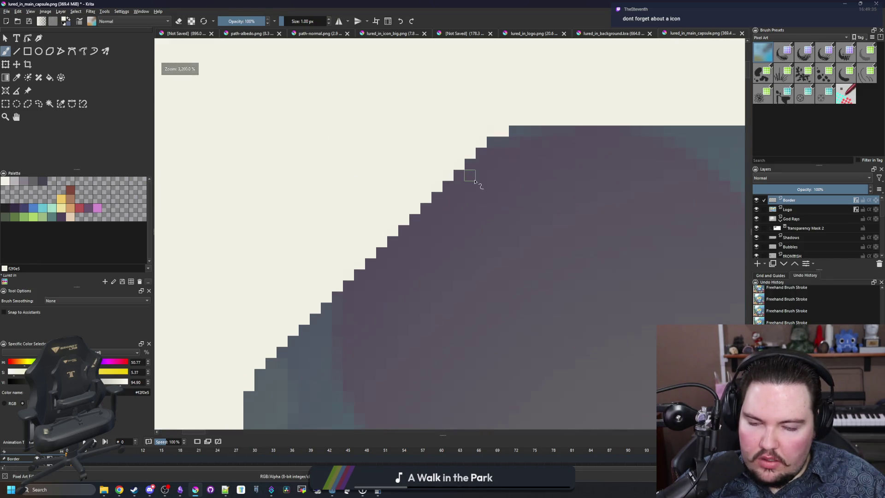
{"action": "scroll", "coordinate": [399, 260], "scroll_direction": "down", "scroll_amount": 3}
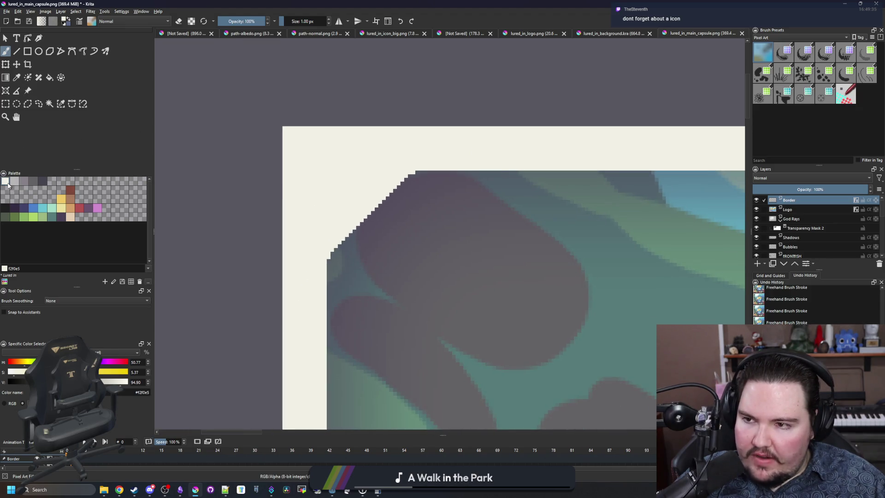
{"action": "left_click", "coordinate": [29, 51]}
- Fill cream rectangles over the frame's top-left corner, then pick the tan palette colour
{"action": "mouse_move", "coordinate": [452, 173]}
{"action": "left_mouse_down"}
{"action": "mouse_move", "coordinate": [403, 245]}
{"action": "mouse_move", "coordinate": [327, 318]}
{"action": "left_mouse_up"}
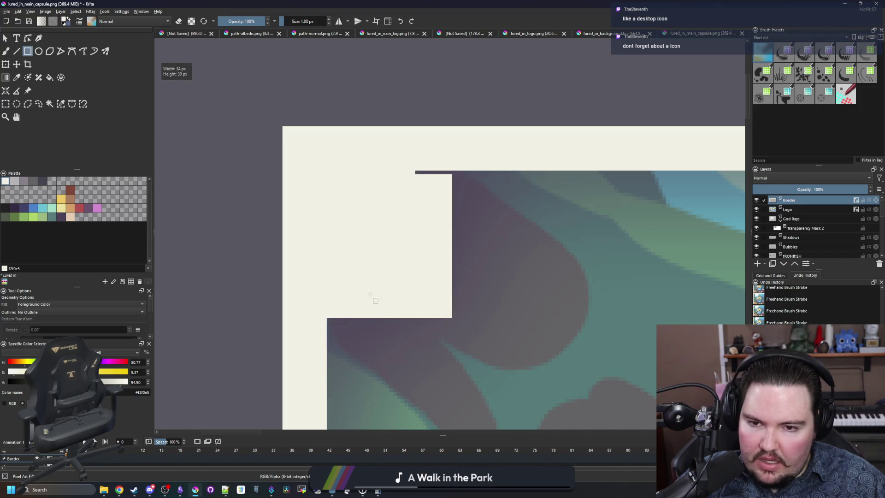
{"action": "left_click_drag", "start_coordinate": [437, 197], "coordinate": [405, 171]}
{"action": "left_click", "coordinate": [77, 209]}
{"action": "left_click", "coordinate": [70, 208]}
- Set the freehand brush to 48 px and stamp a tan circle at the corner
{"action": "left_click_drag", "start_coordinate": [456, 241], "coordinate": [461, 241], "text": "shift"}
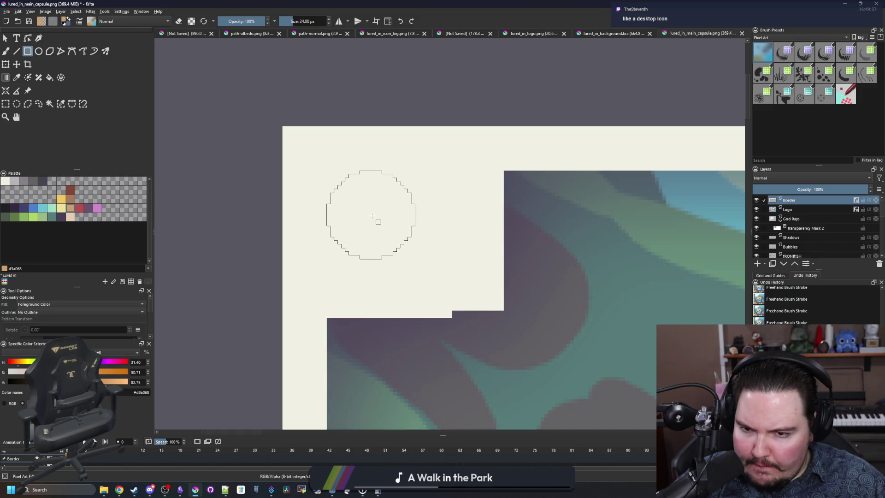
{"action": "key", "text": "b"}
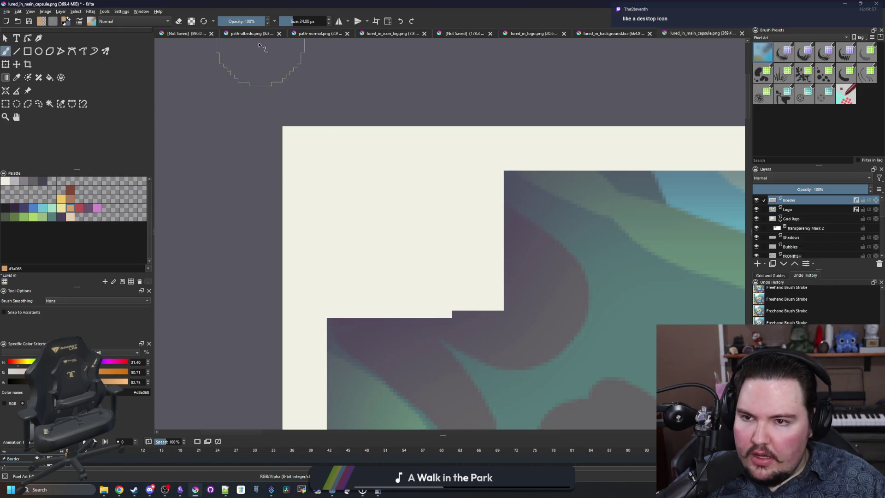
{"action": "left_click", "coordinate": [304, 20]}
{"action": "type", "text": "48"}
{"action": "key", "text": "Return"}
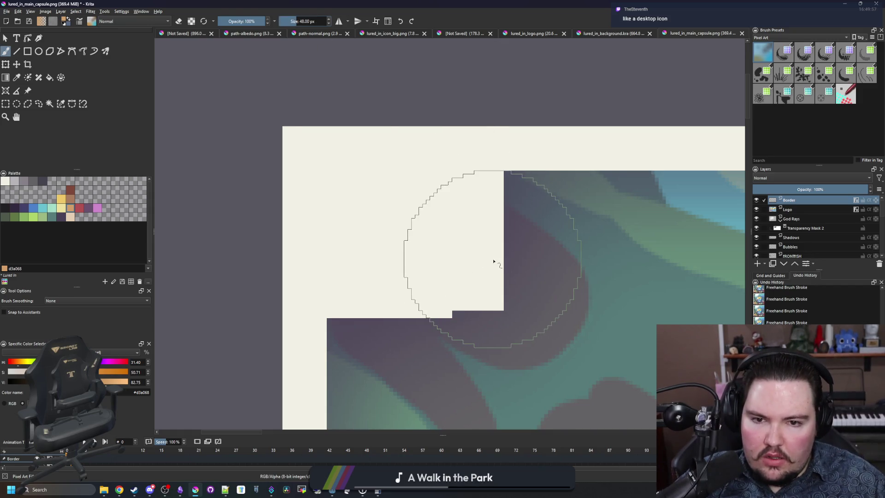
{"action": "left_click", "coordinate": [414, 260]}
- Delete the tan circle and clear a rectangular area of the corner border
{"action": "left_click", "coordinate": [49, 103]}
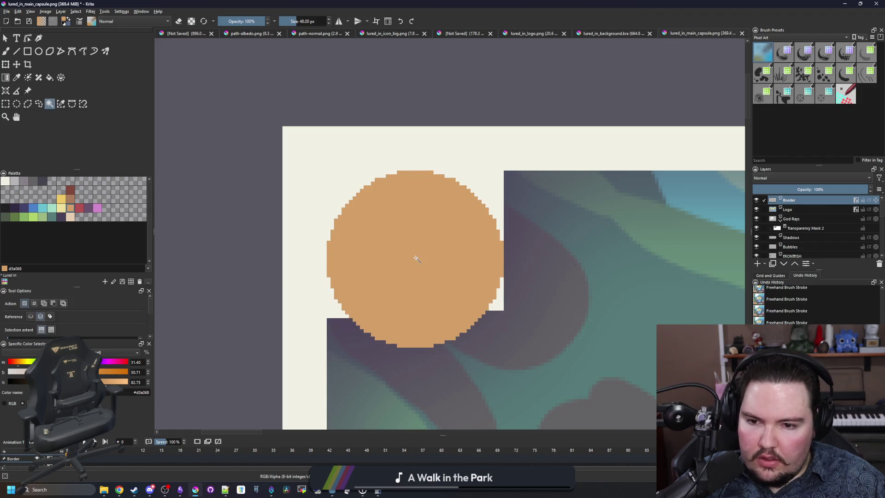
{"action": "key", "text": "Delete"}
{"action": "left_click", "coordinate": [5, 103]}
{"action": "left_click_drag", "start_coordinate": [433, 170], "coordinate": [592, 321]}
{"action": "key", "text": "Delete"}
{"action": "left_click", "coordinate": [416, 352]}
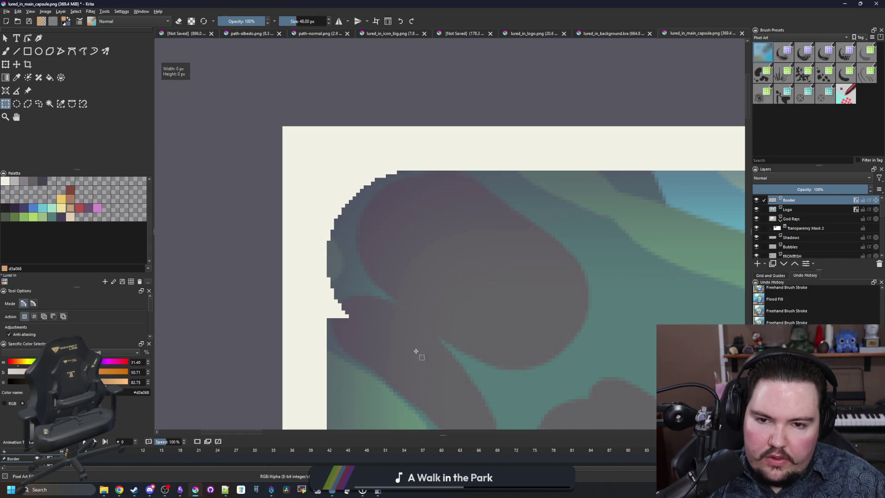
{"action": "left_click_drag", "start_coordinate": [328, 269], "coordinate": [329, 270]}
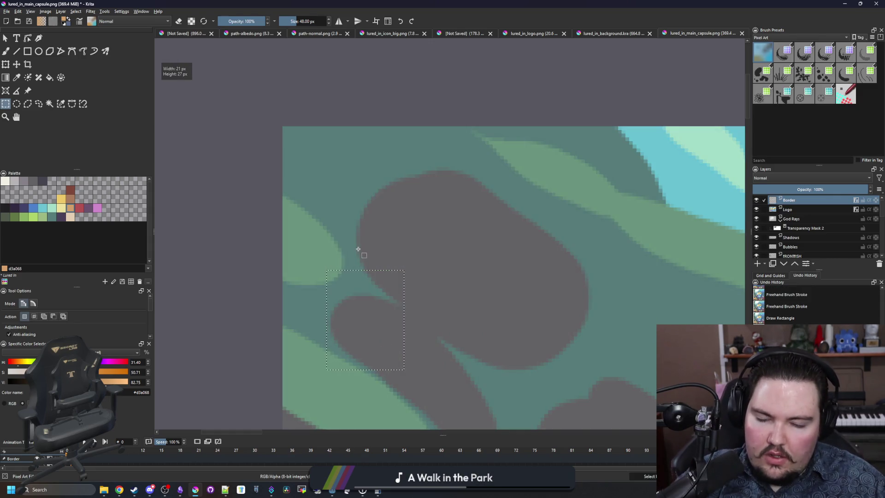
- Zoom the canvas out and bring the Steamworks browser window to the front
{"action": "scroll", "coordinate": [300, 238], "scroll_direction": "down", "scroll_amount": 5}
{"action": "scroll", "coordinate": [300, 238], "scroll_direction": "down", "scroll_amount": 4}
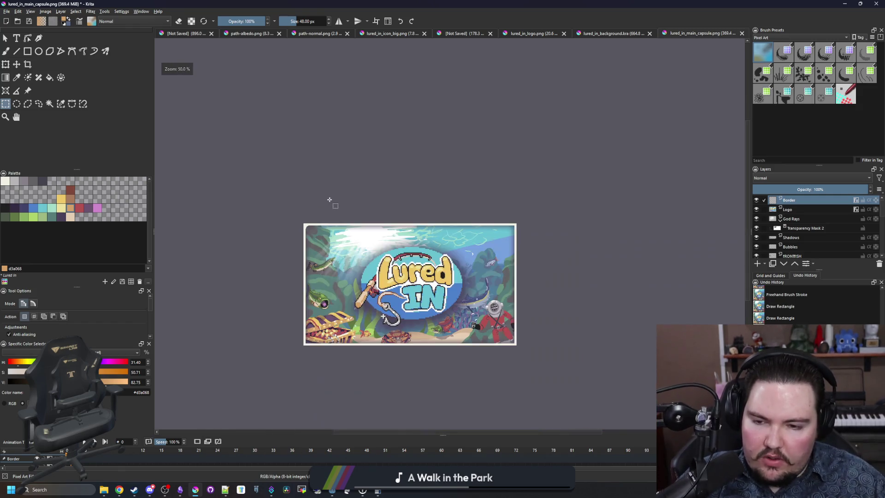
{"action": "scroll", "coordinate": [331, 202], "scroll_direction": "down", "scroll_amount": 2}
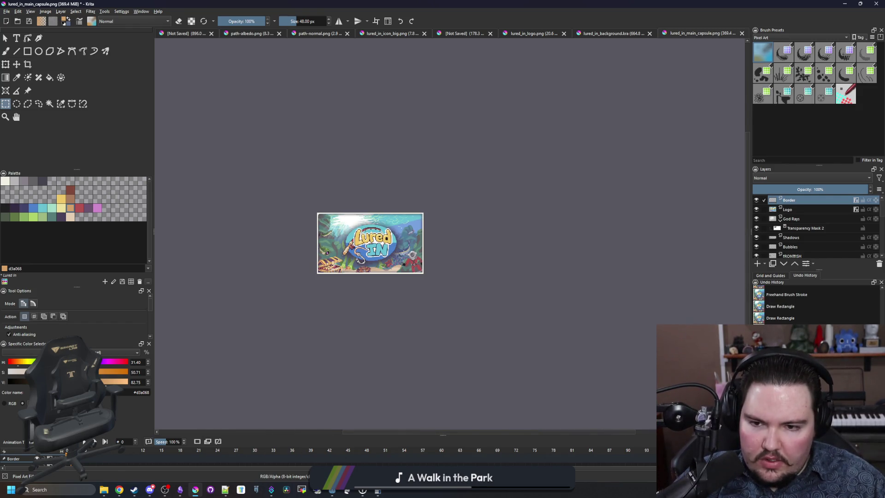
{"action": "scroll", "coordinate": [312, 190], "scroll_direction": "up", "scroll_amount": 5}
{"action": "scroll", "coordinate": [315, 188], "scroll_direction": "up", "scroll_amount": 3}
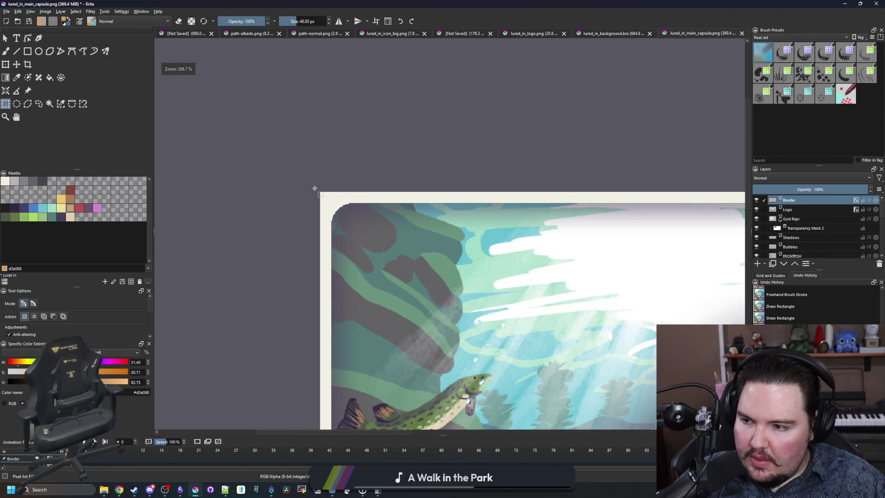
{"action": "scroll", "coordinate": [286, 222], "scroll_direction": "down", "scroll_amount": 6}
{"action": "scroll", "coordinate": [259, 253], "scroll_direction": "down", "scroll_amount": 1}
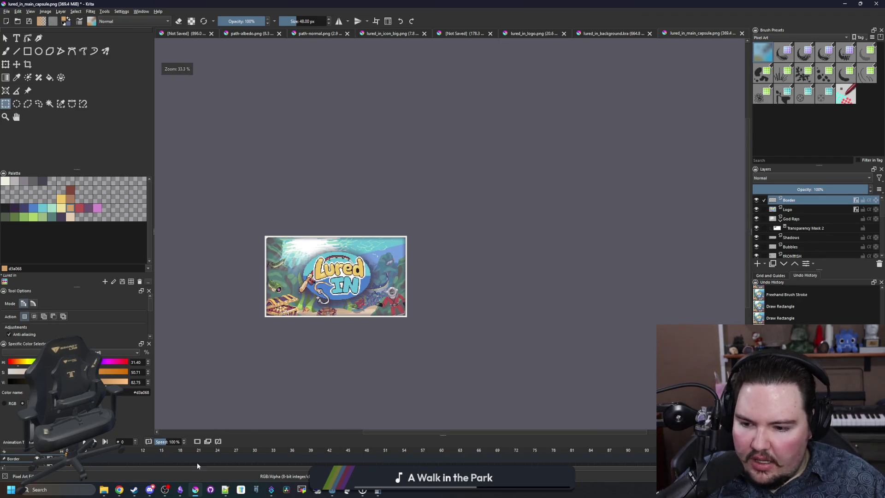
{"action": "mouse_move", "coordinate": [134, 491]}
{"action": "mouse_move", "coordinate": [132, 466]}
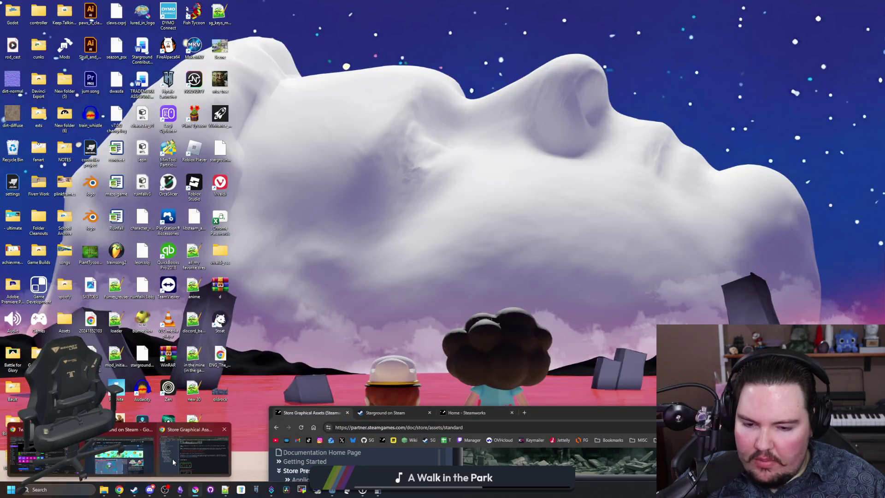
{"action": "left_click", "coordinate": [173, 458]}
- Maximize the browser on Steamworks home and open the Lured In app page in a new tab
{"action": "left_click", "coordinate": [467, 412]}
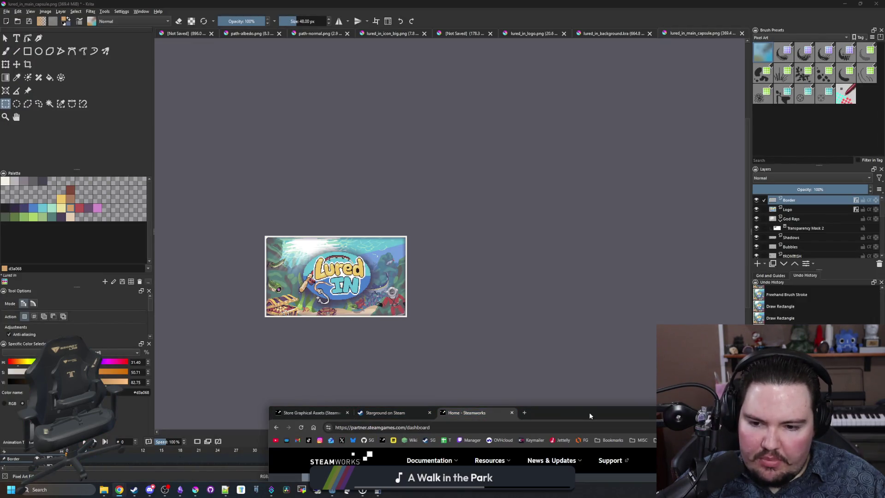
{"action": "double_click", "coordinate": [589, 412]}
{"action": "left_click", "coordinate": [256, 195]}
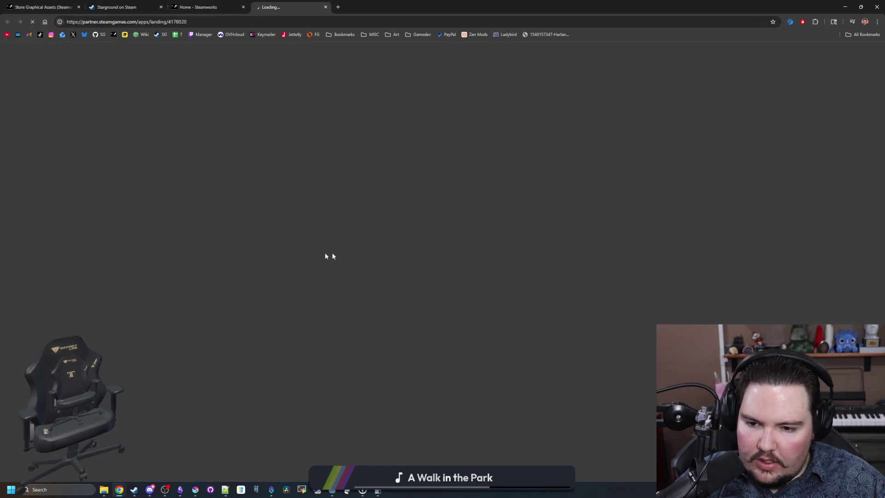
{"action": "scroll", "coordinate": [321, 287], "scroll_direction": "down", "scroll_amount": 5}
{"action": "scroll", "coordinate": [321, 287], "scroll_direction": "down", "scroll_amount": 2}
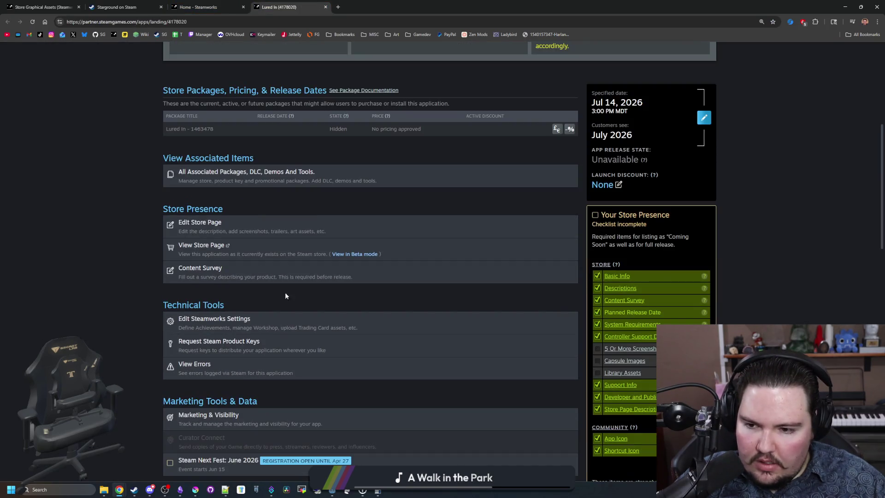
{"action": "scroll", "coordinate": [225, 322], "scroll_direction": "down", "scroll_amount": 5}
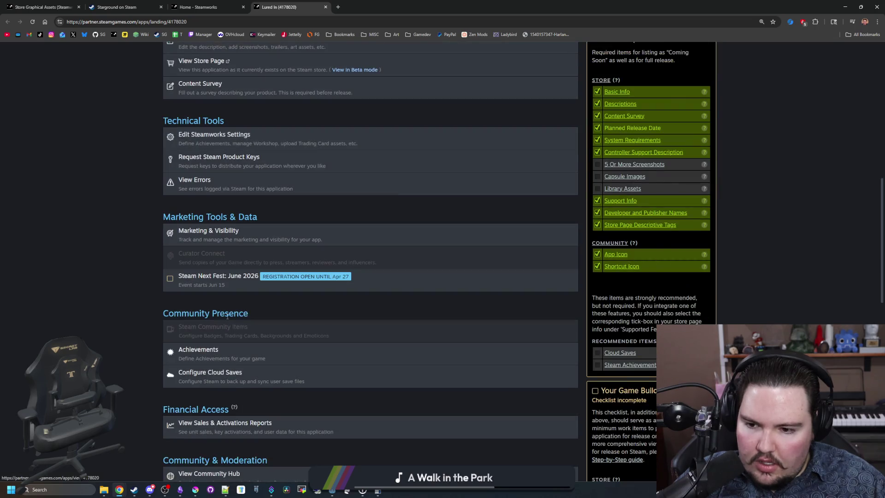
{"action": "scroll", "coordinate": [231, 314], "scroll_direction": "up", "scroll_amount": 11}
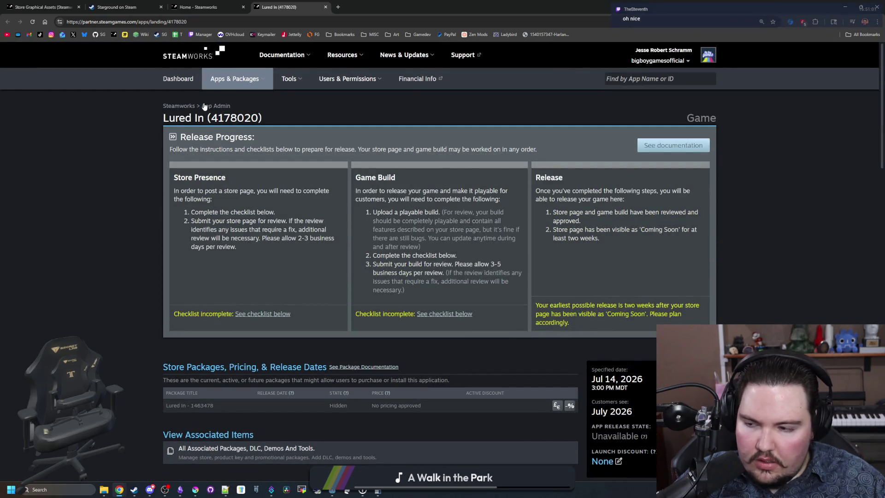
{"action": "scroll", "coordinate": [286, 283], "scroll_direction": "down", "scroll_amount": 5}
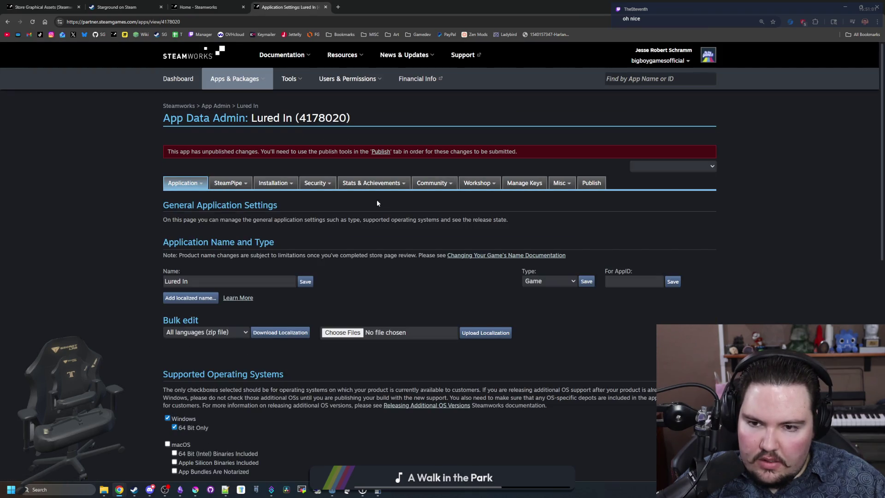
- Browse the App Admin menus, then return to the dashboard's Unreleased Apps list
{"action": "mouse_move", "coordinate": [431, 184]}
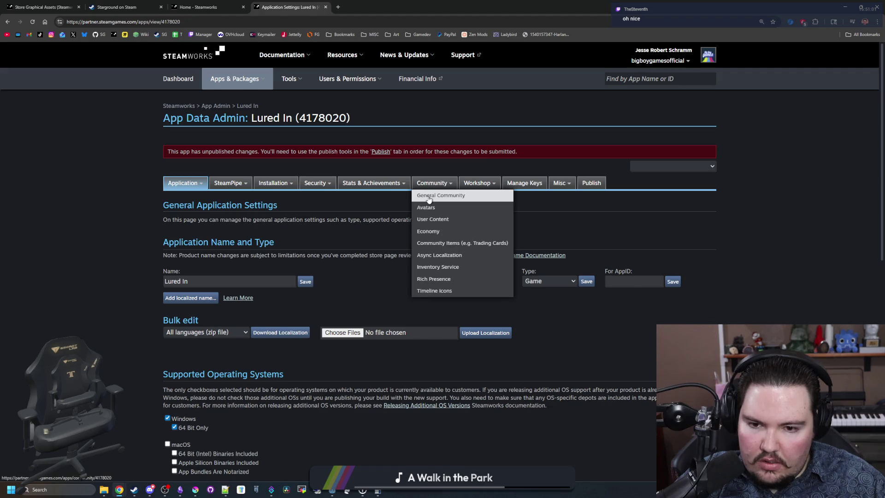
{"action": "mouse_move", "coordinate": [375, 183]}
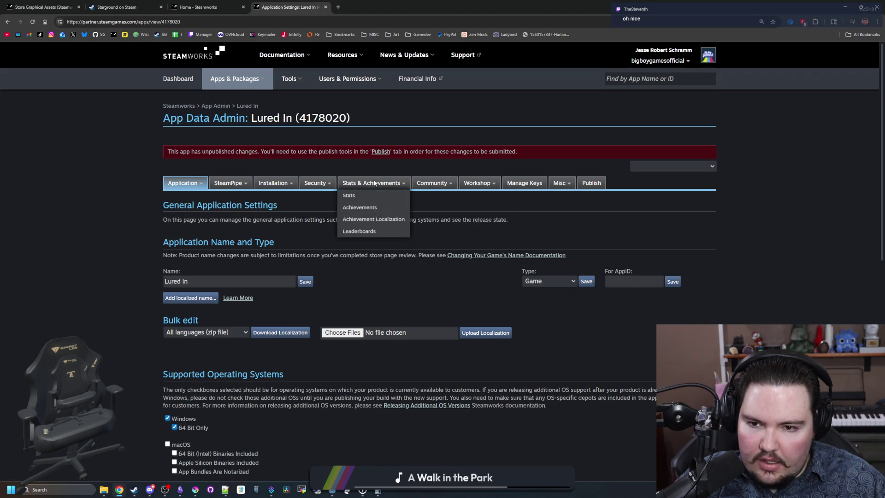
{"action": "mouse_move", "coordinate": [284, 185]}
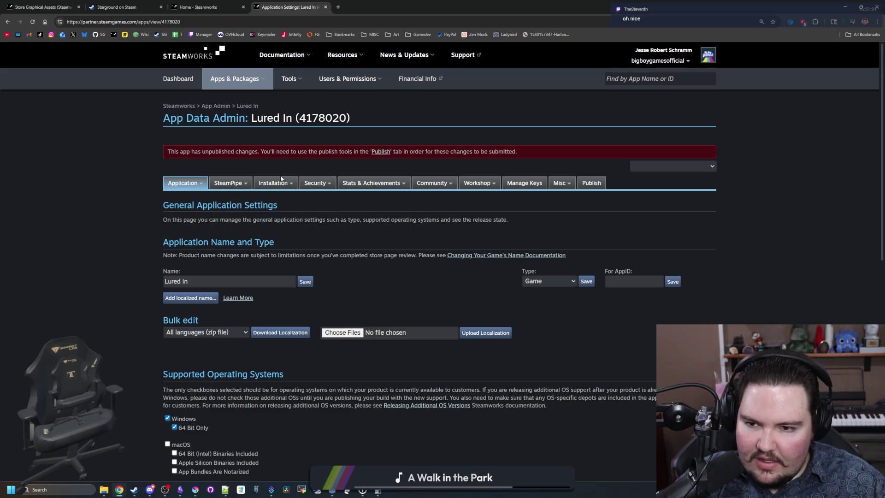
{"action": "mouse_move", "coordinate": [185, 184]}
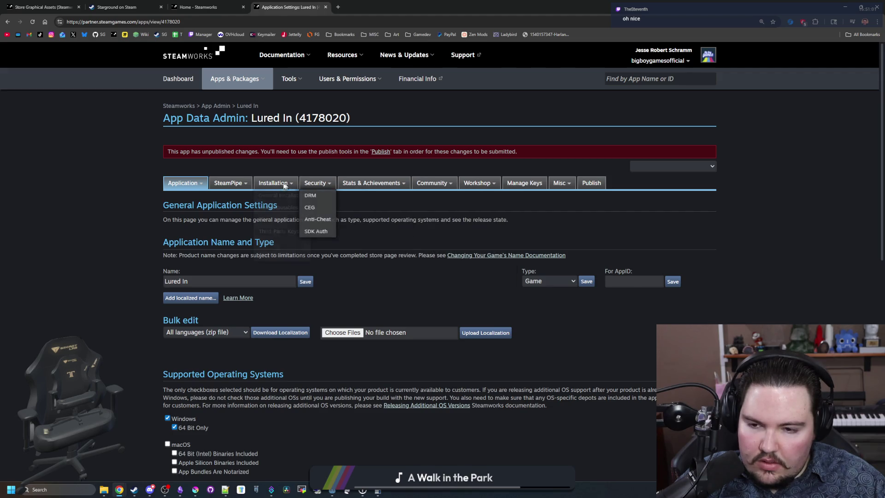
{"action": "left_click", "coordinate": [464, 184]}
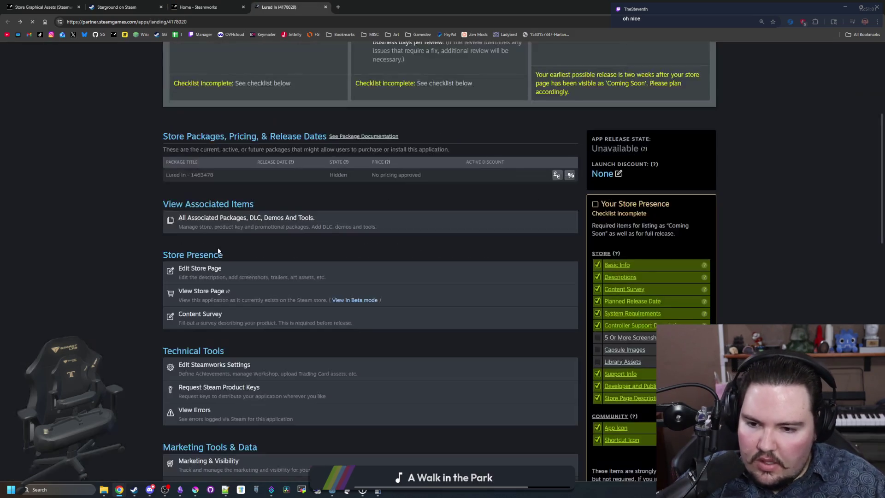
{"action": "scroll", "coordinate": [198, 230], "scroll_direction": "up", "scroll_amount": 5}
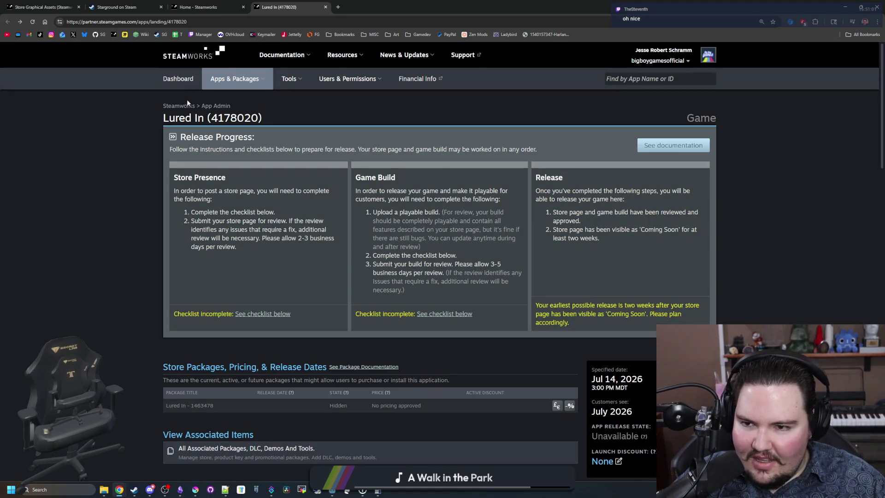
{"action": "left_click", "coordinate": [186, 74]}
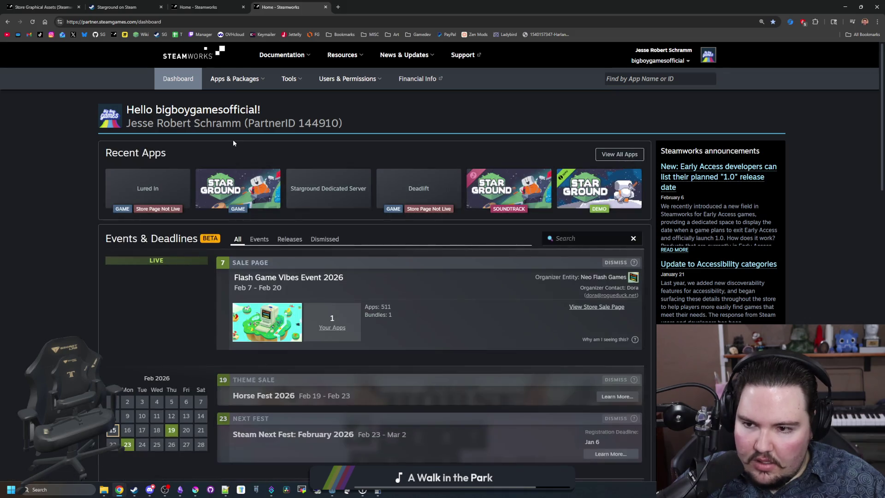
{"action": "scroll", "coordinate": [209, 192], "scroll_direction": "down", "scroll_amount": 15}
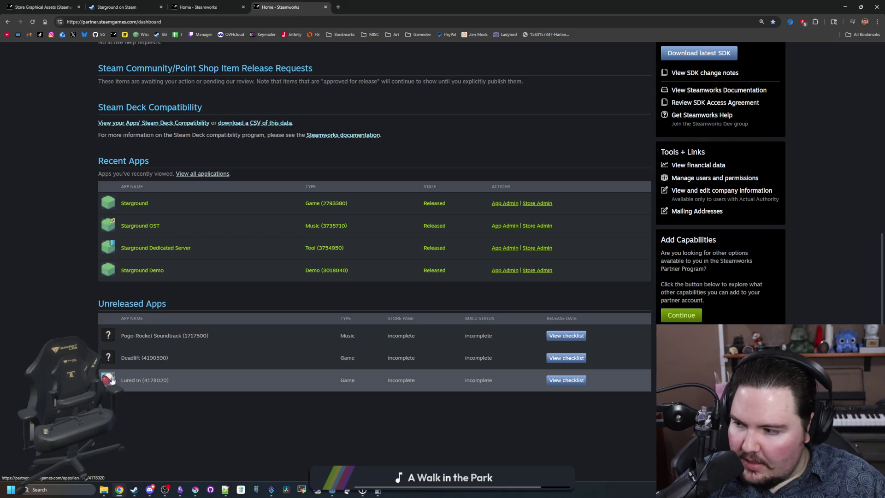
{"action": "scroll", "coordinate": [114, 371], "scroll_direction": "down", "scroll_amount": 2}
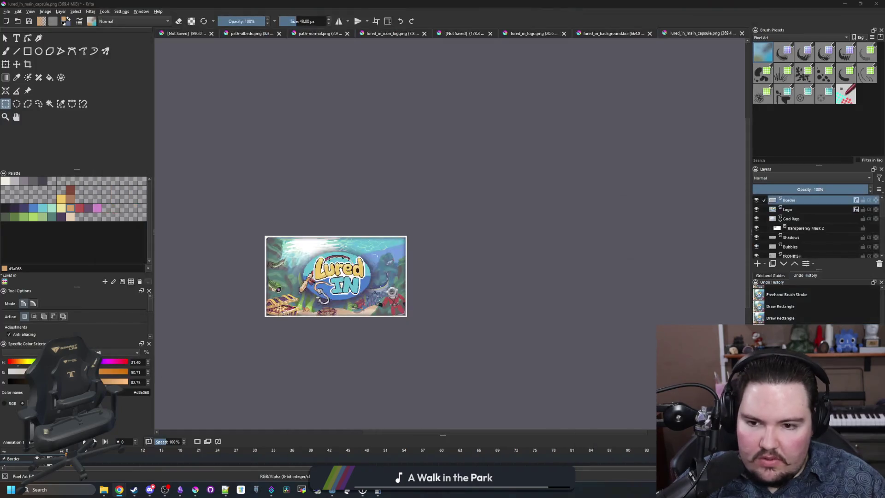
- Fill the capsule's frame border with brown #a77b5b using the Fill tool
{"action": "scroll", "coordinate": [262, 242], "scroll_direction": "up", "scroll_amount": 5}
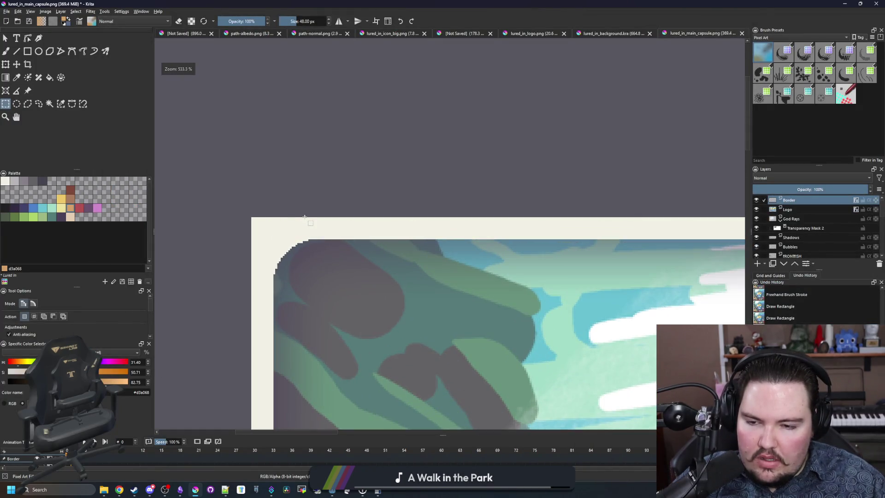
{"action": "scroll", "coordinate": [305, 217], "scroll_direction": "down", "scroll_amount": 6}
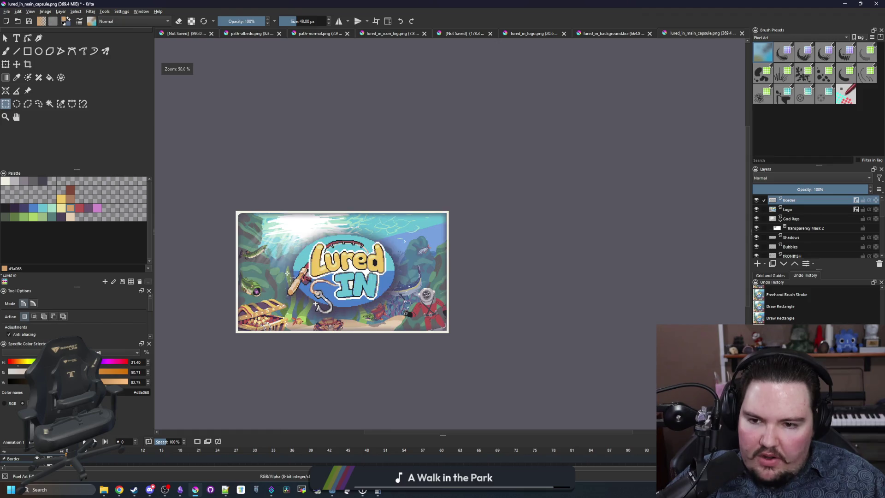
{"action": "scroll", "coordinate": [287, 274], "scroll_direction": "up", "scroll_amount": 1}
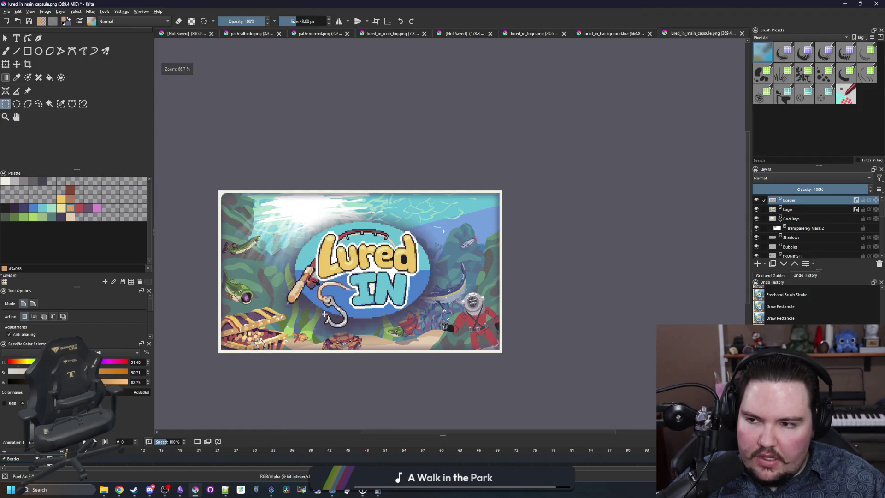
{"action": "scroll", "coordinate": [284, 246], "scroll_direction": "down", "scroll_amount": 1}
{"action": "scroll", "coordinate": [283, 246], "scroll_direction": "up", "scroll_amount": 1}
{"action": "scroll", "coordinate": [283, 247], "scroll_direction": "down", "scroll_amount": 4}
{"action": "scroll", "coordinate": [283, 247], "scroll_direction": "up", "scroll_amount": 3}
{"action": "key", "text": "alt+Tab"}
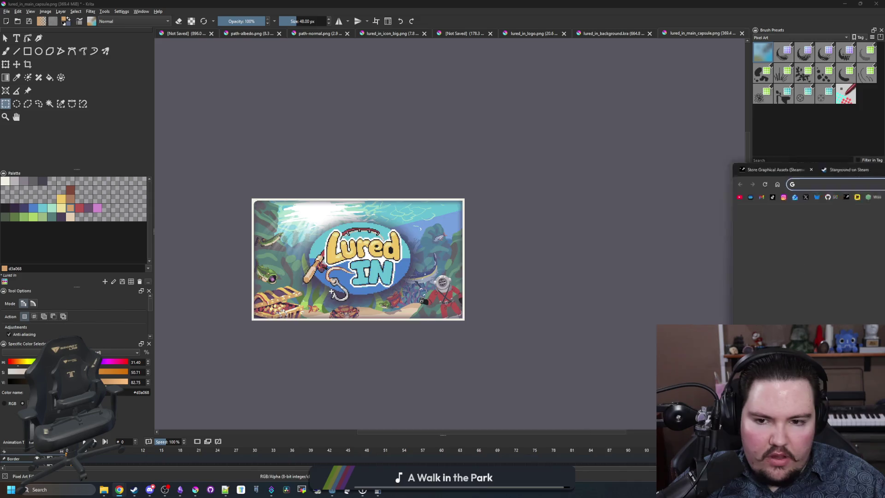
{"action": "key", "text": "alt+Tab"}
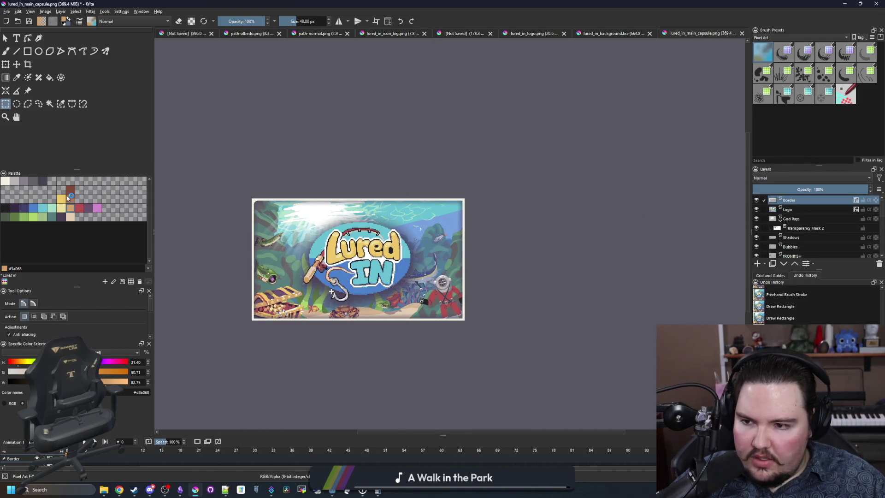
{"action": "scroll", "coordinate": [258, 205], "scroll_direction": "up", "scroll_amount": 4}
{"action": "key", "text": "f"}
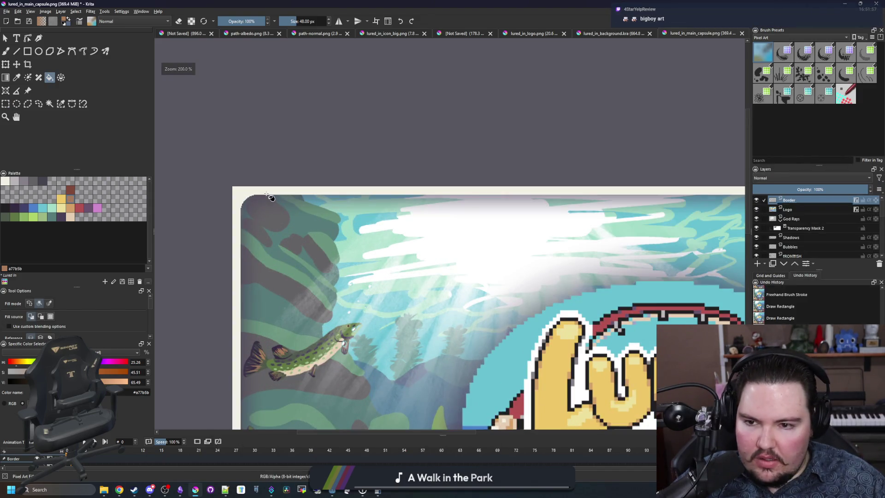
{"action": "left_click", "coordinate": [266, 193]}
- Pick the lighter tan #d3a068 and refill the frame border with it
{"action": "scroll", "coordinate": [271, 198], "scroll_direction": "down", "scroll_amount": 3}
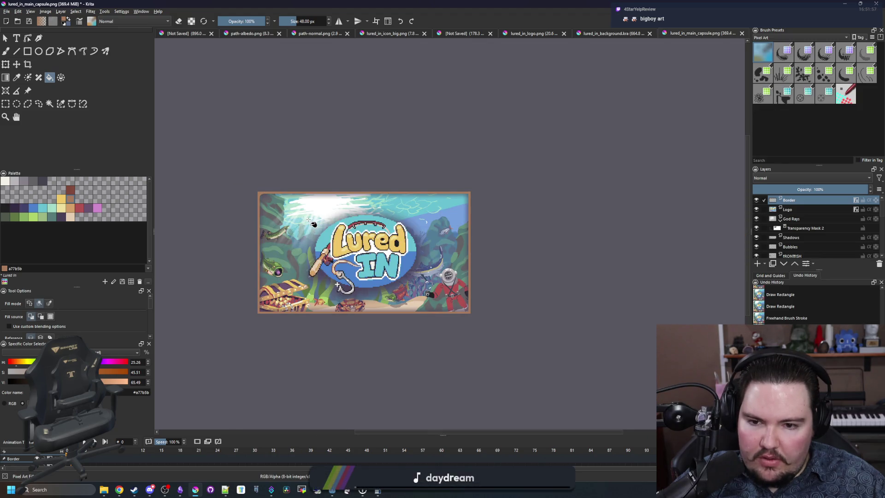
{"action": "scroll", "coordinate": [218, 191], "scroll_direction": "up", "scroll_amount": 1}
{"action": "scroll", "coordinate": [217, 192], "scroll_direction": "up", "scroll_amount": 4}
{"action": "left_click", "coordinate": [73, 207]}
{"action": "left_click", "coordinate": [320, 178]}
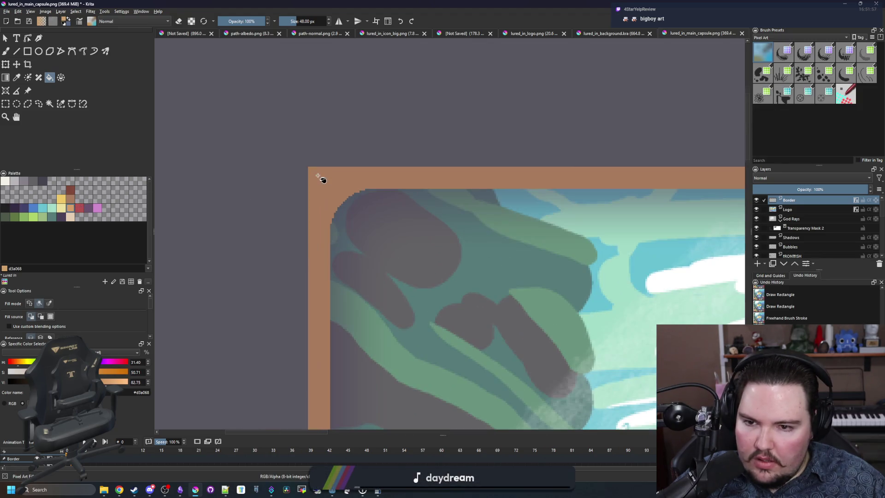
{"action": "scroll", "coordinate": [258, 206], "scroll_direction": "down", "scroll_amount": 5}
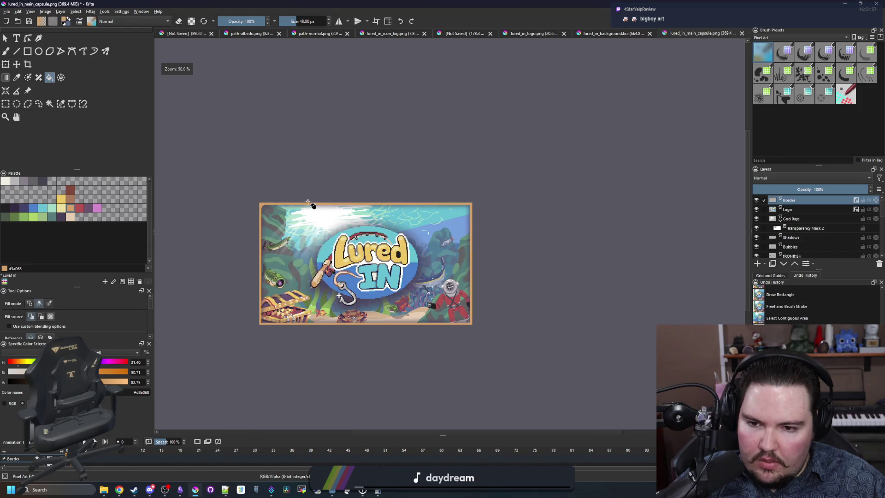
{"action": "scroll", "coordinate": [361, 244], "scroll_direction": "up", "scroll_amount": 1}
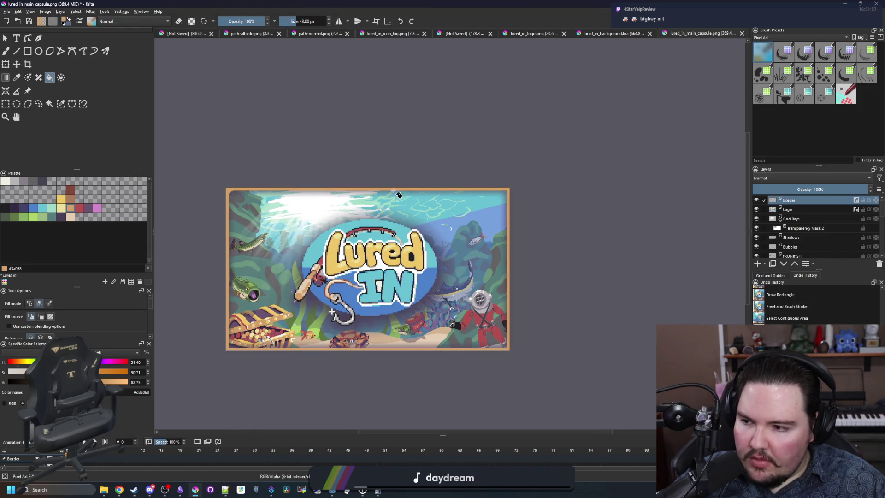
{"action": "key", "text": "alt+Tab"}
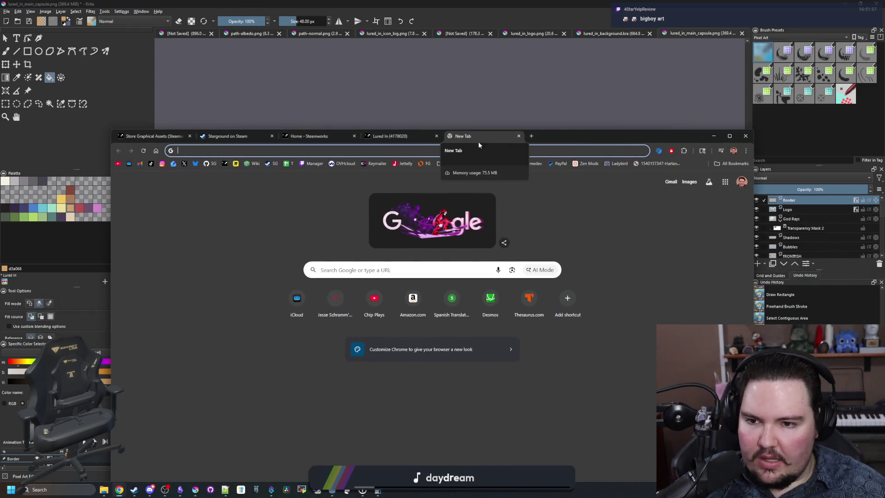
- Maximize the browser and go from Starground's store page to Roadside Research
{"action": "left_click", "coordinate": [269, 167]}
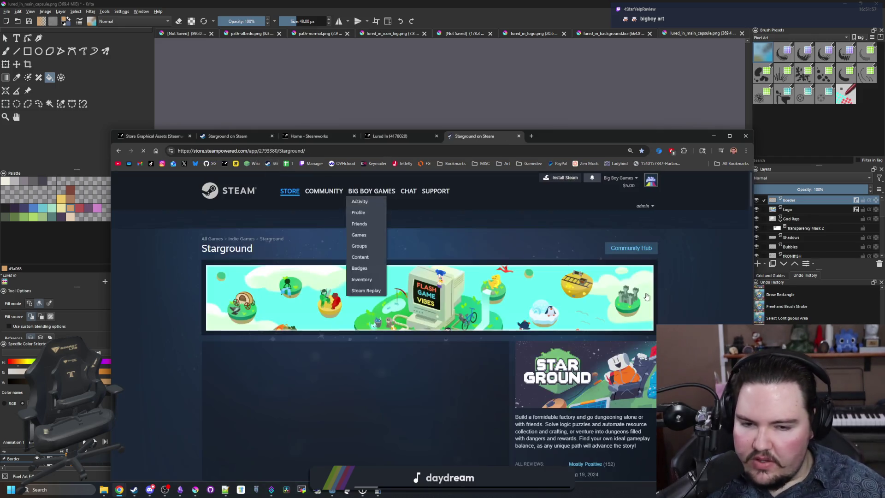
{"action": "double_click", "coordinate": [679, 134]}
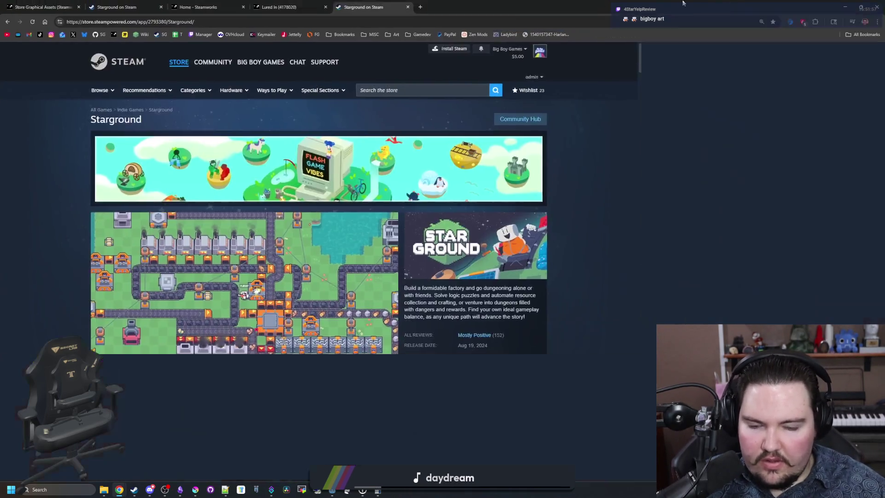
{"action": "left_click", "coordinate": [597, 89]}
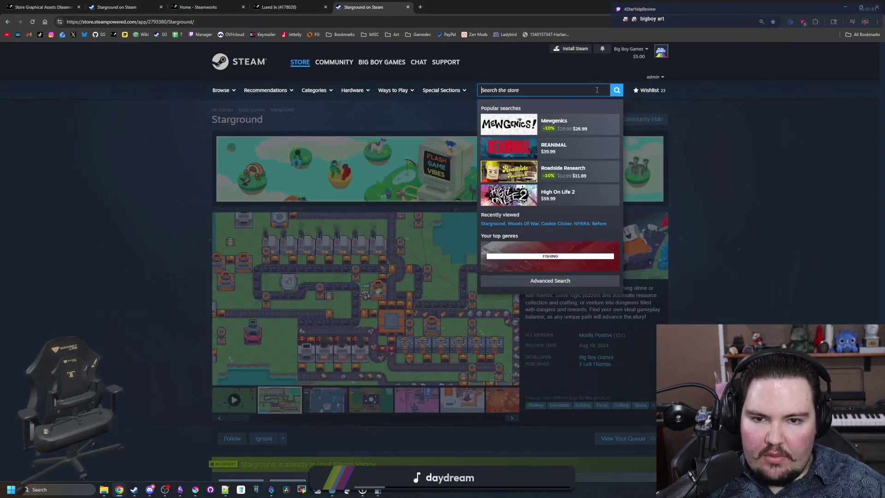
{"action": "left_click", "coordinate": [511, 170]}
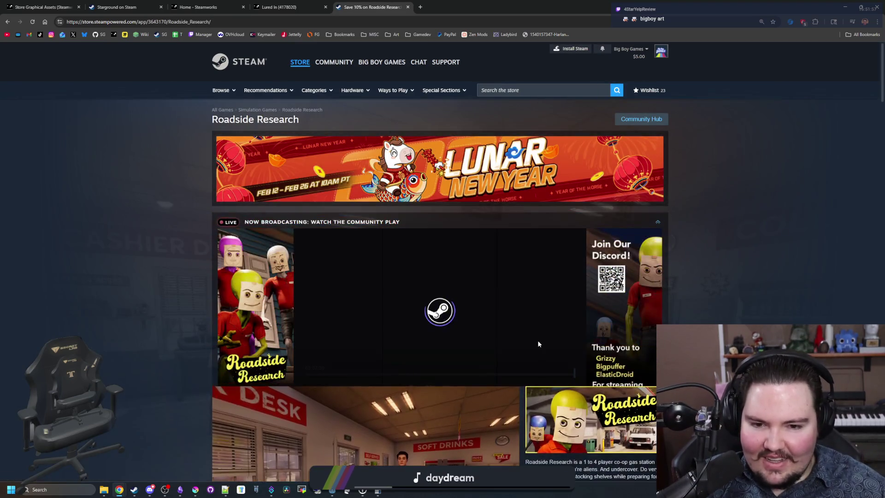
- Open House Flipper 2's store page from the Roadside Research bundle and scroll through it
{"action": "scroll", "coordinate": [539, 328], "scroll_direction": "down", "scroll_amount": 3}
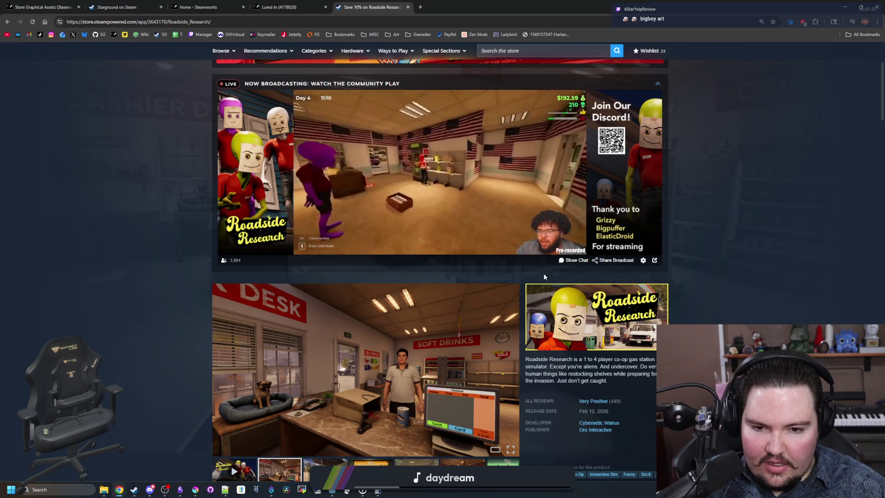
{"action": "scroll", "coordinate": [544, 275], "scroll_direction": "down", "scroll_amount": 10}
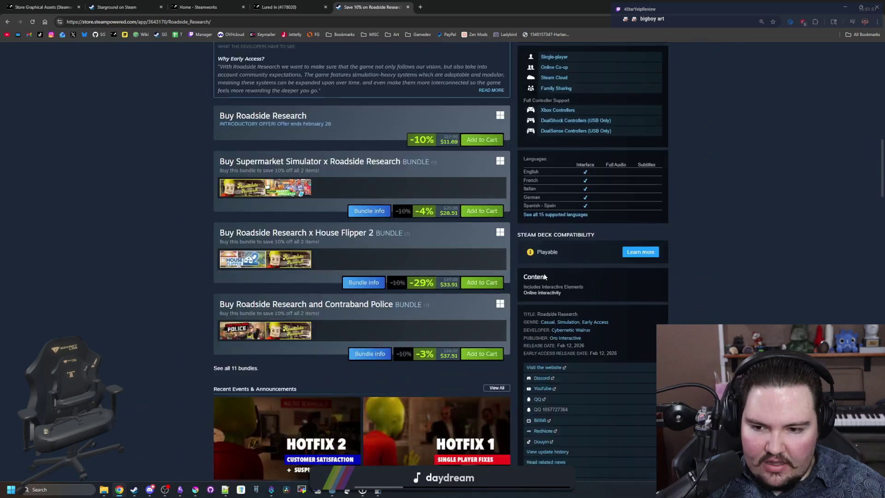
{"action": "scroll", "coordinate": [544, 275], "scroll_direction": "down", "scroll_amount": 3}
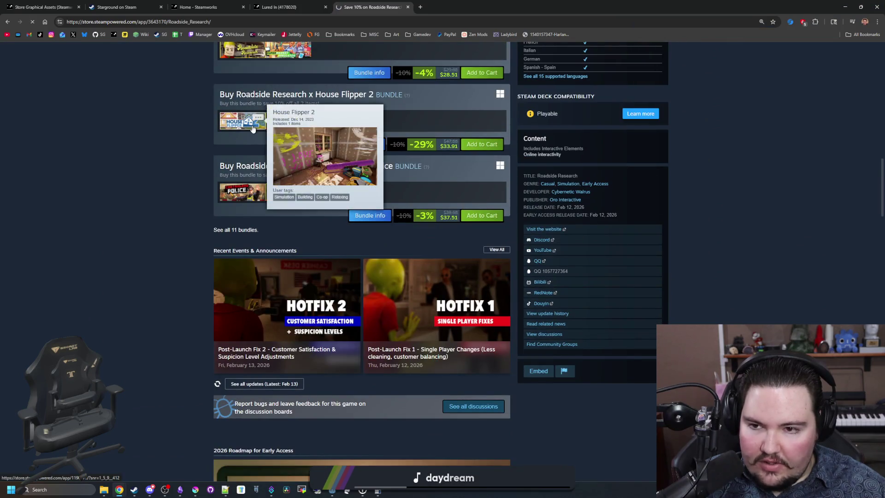
{"action": "left_click", "coordinate": [252, 128]}
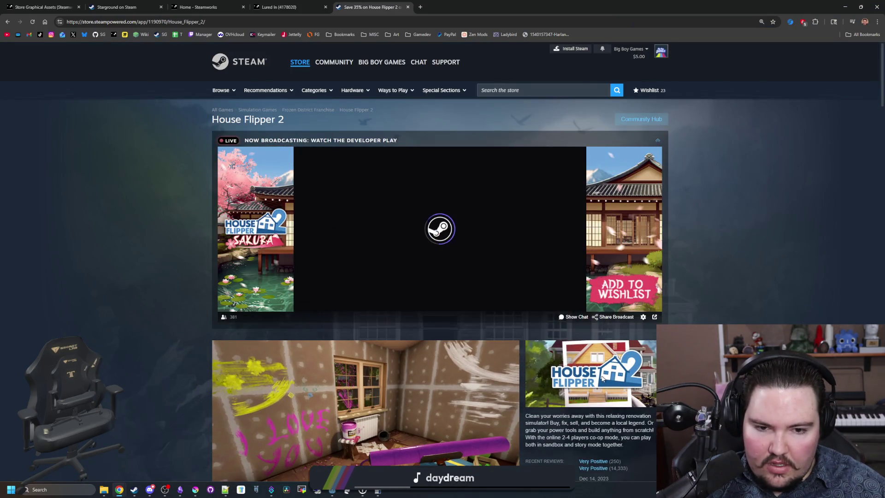
{"action": "key", "text": "alt+Left"}
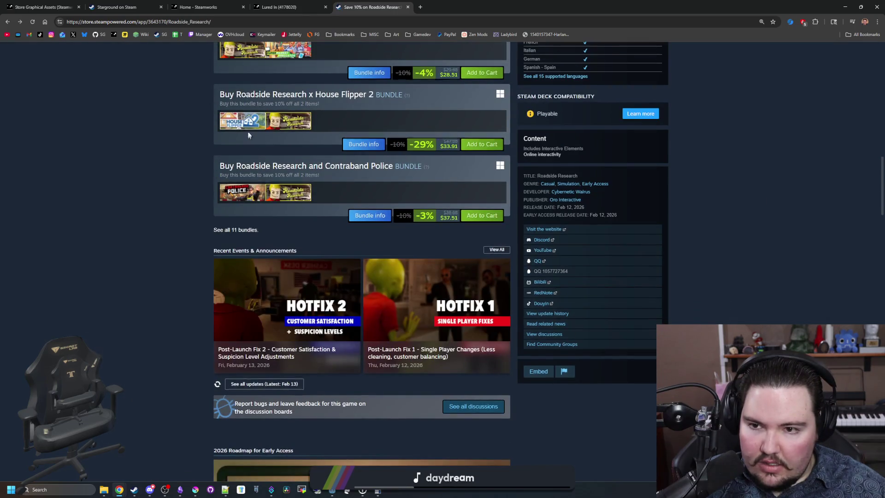
{"action": "left_click", "coordinate": [244, 122]}
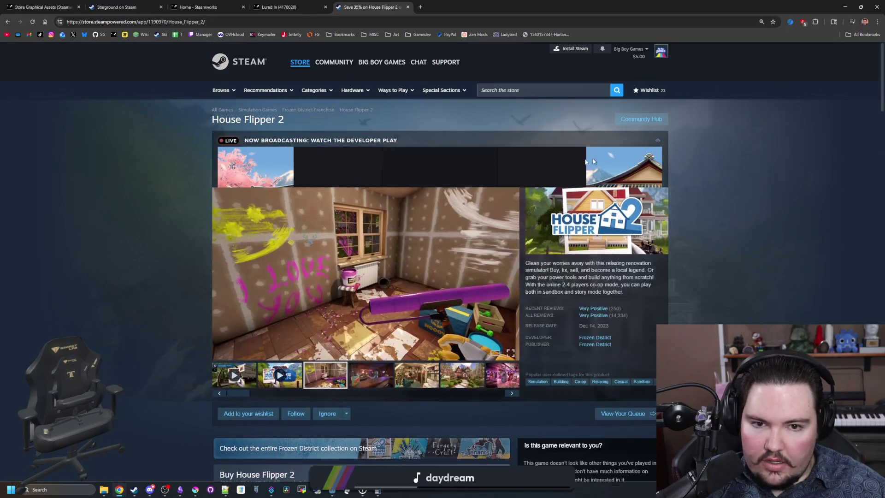
{"action": "scroll", "coordinate": [611, 322], "scroll_direction": "down", "scroll_amount": 15}
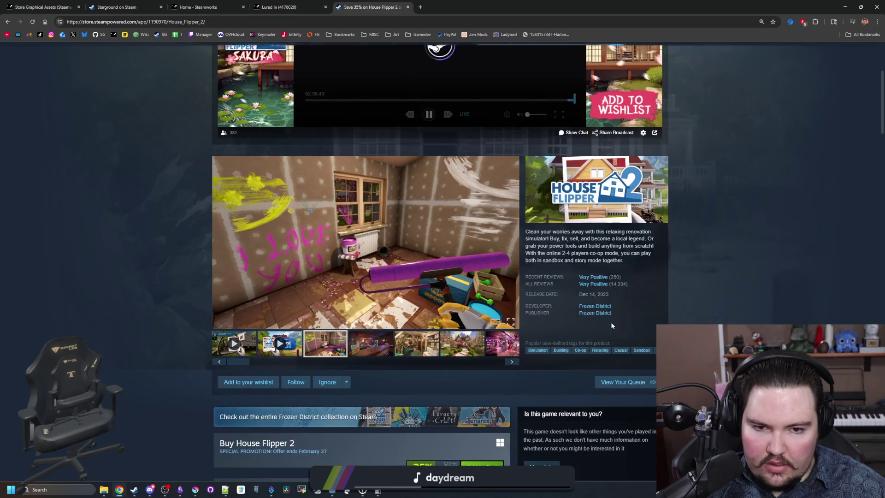
{"action": "scroll", "coordinate": [586, 300], "scroll_direction": "down", "scroll_amount": 20}
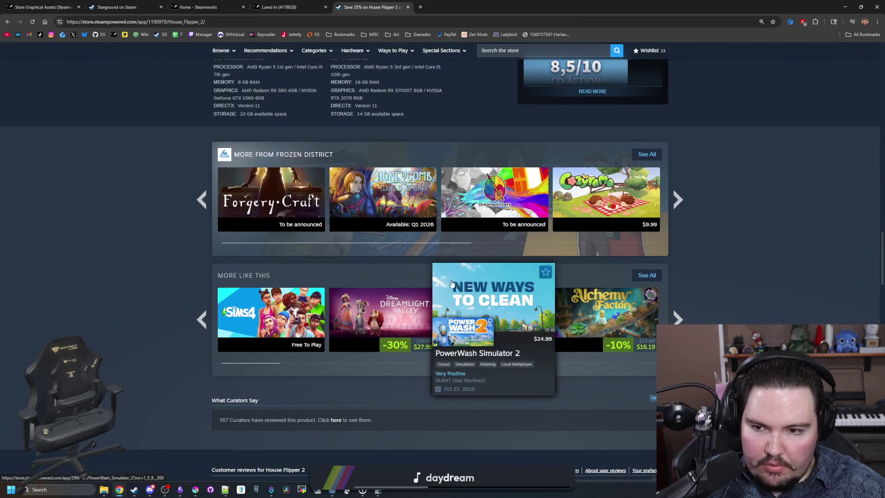
{"action": "scroll", "coordinate": [408, 241], "scroll_direction": "up", "scroll_amount": 20}
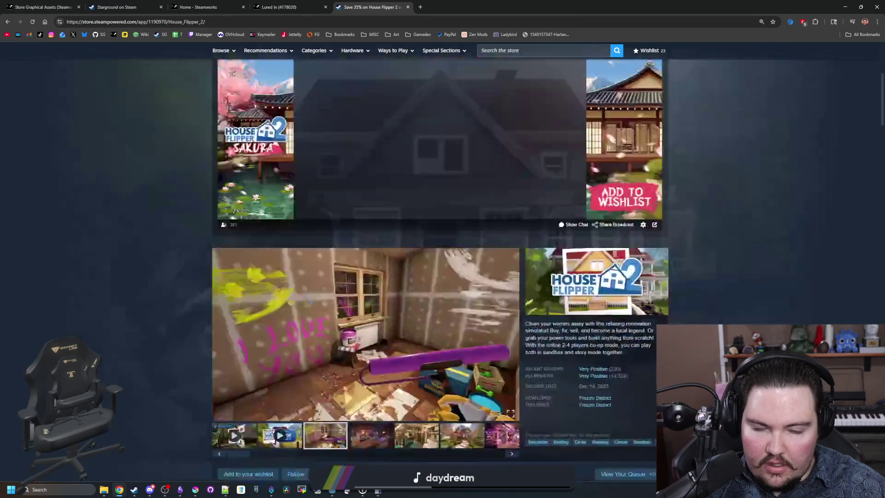
{"action": "mouse_move", "coordinate": [226, 91]}
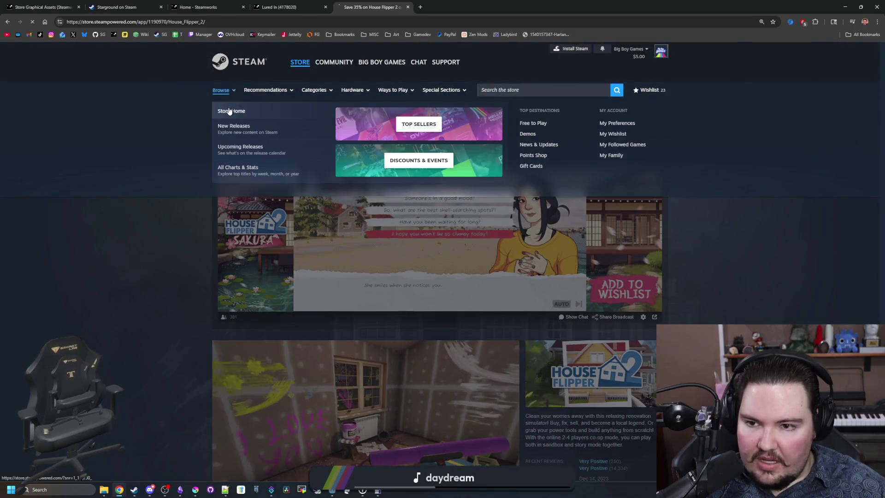
- Go to the Steam store front page and scroll through its listings
{"action": "left_click", "coordinate": [229, 111]}
{"action": "scroll", "coordinate": [492, 253], "scroll_direction": "down", "scroll_amount": 10}
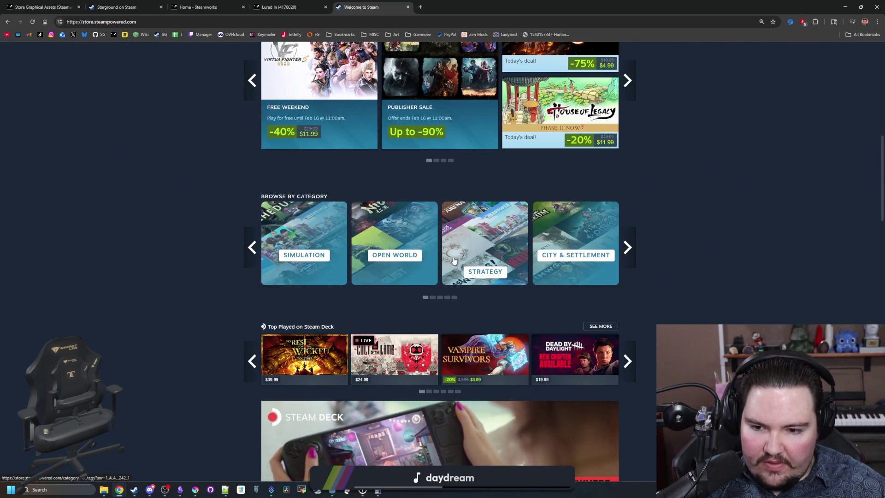
{"action": "scroll", "coordinate": [492, 254], "scroll_direction": "down", "scroll_amount": 2}
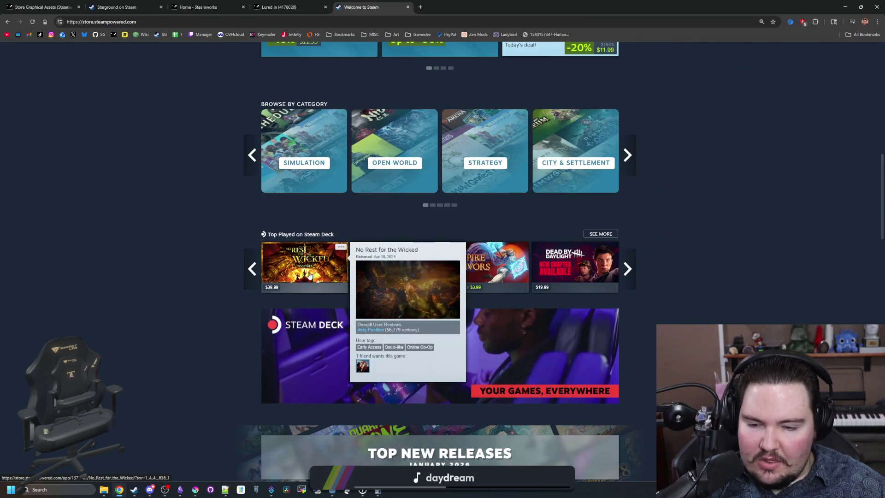
{"action": "scroll", "coordinate": [206, 292], "scroll_direction": "down", "scroll_amount": 5}
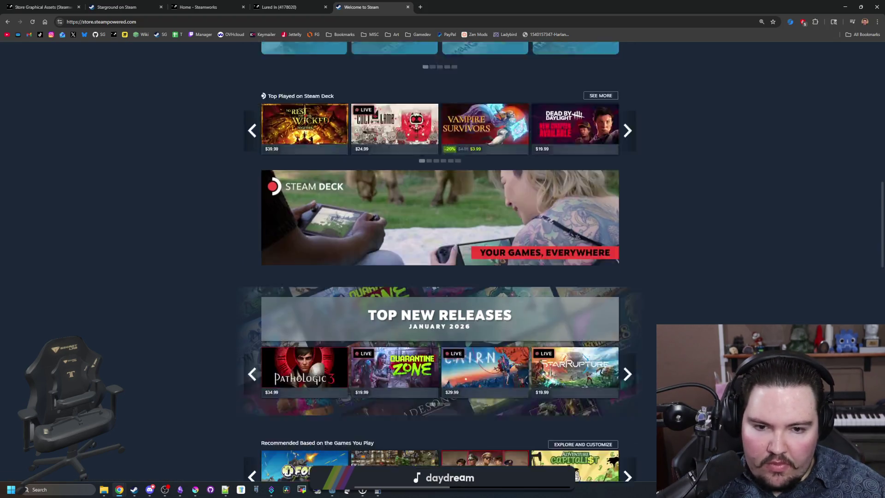
{"action": "scroll", "coordinate": [440, 258], "scroll_direction": "down", "scroll_amount": 4}
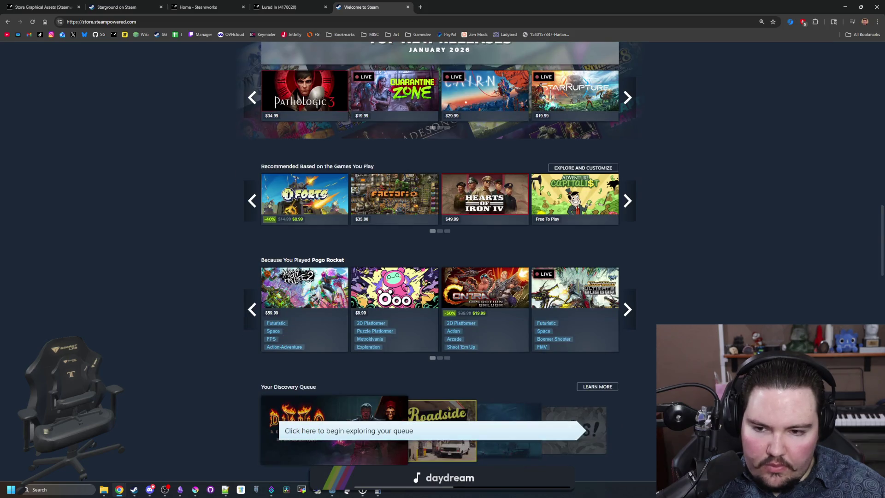
{"action": "scroll", "coordinate": [439, 258], "scroll_direction": "down", "scroll_amount": 12}
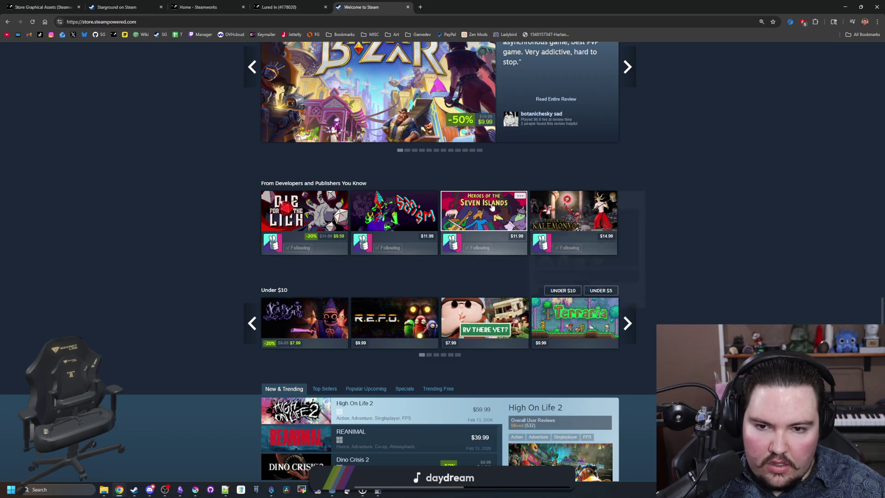
{"action": "mouse_move", "coordinate": [511, 237]}
{"action": "scroll", "coordinate": [523, 247], "scroll_direction": "down", "scroll_amount": 3}
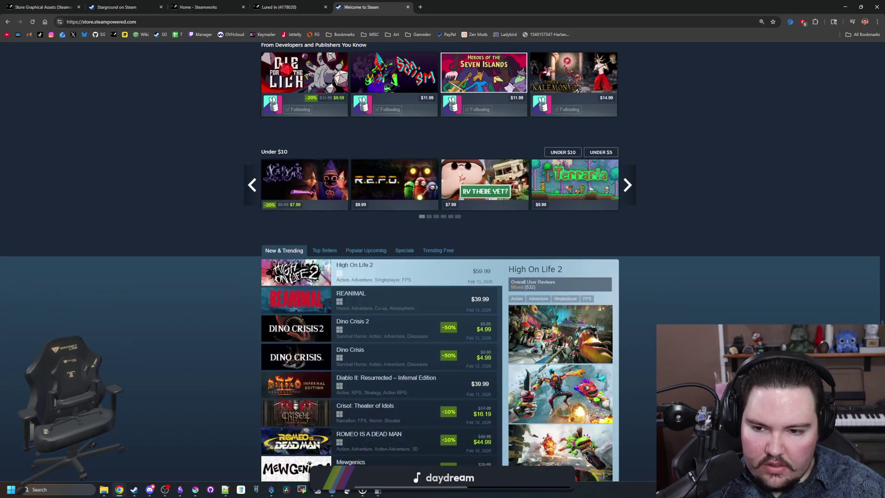
{"action": "scroll", "coordinate": [497, 307], "scroll_direction": "down", "scroll_amount": 4}
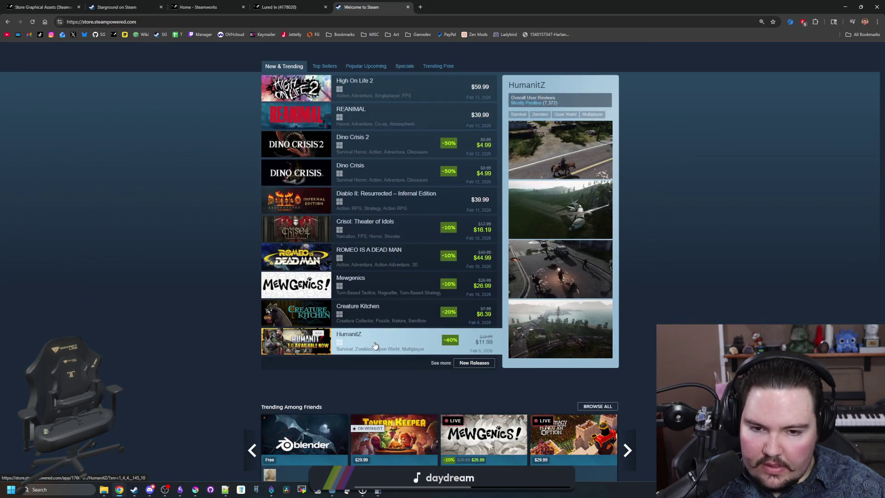
{"action": "scroll", "coordinate": [374, 346], "scroll_direction": "up", "scroll_amount": 2}
{"action": "scroll", "coordinate": [206, 221], "scroll_direction": "down", "scroll_amount": 6}
{"action": "scroll", "coordinate": [525, 109], "scroll_direction": "up", "scroll_amount": 10}
{"action": "scroll", "coordinate": [525, 109], "scroll_direction": "up", "scroll_amount": 10}
- Search the store for 'lover' and open the CloverPit result
{"action": "left_click", "coordinate": [527, 89]}
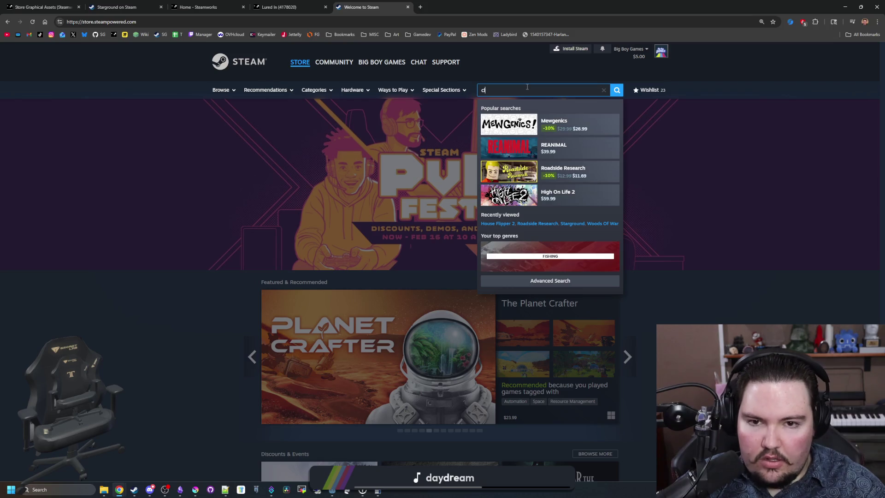
{"action": "type", "text": "lover"}
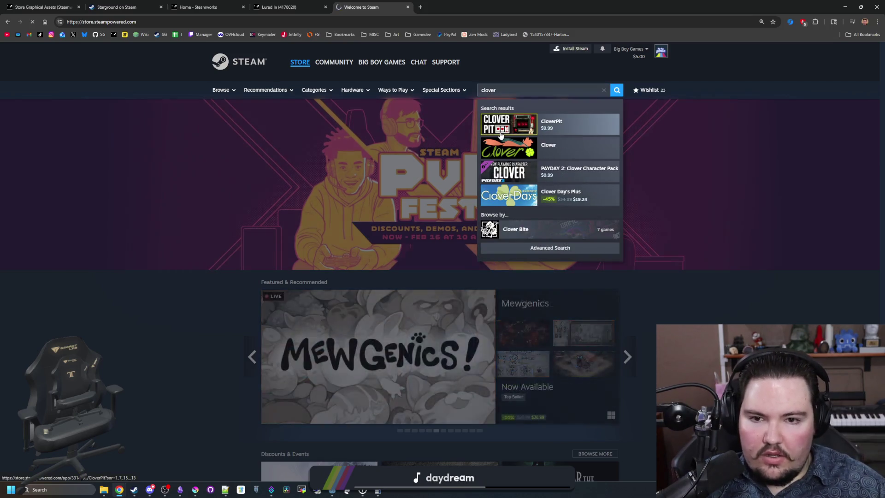
{"action": "left_click", "coordinate": [499, 132]}
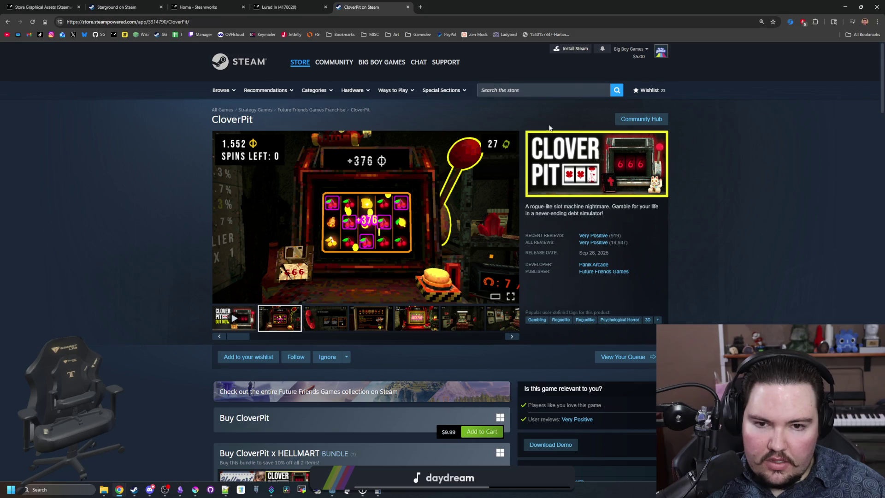
- Back in Krita, pick the dark red swatch and switch to similar-colour selection
{"action": "key", "text": "alt+Tab"}
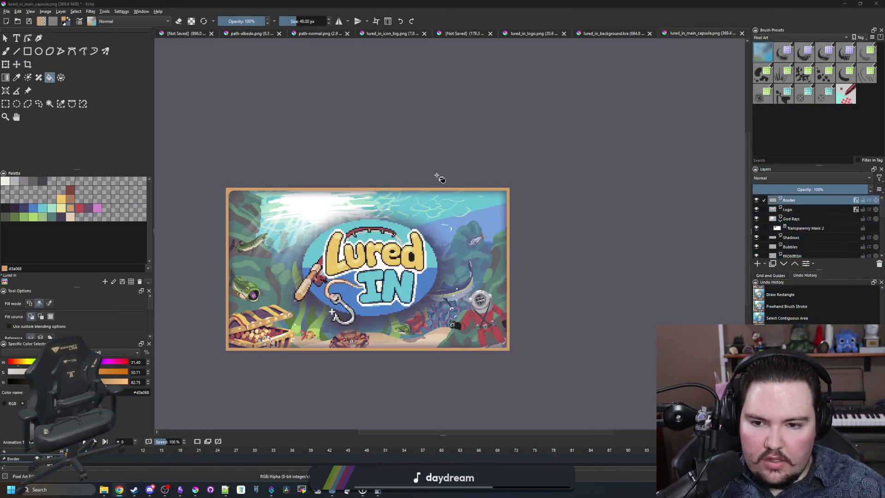
{"action": "scroll", "coordinate": [236, 356], "scroll_direction": "up", "scroll_amount": 2}
{"action": "scroll", "coordinate": [251, 355], "scroll_direction": "down", "scroll_amount": 5}
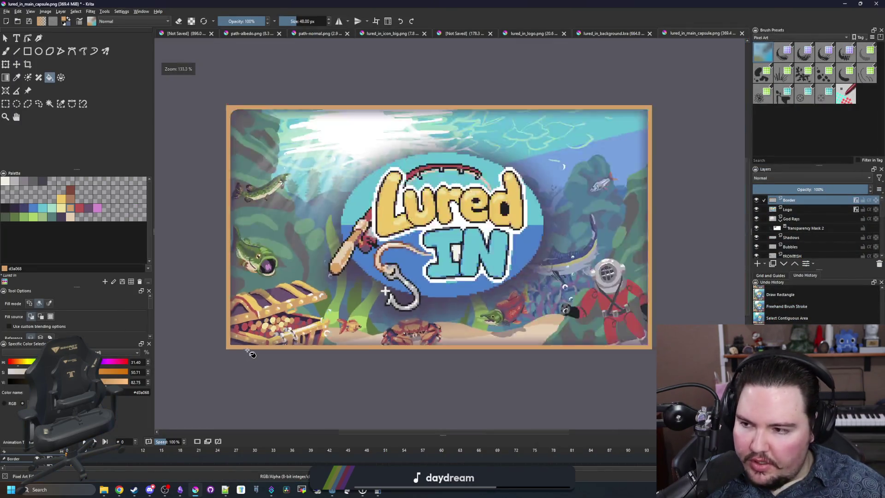
{"action": "scroll", "coordinate": [244, 240], "scroll_direction": "up", "scroll_amount": 4}
{"action": "scroll", "coordinate": [240, 203], "scroll_direction": "up", "scroll_amount": 1}
{"action": "scroll", "coordinate": [217, 179], "scroll_direction": "up", "scroll_amount": 1}
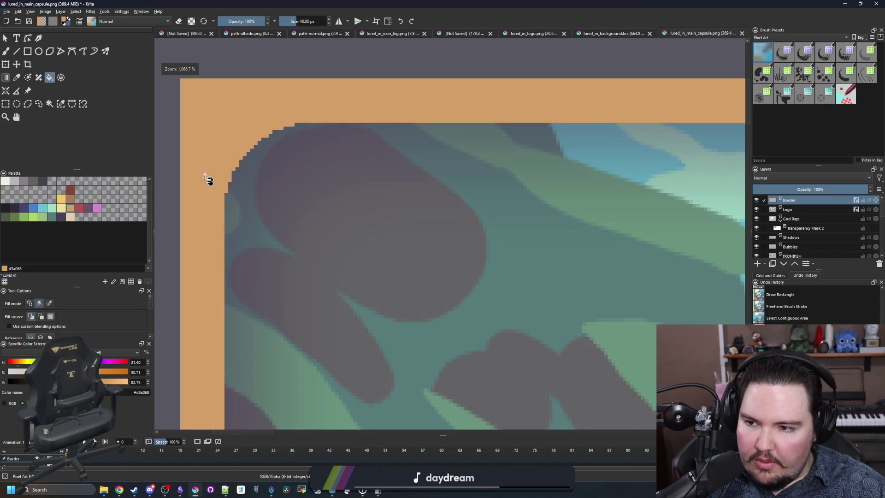
{"action": "scroll", "coordinate": [209, 178], "scroll_direction": "down", "scroll_amount": 2}
{"action": "left_click", "coordinate": [70, 190]}
{"action": "scroll", "coordinate": [233, 166], "scroll_direction": "down", "scroll_amount": 2}
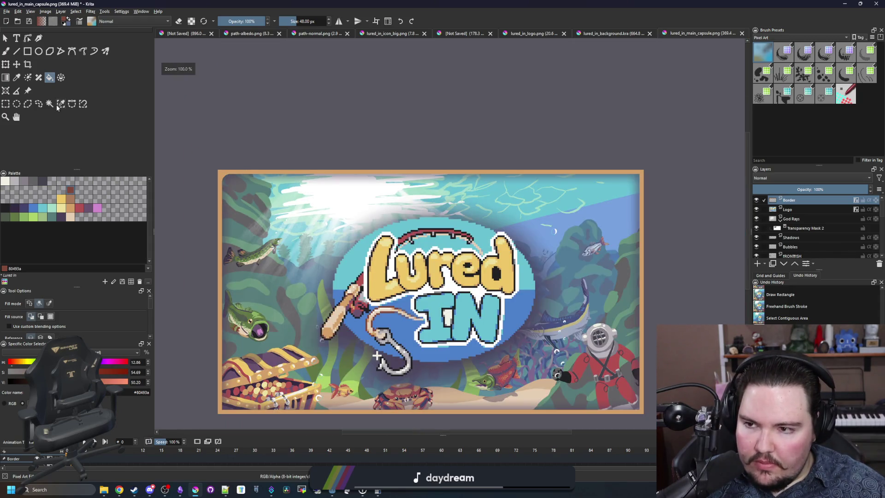
{"action": "left_click", "coordinate": [60, 104]}
{"action": "scroll", "coordinate": [244, 170], "scroll_direction": "up", "scroll_amount": 2}
{"action": "scroll", "coordinate": [226, 198], "scroll_direction": "down", "scroll_amount": 2}
- Give a slightly larger brush muted brown #a77b5b, then select all and clear the Border layer
{"action": "key", "text": "b"}
{"action": "key", "text": "bracketright"}
{"action": "key", "text": "bracketright"}
{"action": "key", "text": "bracketright"}
{"action": "key", "text": "bracketright"}
{"action": "key", "text": "bracketright"}
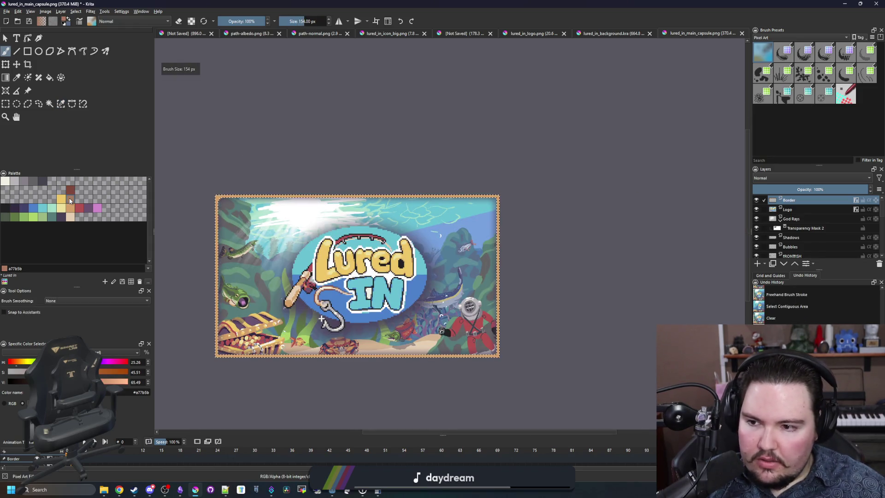
{"action": "left_click", "coordinate": [220, 203], "text": "ctrl"}
{"action": "key", "text": "ctrl+shift+a"}
{"action": "key", "text": "ctrl+a"}
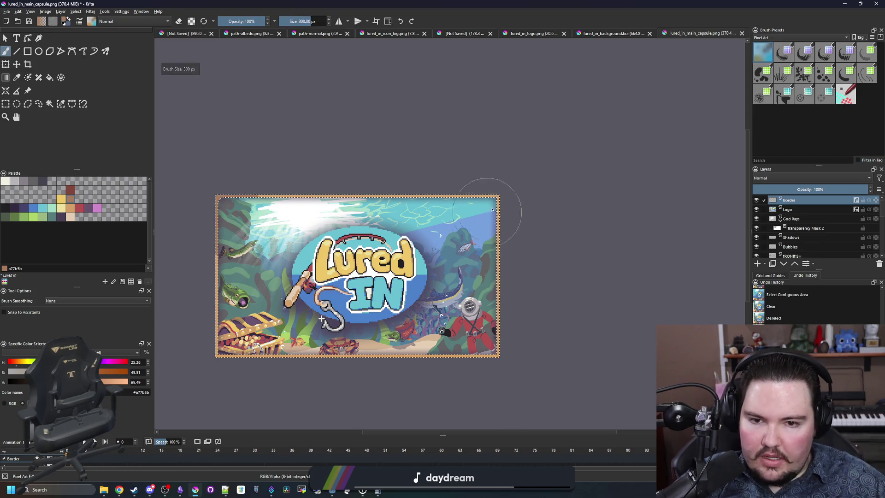
{"action": "key", "text": "Delete"}
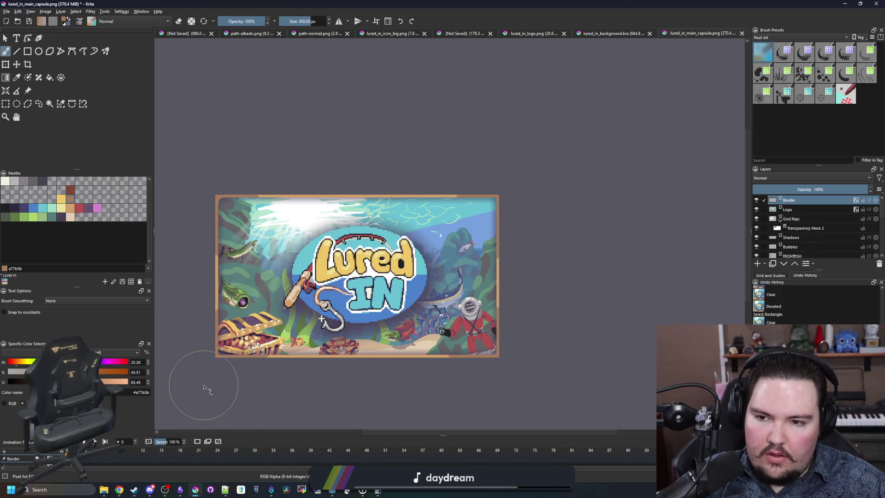
{"action": "scroll", "coordinate": [321, 318], "scroll_direction": "down", "scroll_amount": 3}
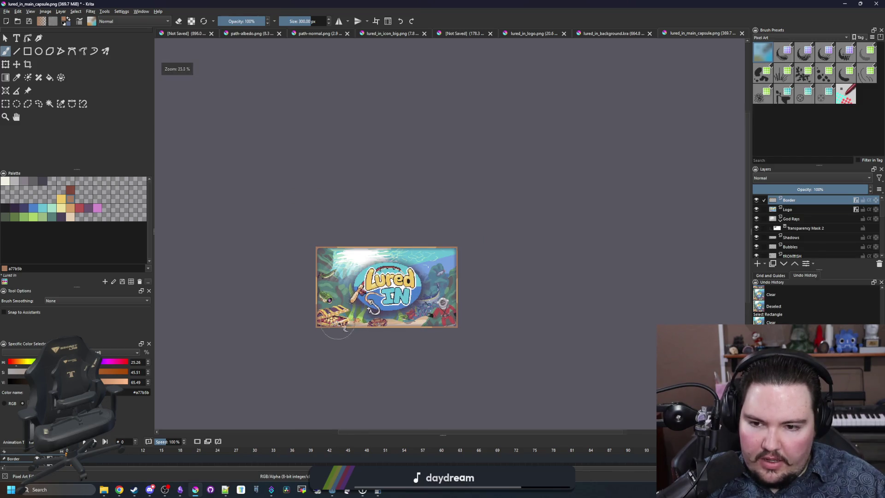
{"action": "scroll", "coordinate": [374, 317], "scroll_direction": "up", "scroll_amount": 1}
{"action": "scroll", "coordinate": [377, 317], "scroll_direction": "up", "scroll_amount": 2}
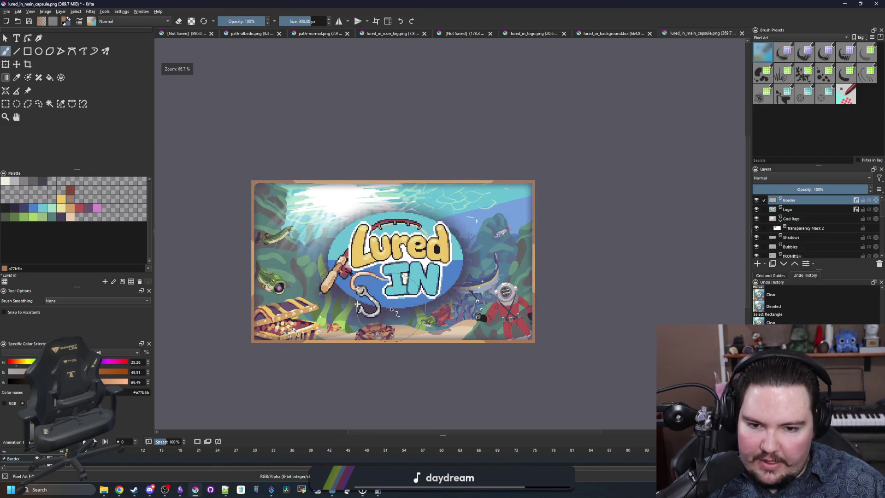
{"action": "scroll", "coordinate": [391, 310], "scroll_direction": "down", "scroll_amount": 1}
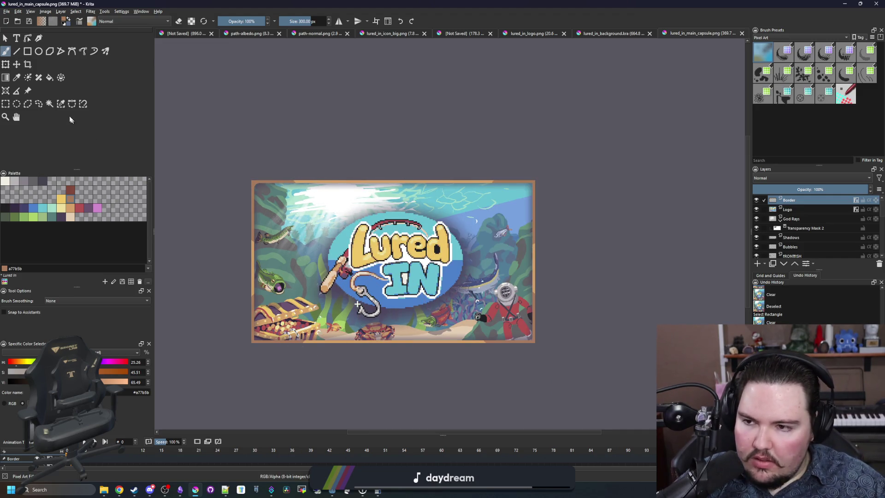
- Flood-fill the similar-colour-selected border with dark red as a trial
{"action": "left_click", "coordinate": [61, 104]}
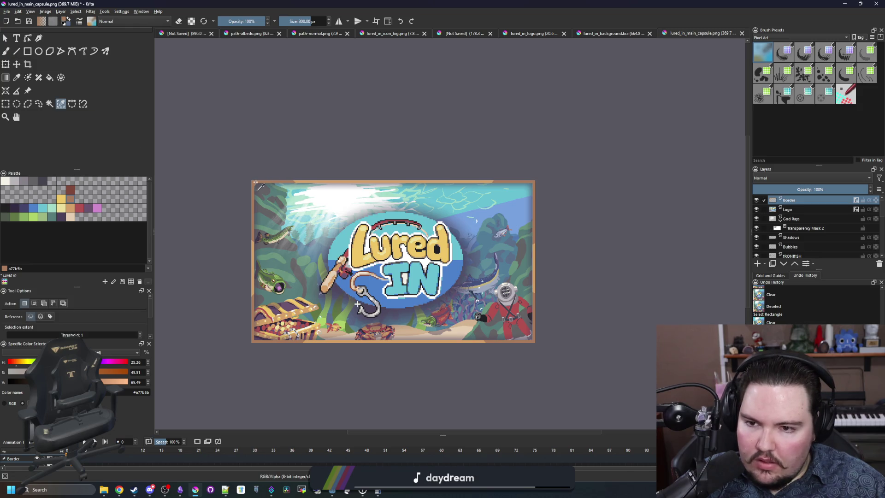
{"action": "left_click", "coordinate": [70, 191]}
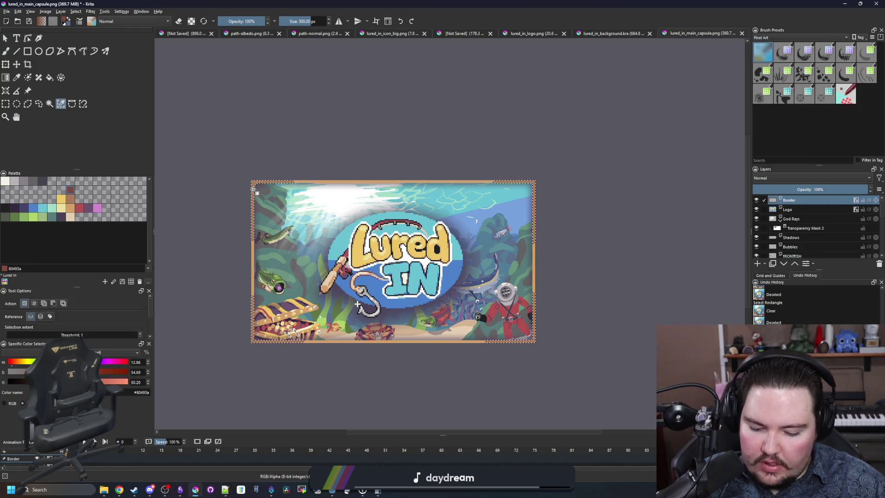
{"action": "key", "text": "b"}
{"action": "key", "text": "shift+BackSpace"}
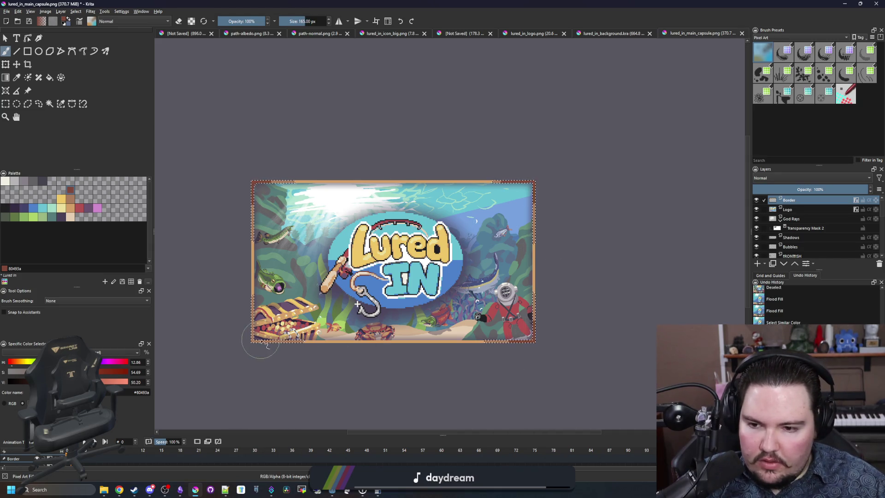
{"action": "scroll", "coordinate": [400, 240], "scroll_direction": "down", "scroll_amount": 2}
{"action": "scroll", "coordinate": [401, 240], "scroll_direction": "down", "scroll_amount": 1}
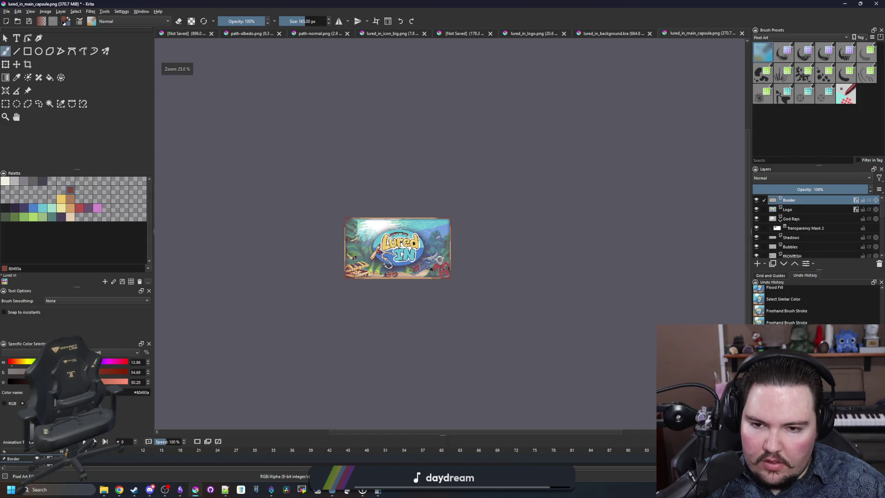
{"action": "scroll", "coordinate": [396, 262], "scroll_direction": "up", "scroll_amount": 4}
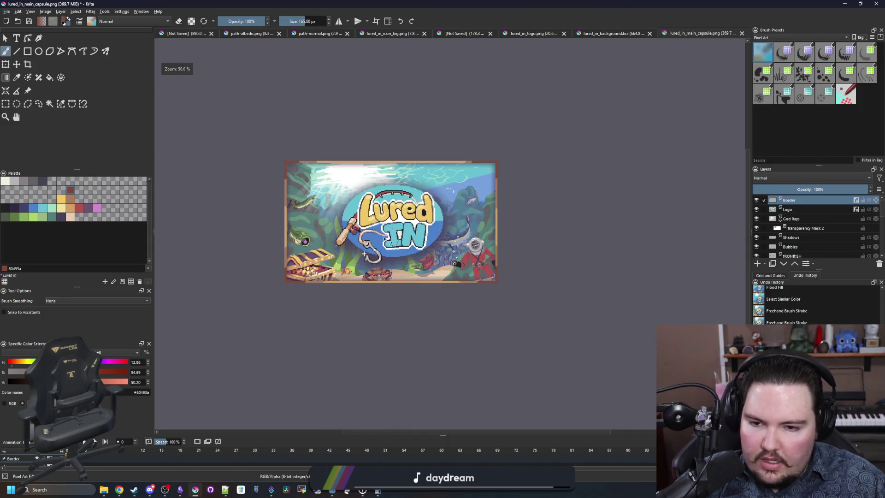
{"action": "scroll", "coordinate": [385, 238], "scroll_direction": "up", "scroll_amount": 1}
{"action": "scroll", "coordinate": [251, 184], "scroll_direction": "down", "scroll_amount": 2}
{"action": "scroll", "coordinate": [251, 184], "scroll_direction": "up", "scroll_amount": 4}
{"action": "scroll", "coordinate": [249, 182], "scroll_direction": "down", "scroll_amount": 4}
{"action": "scroll", "coordinate": [249, 182], "scroll_direction": "up", "scroll_amount": 5}
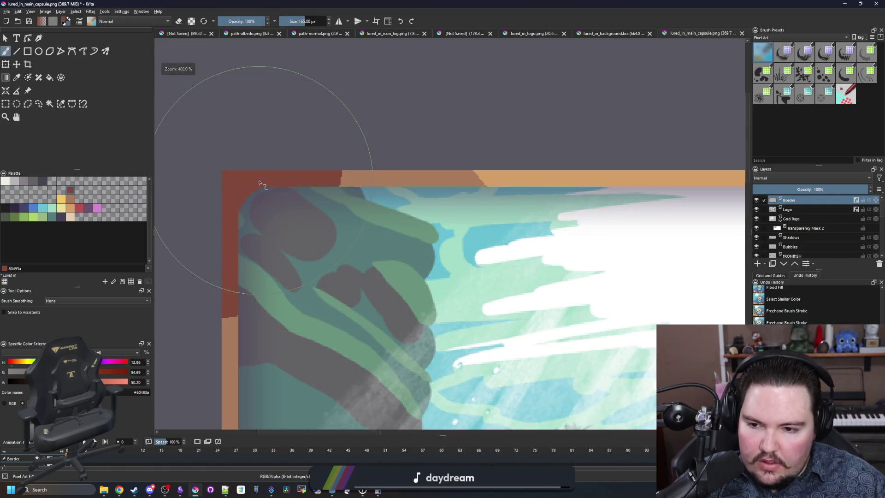
{"action": "scroll", "coordinate": [260, 183], "scroll_direction": "down", "scroll_amount": 4}
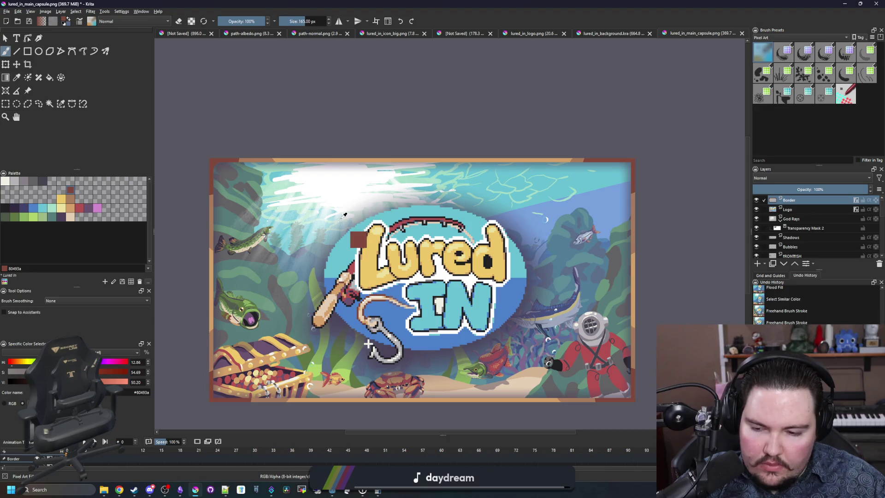
- Select all, delete the trial red content and deselect
{"action": "key", "text": "ctrl+a"}
{"action": "key", "text": "Delete"}
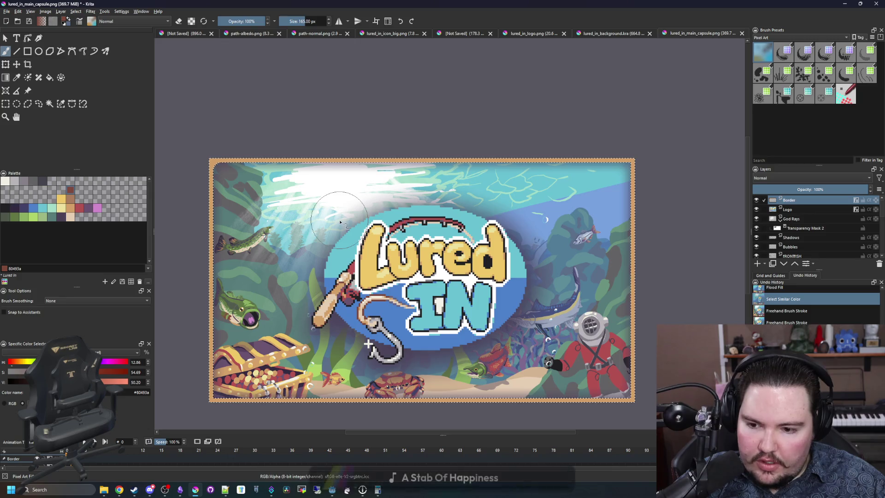
{"action": "key", "text": "ctrl+shift+a"}
- Rectangle-select the border's top-left corner piece and copy it for transforming
{"action": "left_click", "coordinate": [5, 104]}
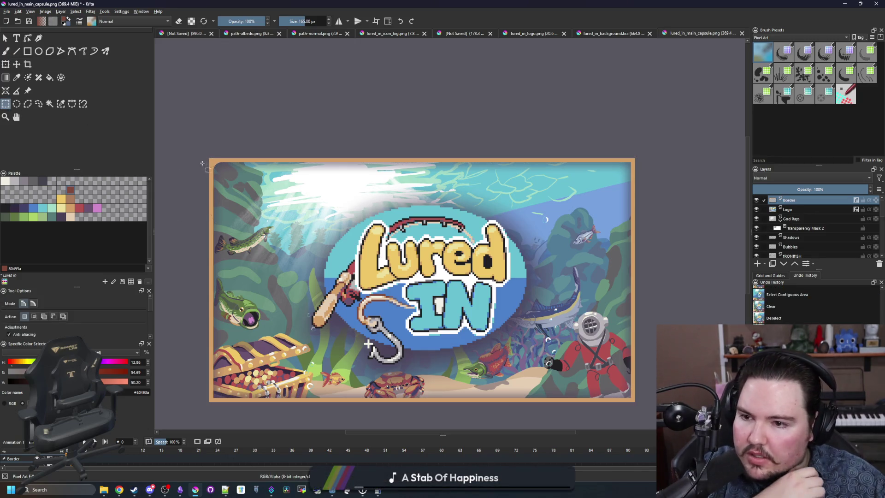
{"action": "left_click_drag", "start_coordinate": [296, 218], "coordinate": [296, 217]}
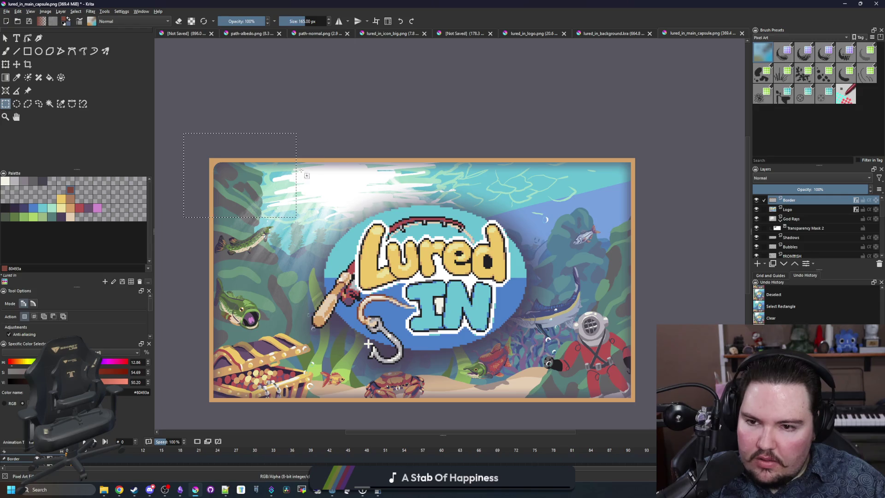
{"action": "key", "text": "ctrl+shift+a"}
{"action": "key", "text": "ctrl+t"}
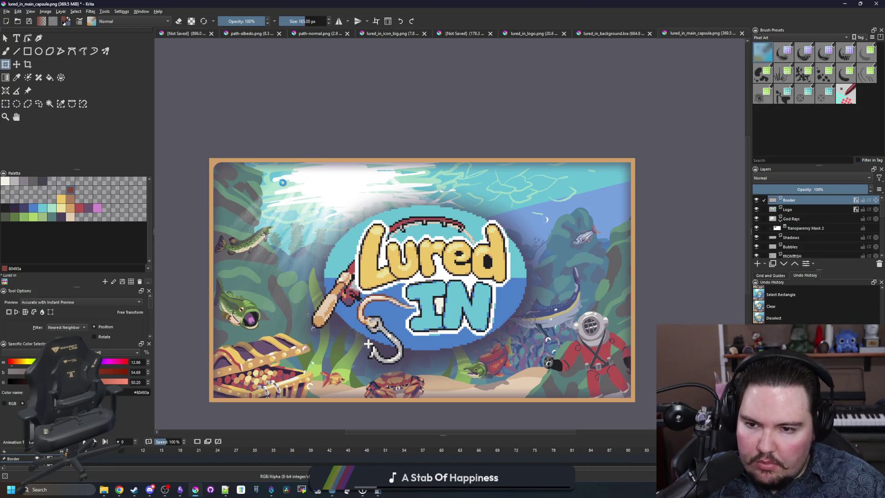
{"action": "left_click_drag", "start_coordinate": [292, 177], "coordinate": [327, 182]}
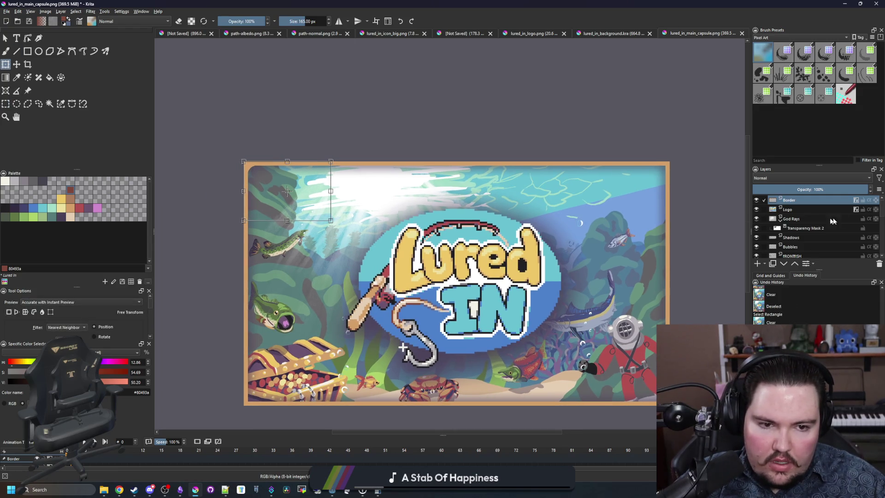
{"action": "key", "text": "ctrl+z"}
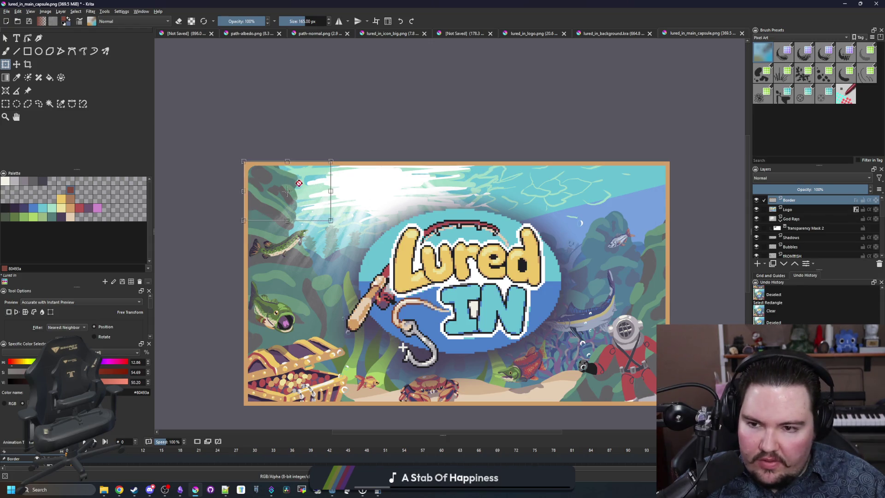
- Rotate the copied corner piece into the bottom-left corner above the treasure chest and commit it
{"action": "left_click_drag", "start_coordinate": [373, 214], "coordinate": [342, 158]}
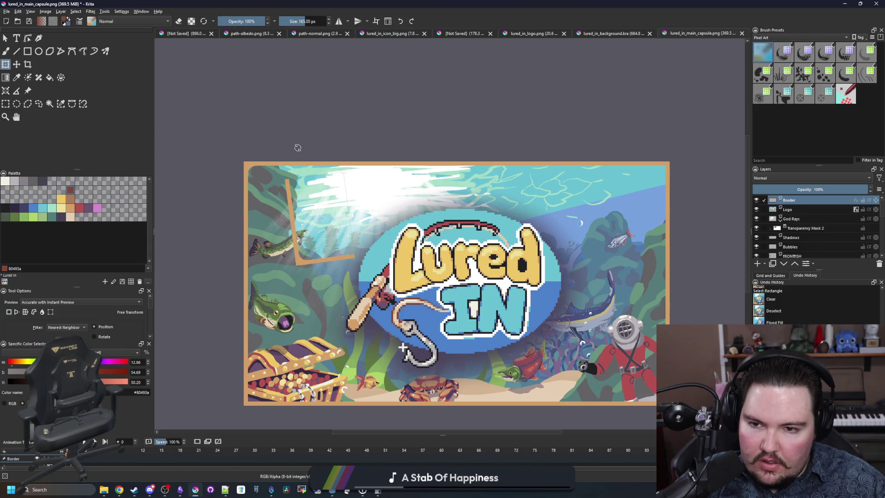
{"action": "scroll", "coordinate": [286, 364], "scroll_direction": "up", "scroll_amount": 5}
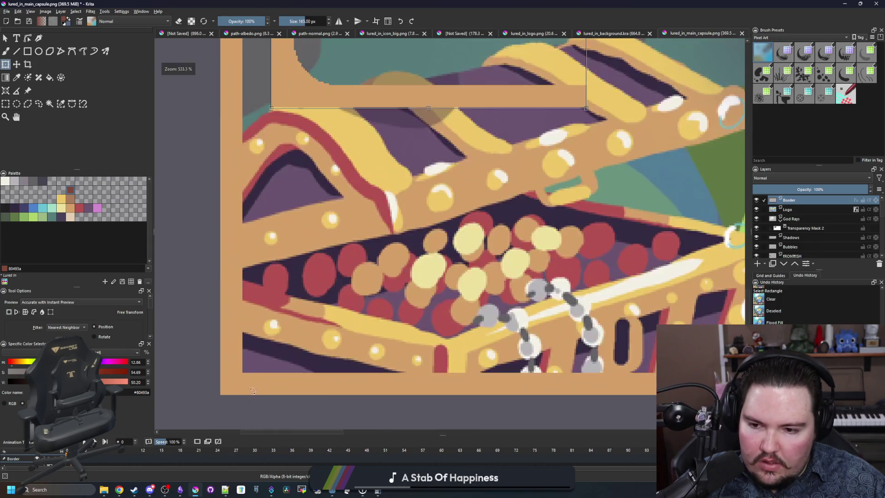
{"action": "scroll", "coordinate": [323, 276], "scroll_direction": "up", "scroll_amount": 5}
{"action": "left_click_drag", "start_coordinate": [335, 301], "coordinate": [326, 304]}
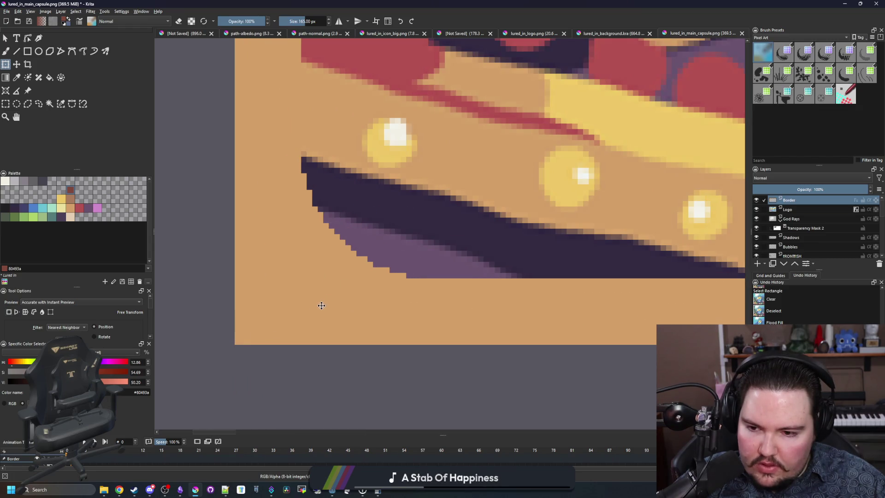
{"action": "scroll", "coordinate": [219, 314], "scroll_direction": "down", "scroll_amount": 5}
{"action": "scroll", "coordinate": [219, 300], "scroll_direction": "up", "scroll_amount": 4}
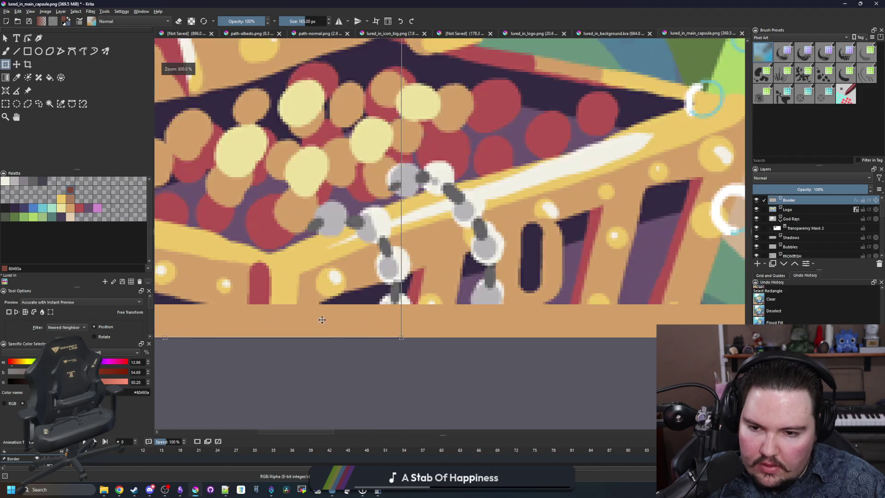
{"action": "scroll", "coordinate": [219, 277], "scroll_direction": "down", "scroll_amount": 4}
{"action": "scroll", "coordinate": [218, 235], "scroll_direction": "up", "scroll_amount": 4}
{"action": "scroll", "coordinate": [218, 235], "scroll_direction": "down", "scroll_amount": 5}
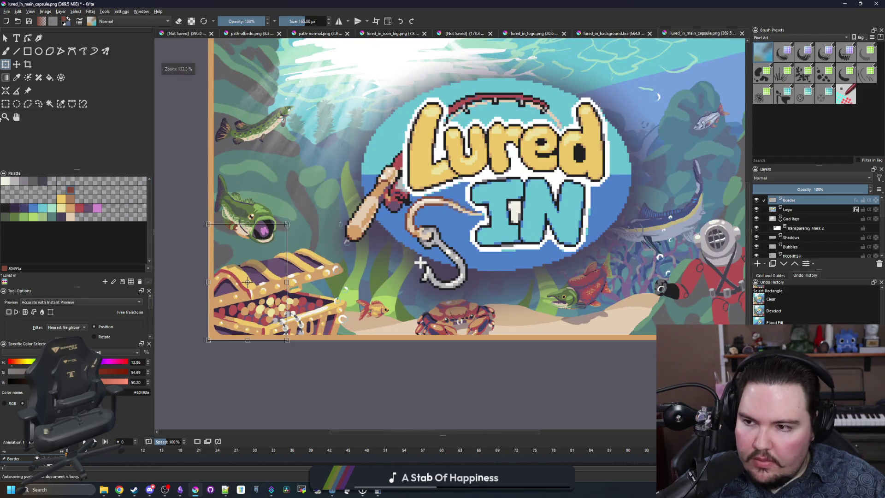
{"action": "left_click", "coordinate": [5, 103]}
{"action": "scroll", "coordinate": [223, 356], "scroll_direction": "down", "scroll_amount": 2}
{"action": "left_click_drag", "start_coordinate": [271, 172], "coordinate": [306, 150]}
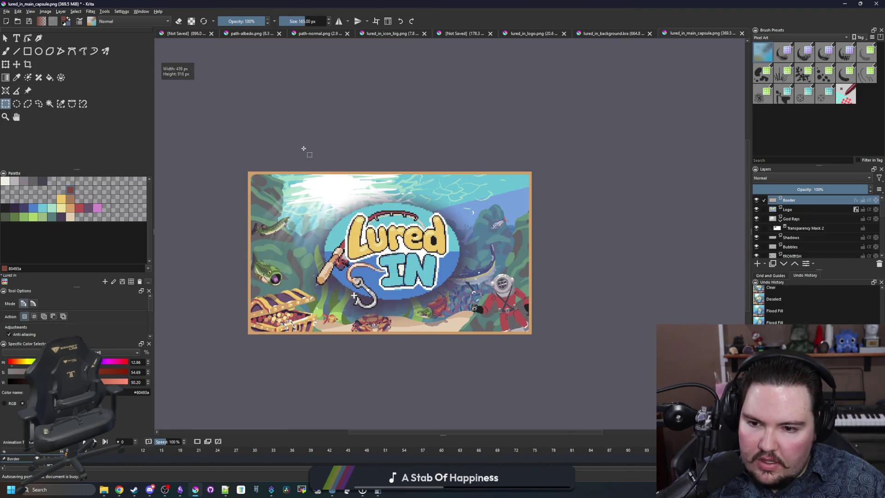
- Rotate the selected corner piece, fit it into the border's top-right corner, and commit it
{"action": "key", "text": "ctrl+t"}
{"action": "mouse_move", "coordinate": [226, 167]}
{"action": "left_mouse_down"}
{"action": "mouse_move", "coordinate": [200, 257]}
{"action": "mouse_move", "coordinate": [216, 286]}
{"action": "left_mouse_up"}
{"action": "left_click_drag", "start_coordinate": [277, 254], "coordinate": [511, 253]}
{"action": "scroll", "coordinate": [543, 160], "scroll_direction": "up", "scroll_amount": 1}
{"action": "scroll", "coordinate": [543, 160], "scroll_direction": "up", "scroll_amount": 2}
{"action": "left_click_drag", "start_coordinate": [269, 227], "coordinate": [497, 222]}
{"action": "scroll", "coordinate": [381, 184], "scroll_direction": "down", "scroll_amount": 3}
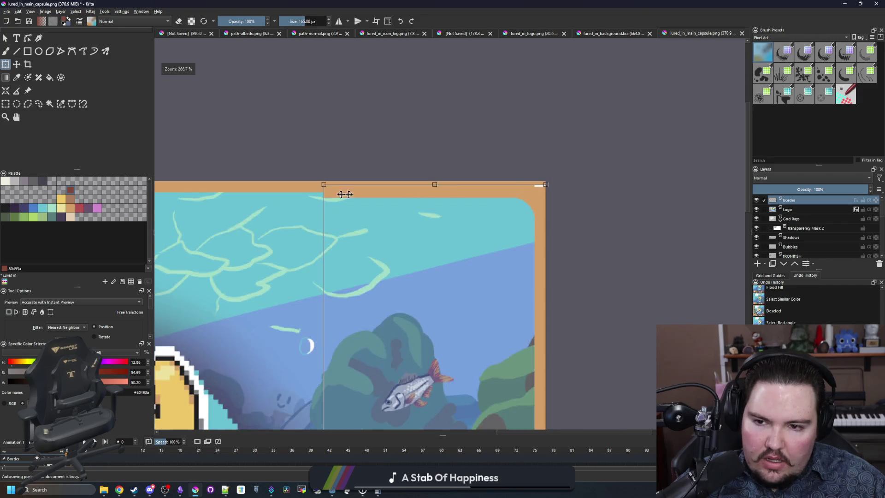
{"action": "scroll", "coordinate": [361, 186], "scroll_direction": "up", "scroll_amount": 3}
{"action": "left_click_drag", "start_coordinate": [364, 180], "coordinate": [361, 172]}
{"action": "scroll", "coordinate": [292, 185], "scroll_direction": "down", "scroll_amount": 1}
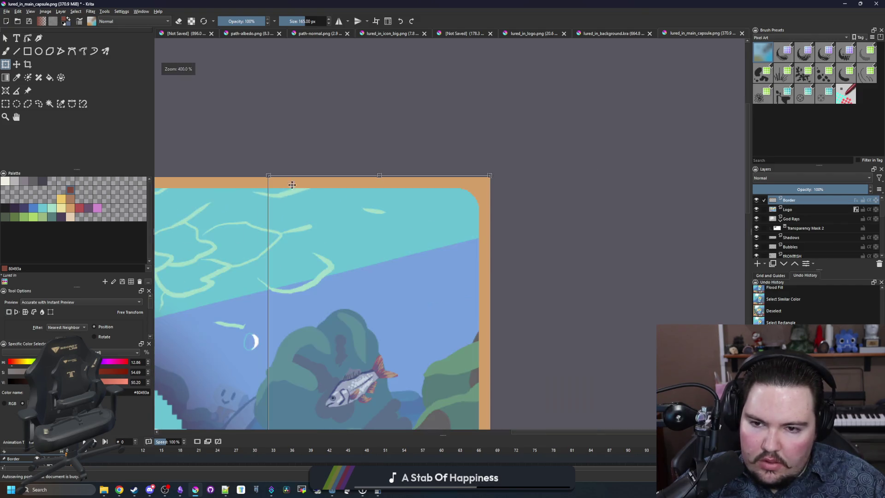
{"action": "scroll", "coordinate": [483, 183], "scroll_direction": "up", "scroll_amount": 2}
{"action": "scroll", "coordinate": [497, 157], "scroll_direction": "down", "scroll_amount": 5}
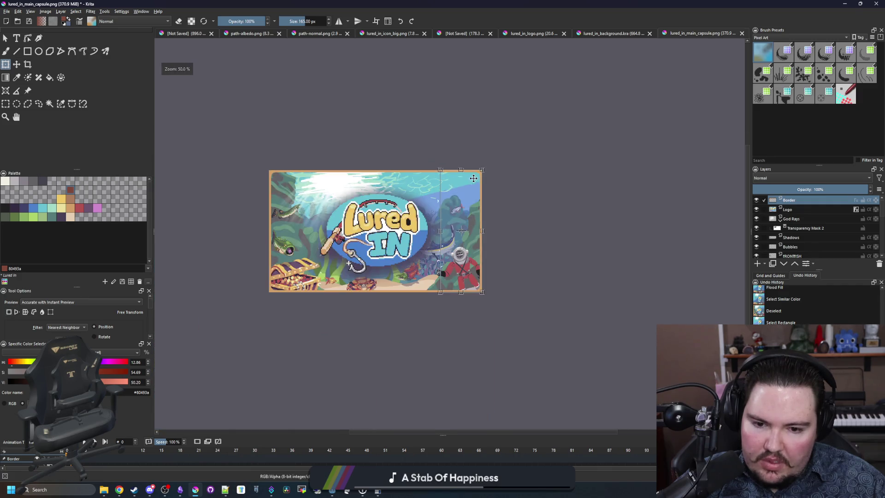
{"action": "scroll", "coordinate": [482, 287], "scroll_direction": "up", "scroll_amount": 3}
{"action": "scroll", "coordinate": [452, 362], "scroll_direction": "up", "scroll_amount": 4}
{"action": "scroll", "coordinate": [461, 341], "scroll_direction": "down", "scroll_amount": 4}
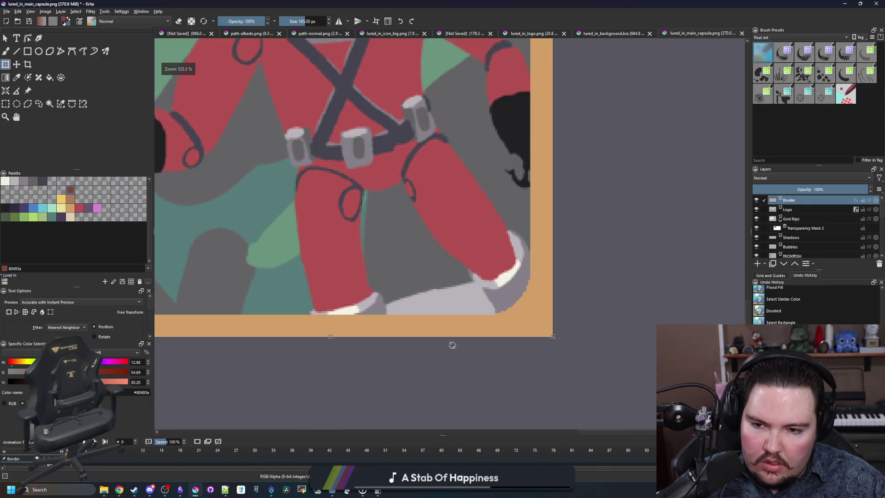
{"action": "scroll", "coordinate": [545, 322], "scroll_direction": "down", "scroll_amount": 1}
{"action": "scroll", "coordinate": [507, 351], "scroll_direction": "down", "scroll_amount": 5}
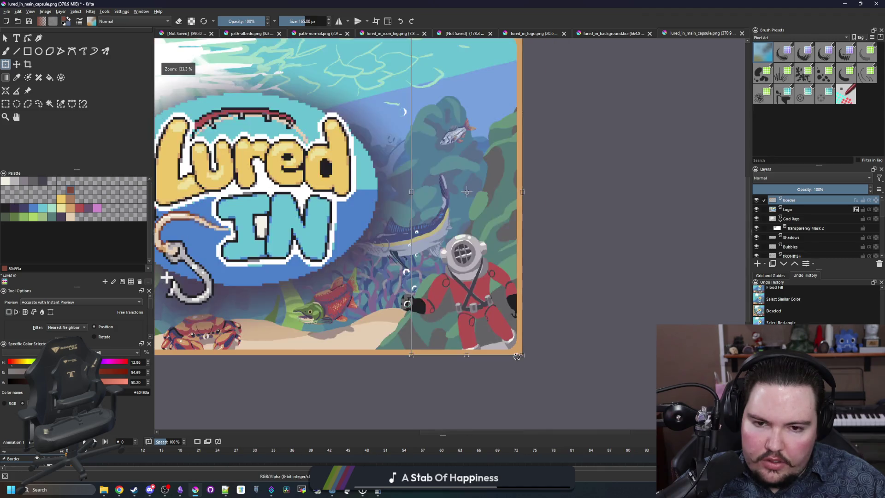
{"action": "key", "text": "Return"}
- Zoom around the frame to check the new corners, then return to rectangular selection
{"action": "scroll", "coordinate": [365, 321], "scroll_direction": "down", "scroll_amount": 1}
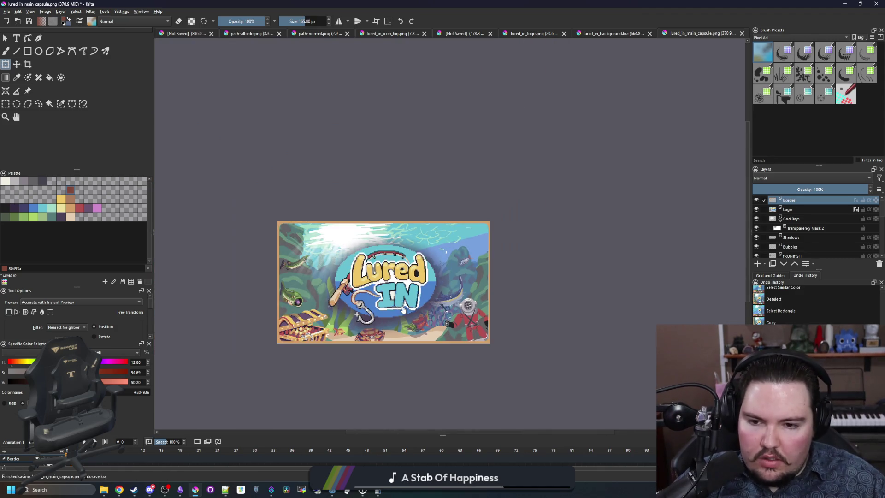
{"action": "scroll", "coordinate": [364, 321], "scroll_direction": "up", "scroll_amount": 2}
{"action": "scroll", "coordinate": [405, 256], "scroll_direction": "up", "scroll_amount": 1}
{"action": "scroll", "coordinate": [404, 256], "scroll_direction": "down", "scroll_amount": 1}
{"action": "scroll", "coordinate": [564, 365], "scroll_direction": "up", "scroll_amount": 5}
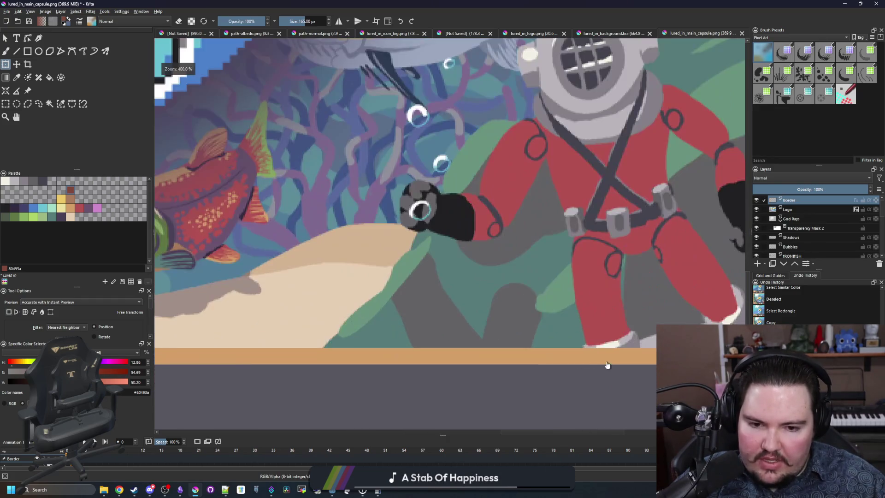
{"action": "scroll", "coordinate": [543, 361], "scroll_direction": "down", "scroll_amount": 7}
{"action": "scroll", "coordinate": [470, 365], "scroll_direction": "up", "scroll_amount": 5}
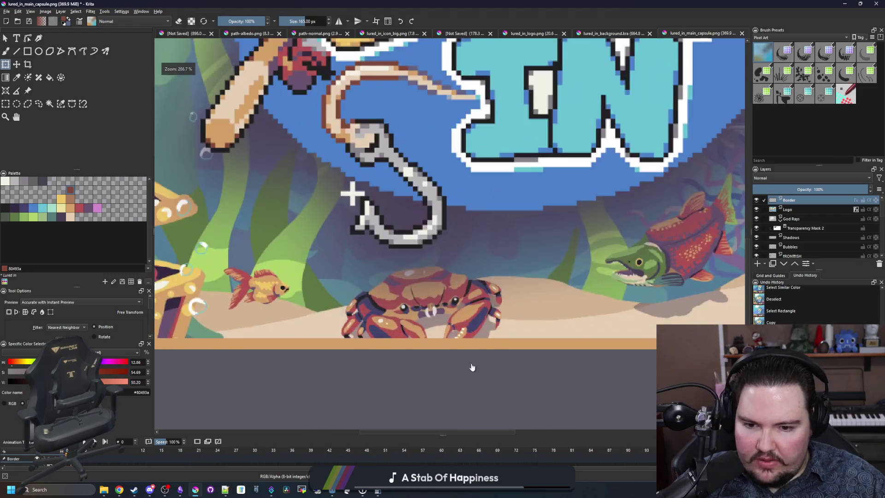
{"action": "scroll", "coordinate": [421, 359], "scroll_direction": "down", "scroll_amount": 3}
{"action": "scroll", "coordinate": [429, 346], "scroll_direction": "down", "scroll_amount": 1}
{"action": "scroll", "coordinate": [470, 263], "scroll_direction": "up", "scroll_amount": 1}
{"action": "scroll", "coordinate": [469, 263], "scroll_direction": "down", "scroll_amount": 1}
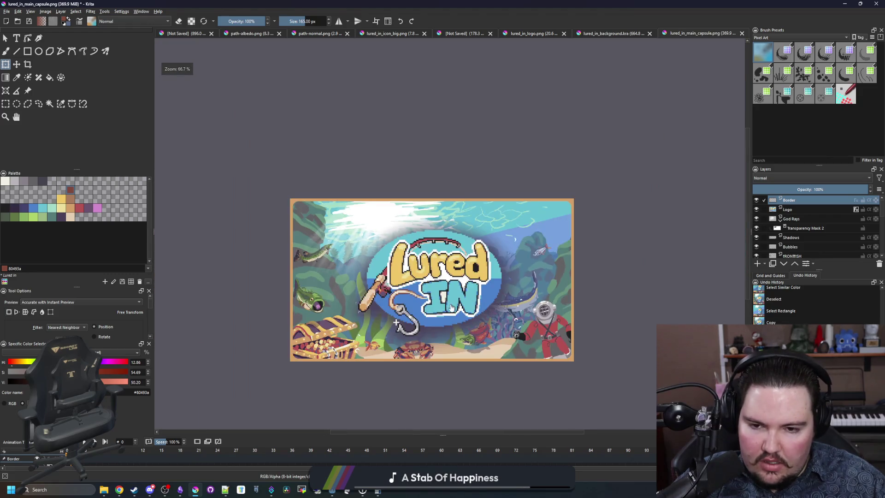
{"action": "scroll", "coordinate": [469, 262], "scroll_direction": "up", "scroll_amount": 1}
{"action": "key", "text": "ctrl+r"}
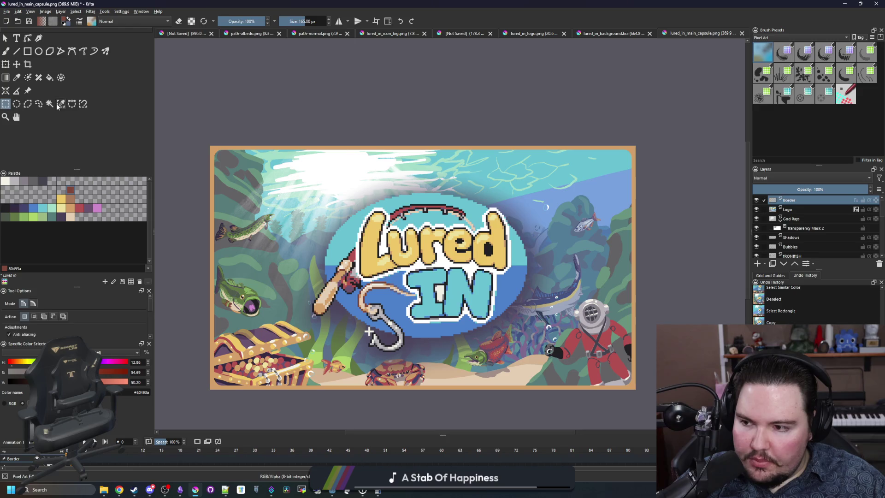
- Paint the capsule's right border in the lighter tan and clear the selection
{"action": "left_click", "coordinate": [59, 105]}
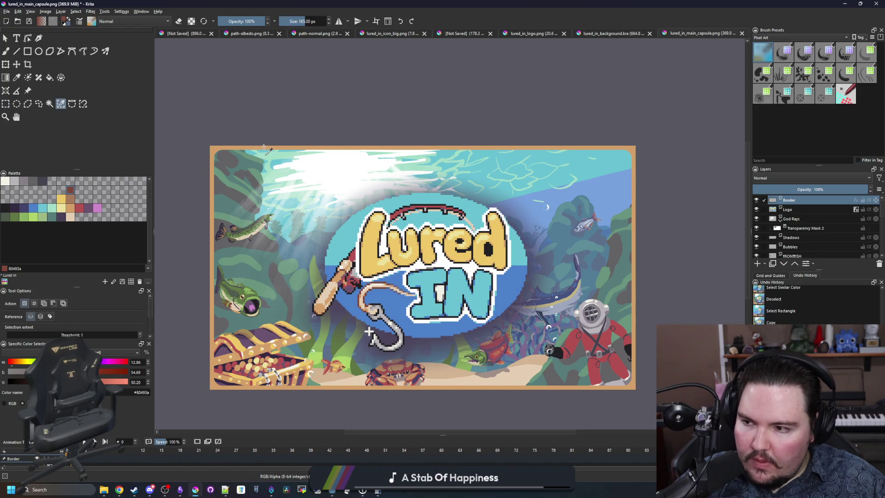
{"action": "key", "text": "b"}
{"action": "left_click", "coordinate": [211, 200], "text": "ctrl"}
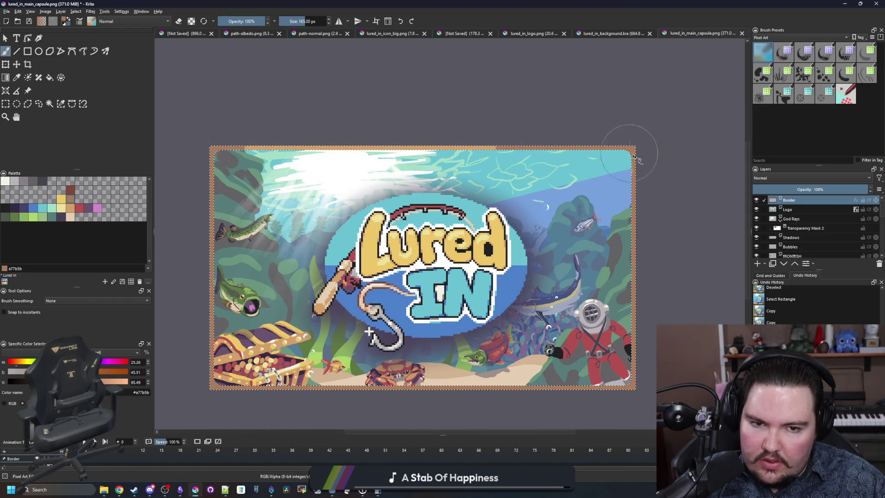
{"action": "left_click", "coordinate": [72, 208]}
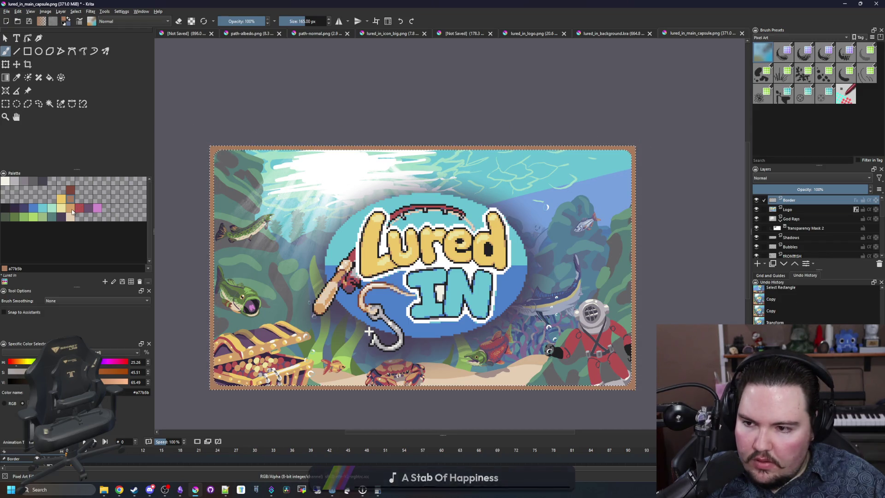
{"action": "mouse_move", "coordinate": [403, 142]}
{"action": "left_mouse_down"}
{"action": "mouse_move", "coordinate": [518, 123]}
{"action": "mouse_move", "coordinate": [651, 233]}
{"action": "mouse_move", "coordinate": [591, 359]}
{"action": "left_mouse_up"}
{"action": "key", "text": "ctrl+shift+a"}
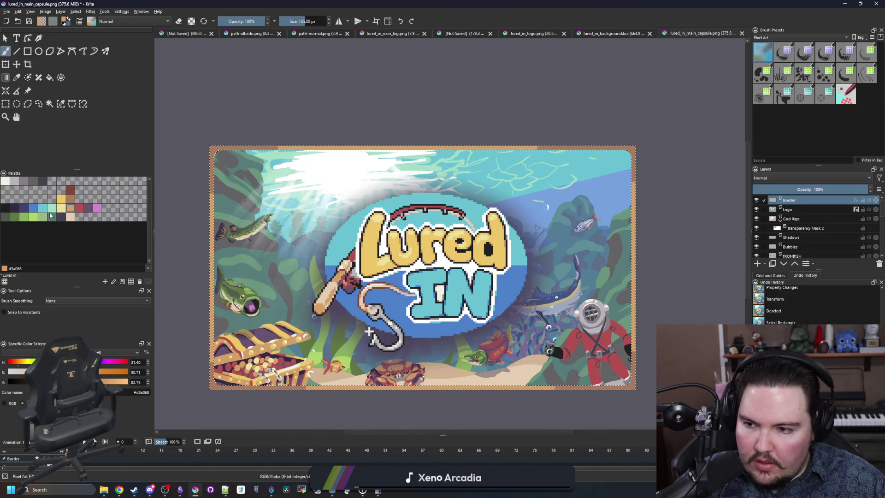
- Add dark red (#80493a) brush strokes along the border's edge
{"action": "left_click", "coordinate": [70, 190]}
{"action": "key", "text": "ctrl+c"}
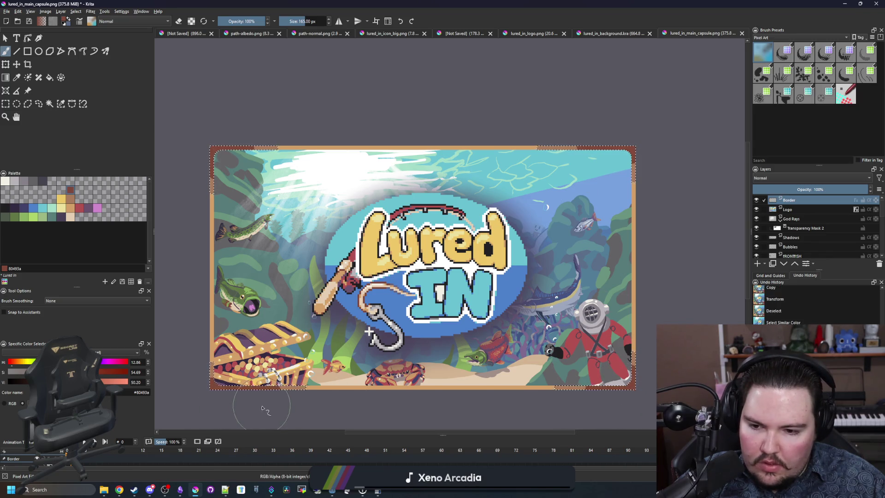
{"action": "left_click", "coordinate": [244, 403]}
{"action": "left_click", "coordinate": [249, 404]}
{"action": "scroll", "coordinate": [359, 277], "scroll_direction": "down", "scroll_amount": 2}
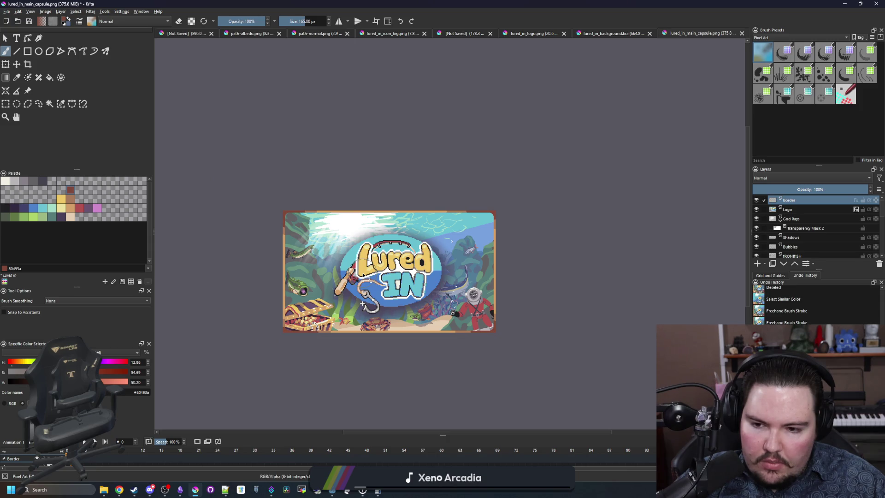
{"action": "scroll", "coordinate": [362, 273], "scroll_direction": "up", "scroll_amount": 1}
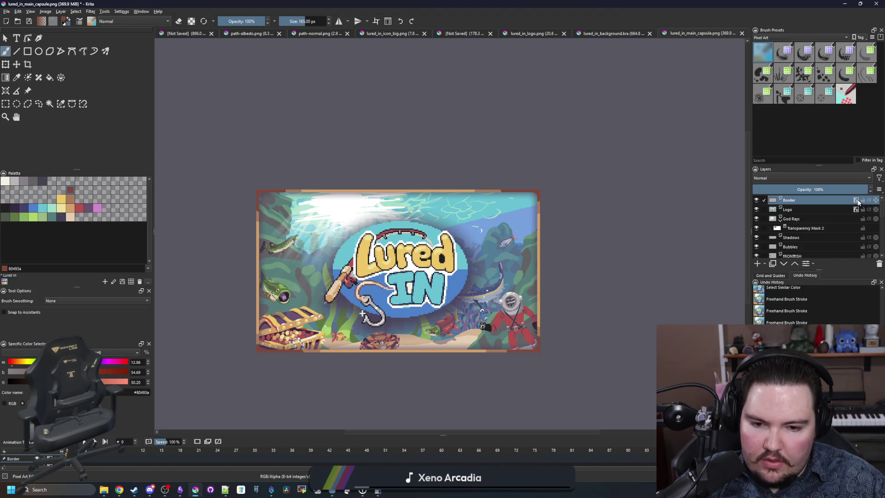
{"action": "scroll", "coordinate": [567, 332], "scroll_direction": "up", "scroll_amount": 2}
{"action": "scroll", "coordinate": [582, 296], "scroll_direction": "down", "scroll_amount": 2}
{"action": "scroll", "coordinate": [296, 254], "scroll_direction": "up", "scroll_amount": 2}
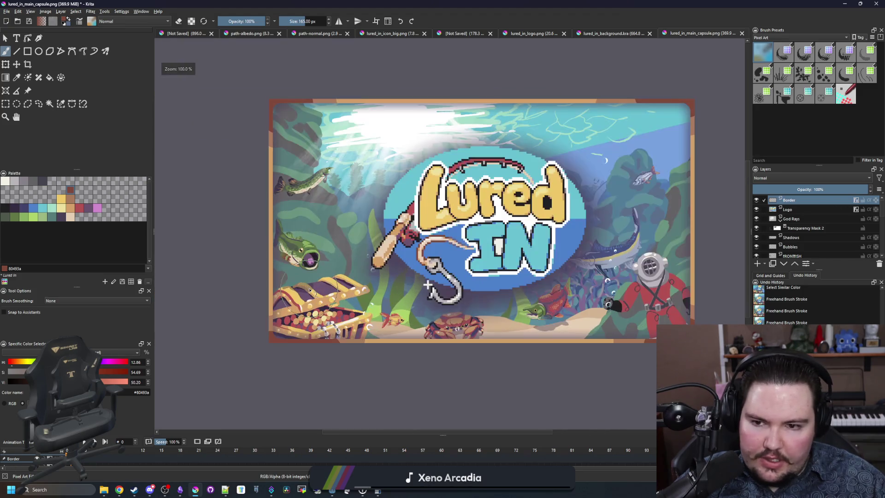
{"action": "scroll", "coordinate": [269, 275], "scroll_direction": "up", "scroll_amount": 2}
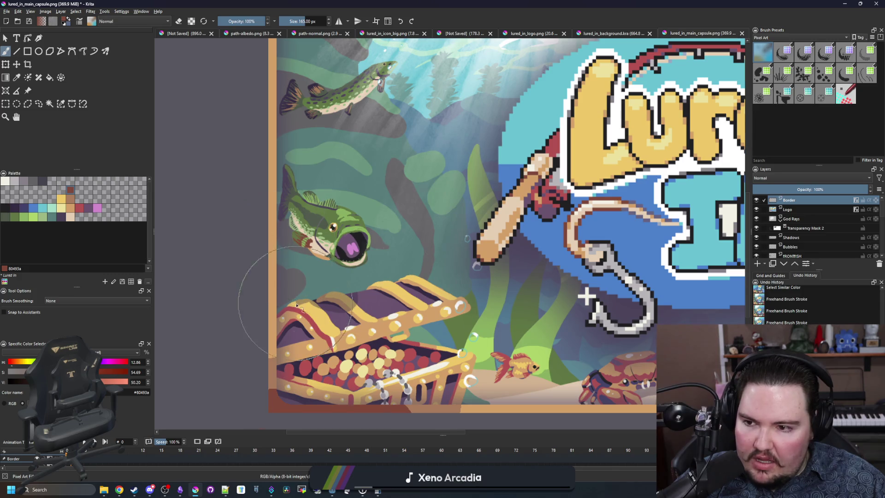
{"action": "scroll", "coordinate": [296, 304], "scroll_direction": "up", "scroll_amount": 2}
{"action": "scroll", "coordinate": [221, 217], "scroll_direction": "down", "scroll_amount": 3}
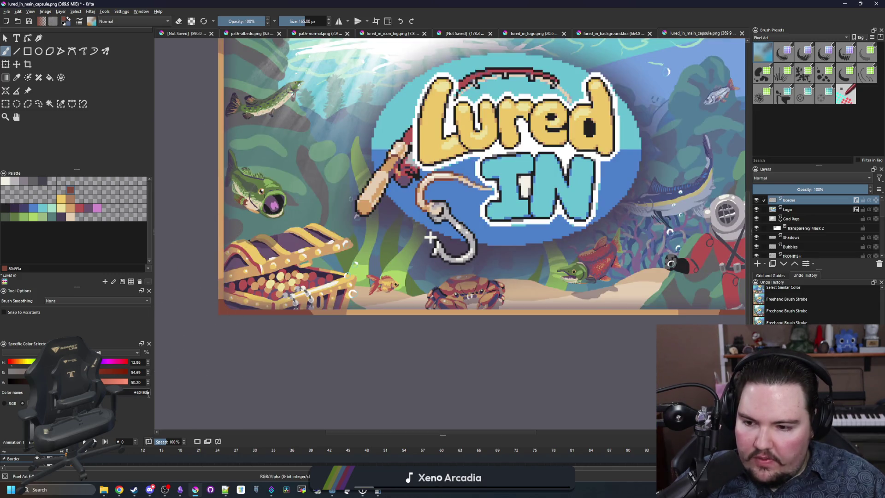
{"action": "left_click", "coordinate": [809, 263]}
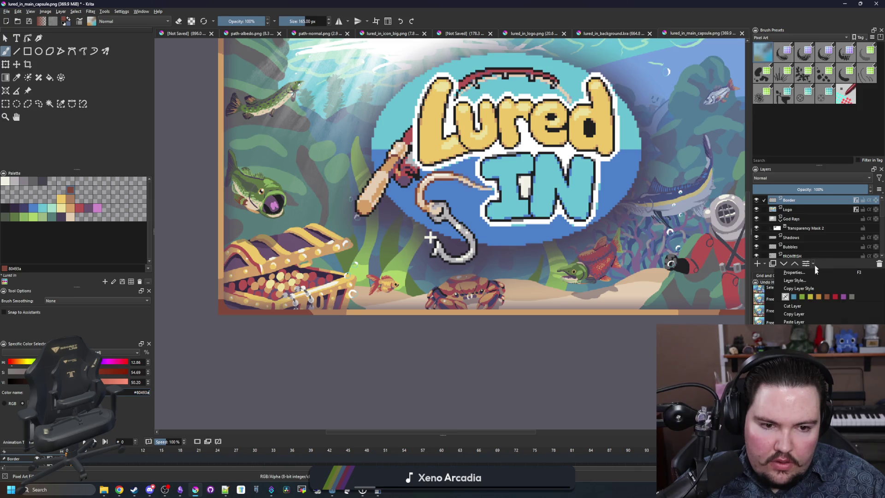
- Enable a Drop Shadow layer style on the Border layer with the dark red #80493a colour
{"action": "left_click", "coordinate": [791, 310]}
{"action": "left_click", "coordinate": [318, 138]}
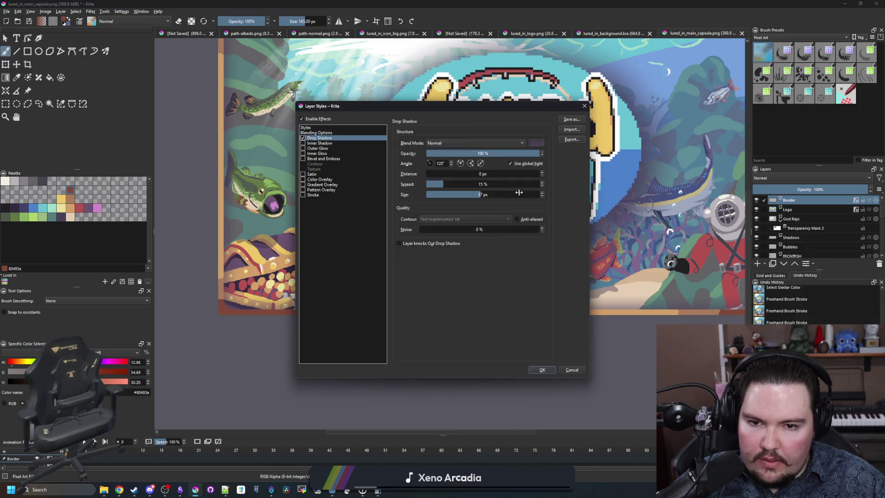
{"action": "left_click", "coordinate": [537, 144]}
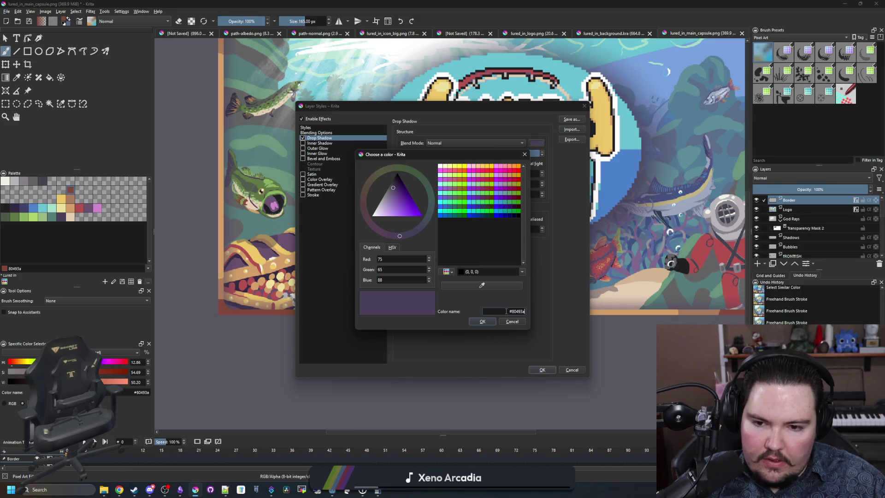
{"action": "left_click", "coordinate": [482, 322]}
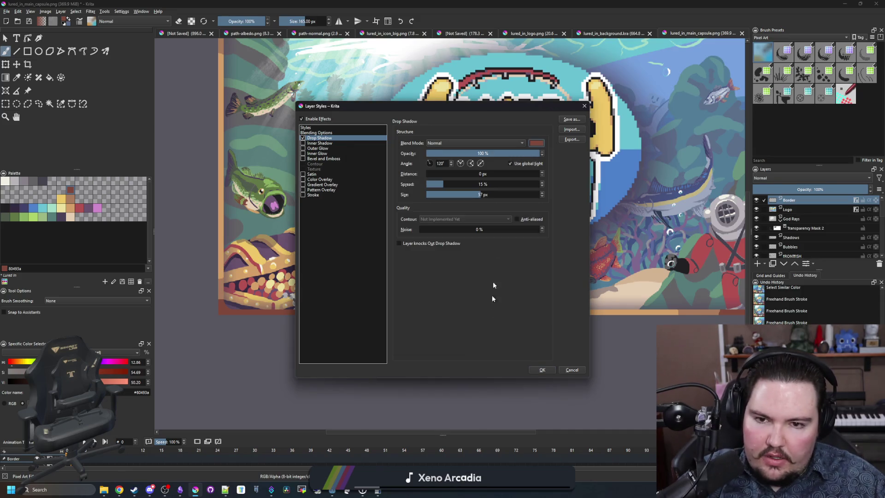
- Darken the drop shadow colour in HSV to #573127 and apply the style
{"action": "left_click", "coordinate": [537, 143]}
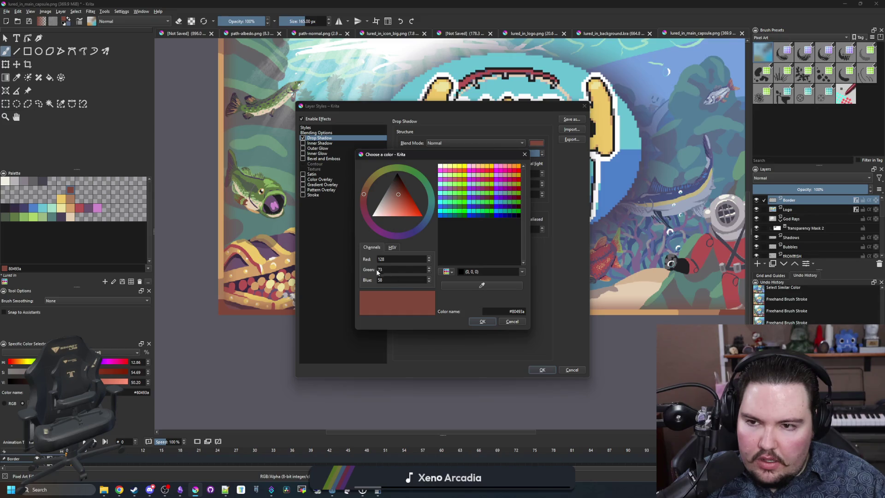
{"action": "left_click", "coordinate": [392, 247]}
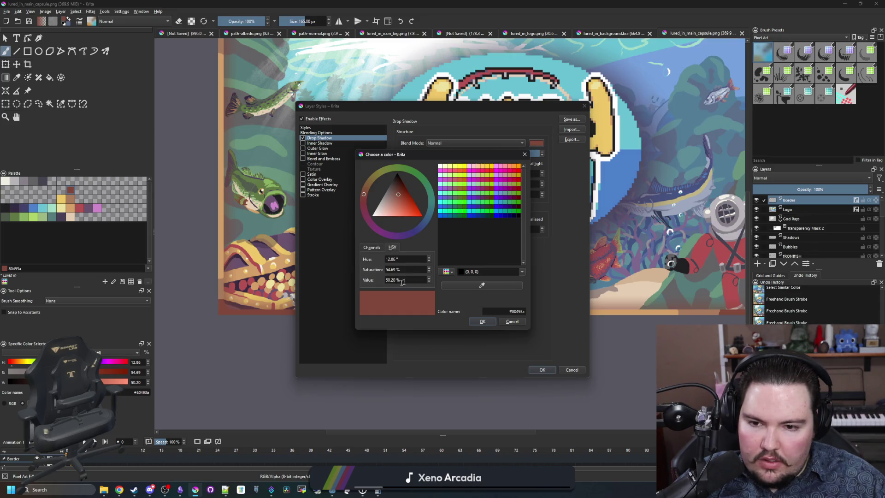
{"action": "left_click", "coordinate": [429, 282]}
{"action": "left_click", "coordinate": [429, 282]}
{"action": "left_click", "coordinate": [429, 282]}
{"action": "left_click", "coordinate": [430, 282]}
{"action": "left_click", "coordinate": [429, 282]}
{"action": "left_click", "coordinate": [429, 282]}
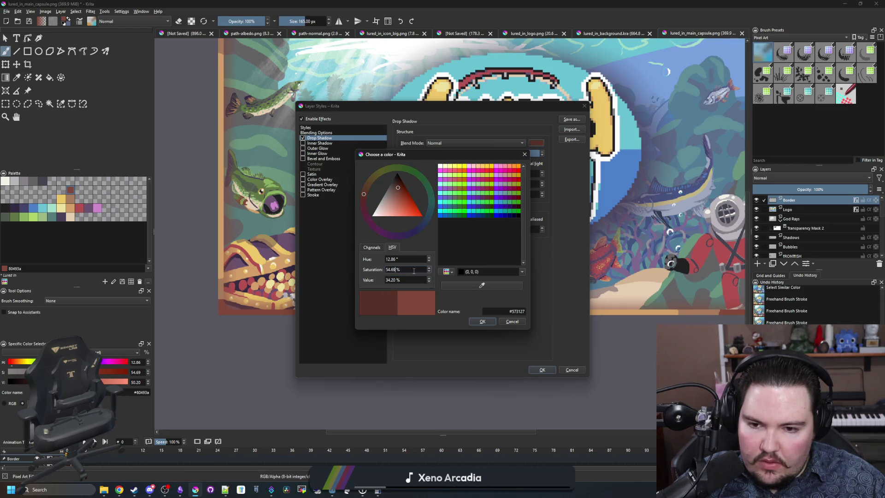
{"action": "left_click", "coordinate": [490, 322]}
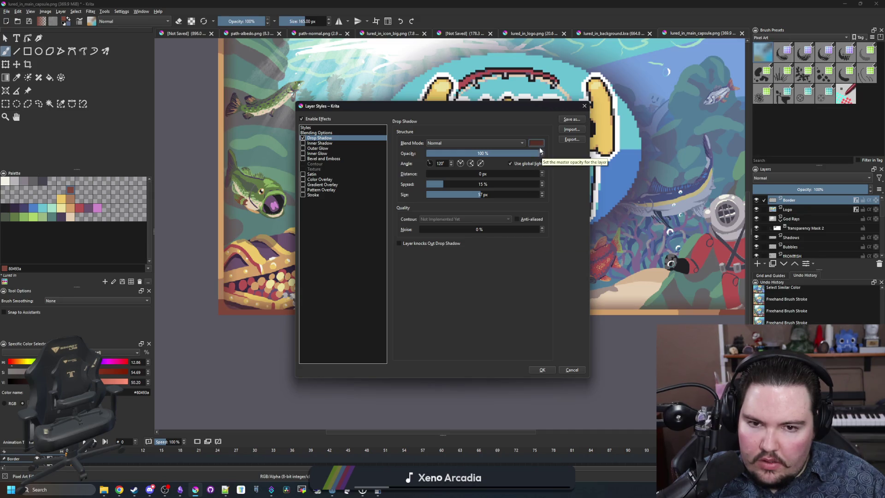
{"action": "left_click", "coordinate": [541, 370]}
{"action": "scroll", "coordinate": [418, 381], "scroll_direction": "down", "scroll_amount": 2}
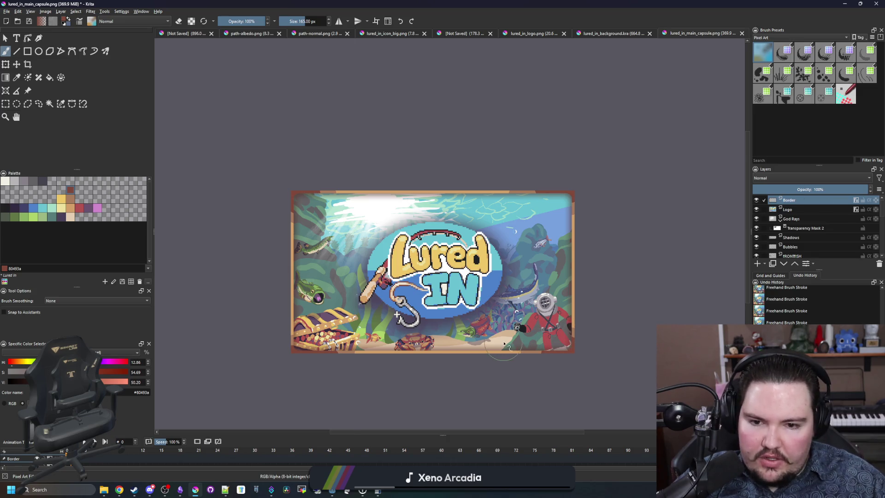
- Zoom around the canvas while switching to rectangular selection and then the colour sampler
{"action": "scroll", "coordinate": [504, 343], "scroll_direction": "up", "scroll_amount": 1}
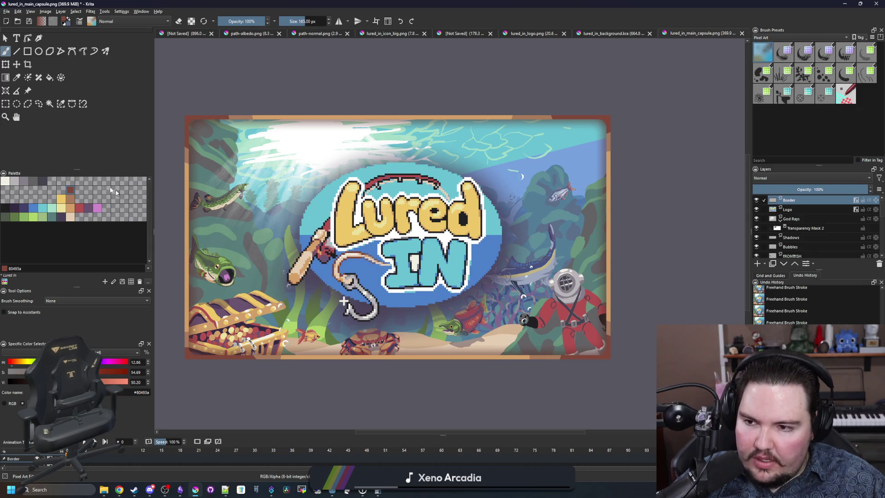
{"action": "left_click", "coordinate": [6, 104]}
{"action": "scroll", "coordinate": [194, 131], "scroll_direction": "up", "scroll_amount": 7}
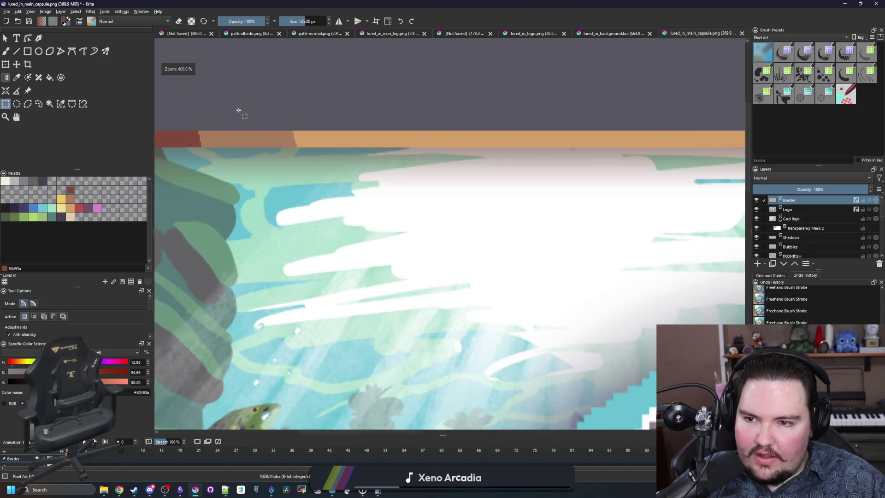
{"action": "scroll", "coordinate": [194, 130], "scroll_direction": "down", "scroll_amount": 8}
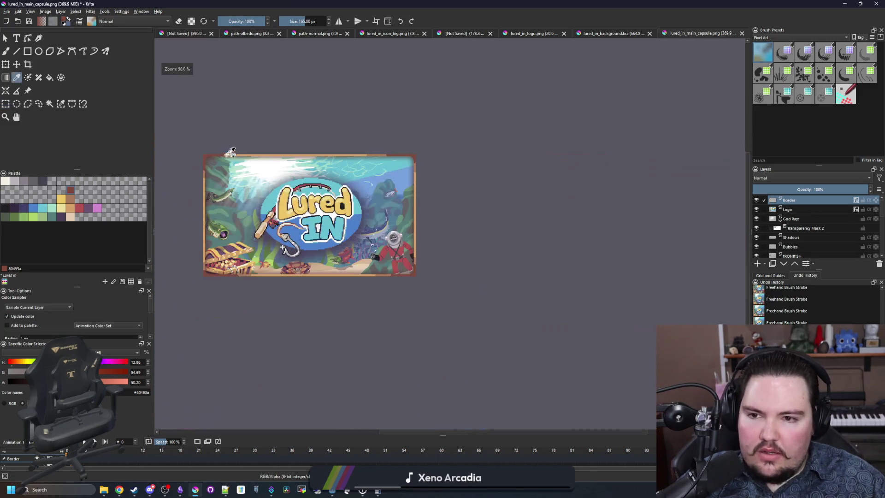
{"action": "key", "text": "p"}
{"action": "scroll", "coordinate": [235, 181], "scroll_direction": "up", "scroll_amount": 2}
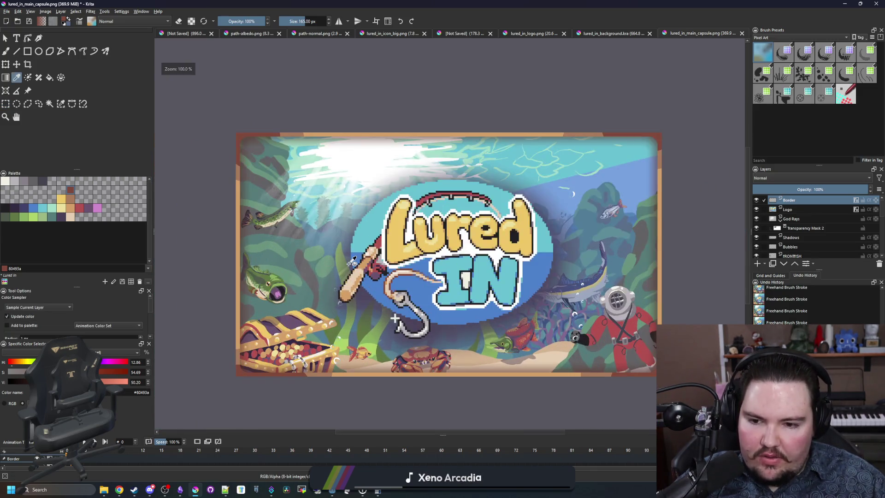
{"action": "scroll", "coordinate": [325, 238], "scroll_direction": "down", "scroll_amount": 2}
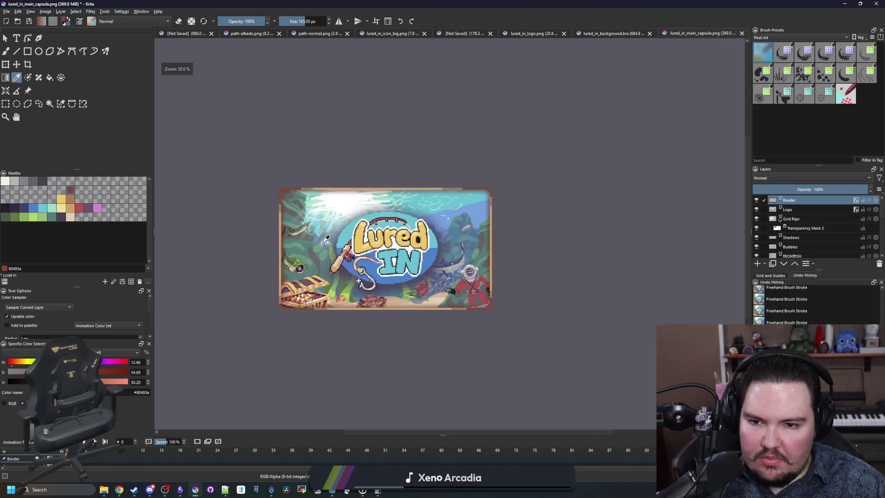
{"action": "scroll", "coordinate": [327, 237], "scroll_direction": "down", "scroll_amount": 2}
{"action": "scroll", "coordinate": [331, 236], "scroll_direction": "up", "scroll_amount": 3}
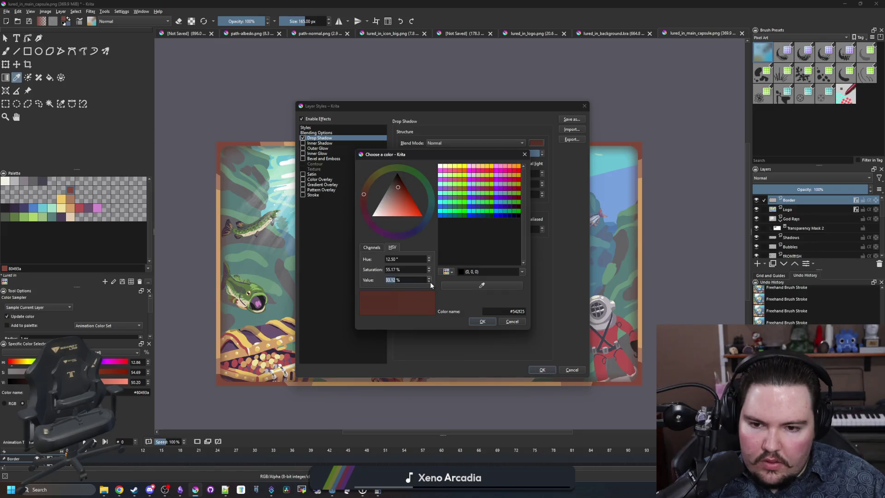
- Lower the shadow colour's Value to 20.12% for #331c17 and confirm
{"action": "scroll", "coordinate": [430, 281], "scroll_direction": "down", "scroll_amount": 10}
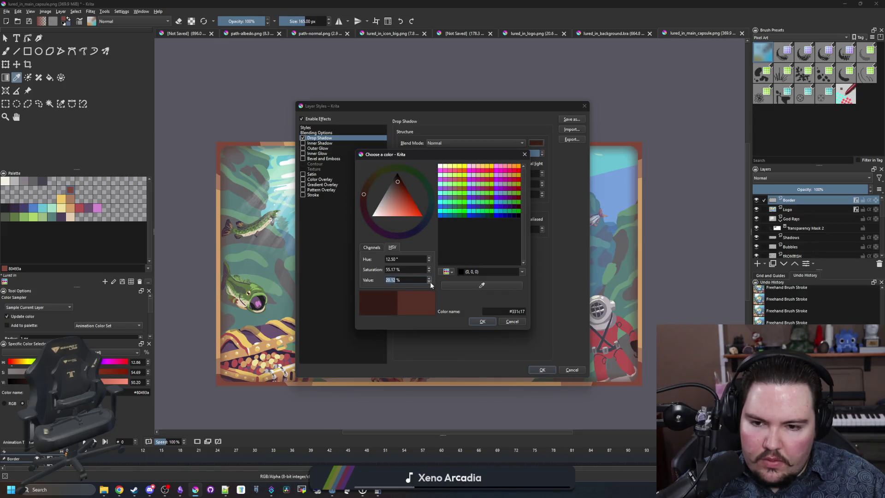
{"action": "left_click", "coordinate": [476, 325]}
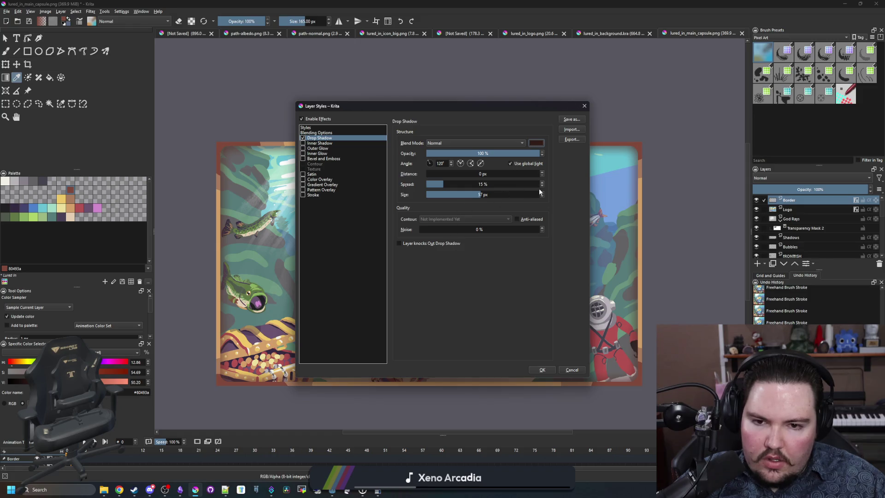
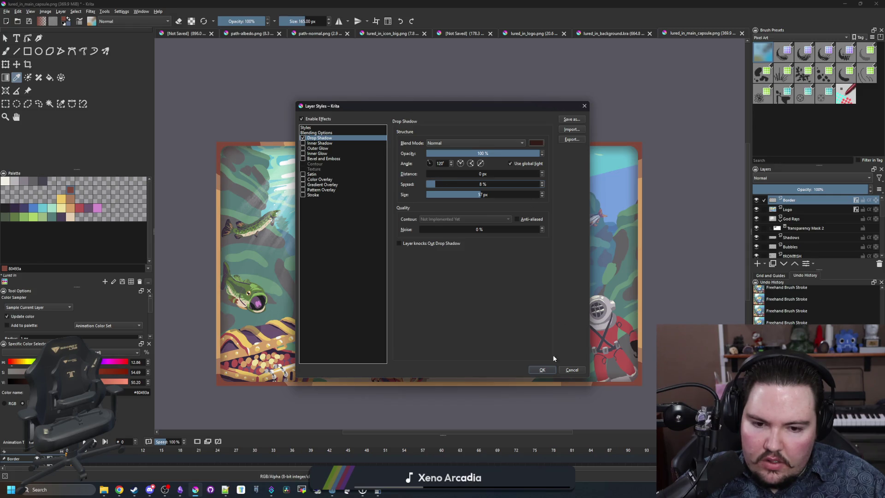
- Apply the Drop Shadow style to the Border layer and inspect the framed capsule art
{"action": "left_click", "coordinate": [542, 369]}
{"action": "scroll", "coordinate": [407, 243], "scroll_direction": "down", "scroll_amount": 5}
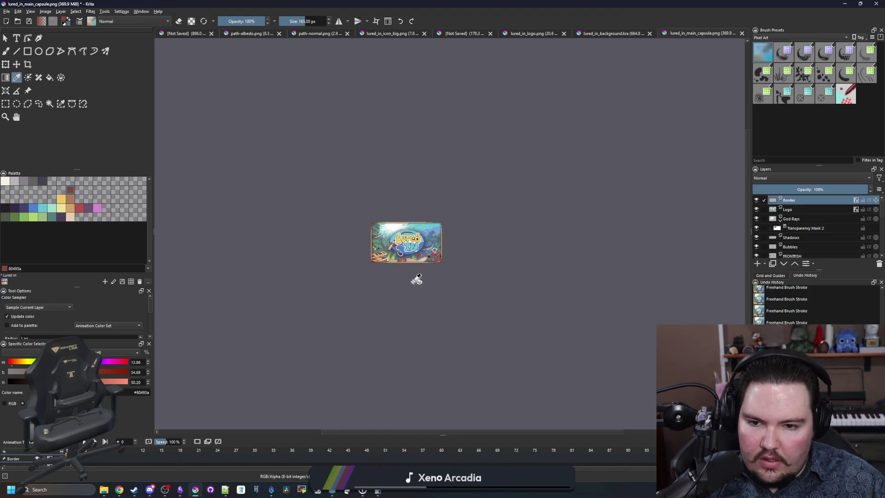
{"action": "scroll", "coordinate": [414, 276], "scroll_direction": "down", "scroll_amount": 1}
{"action": "scroll", "coordinate": [407, 264], "scroll_direction": "up", "scroll_amount": 6}
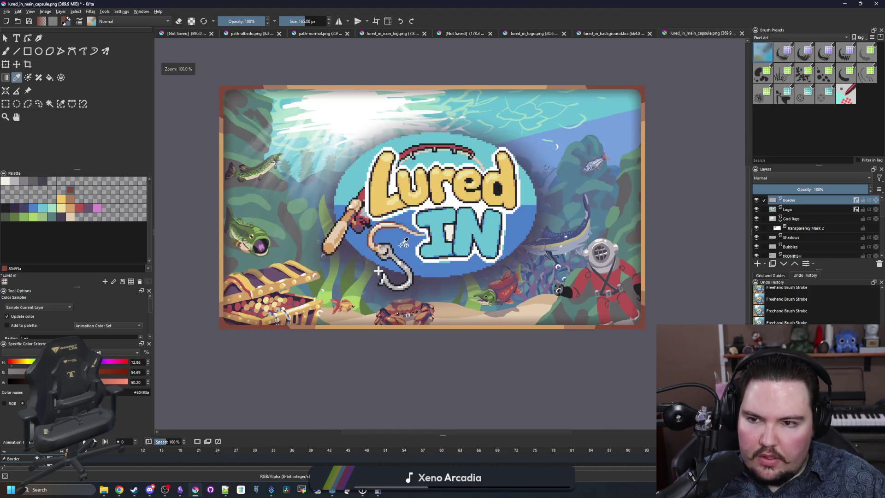
{"action": "scroll", "coordinate": [388, 272], "scroll_direction": "down", "scroll_amount": 2}
{"action": "scroll", "coordinate": [388, 272], "scroll_direction": "up", "scroll_amount": 2}
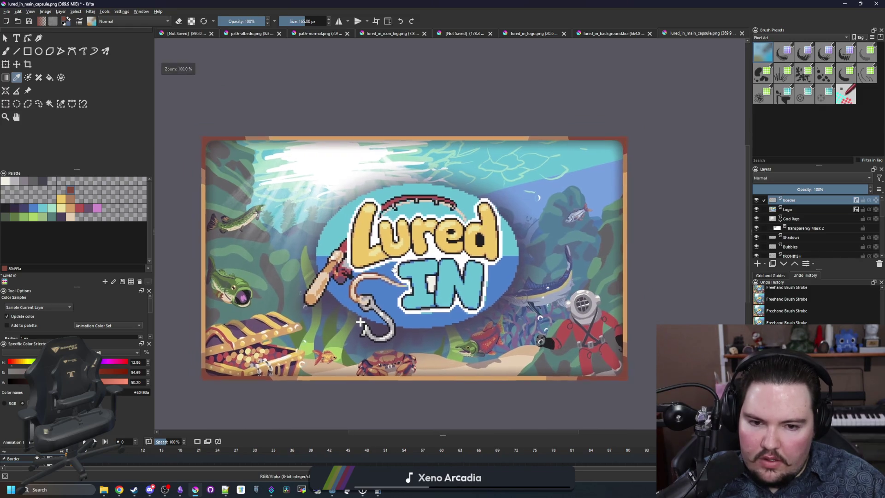
{"action": "scroll", "coordinate": [404, 264], "scroll_direction": "down", "scroll_amount": 6}
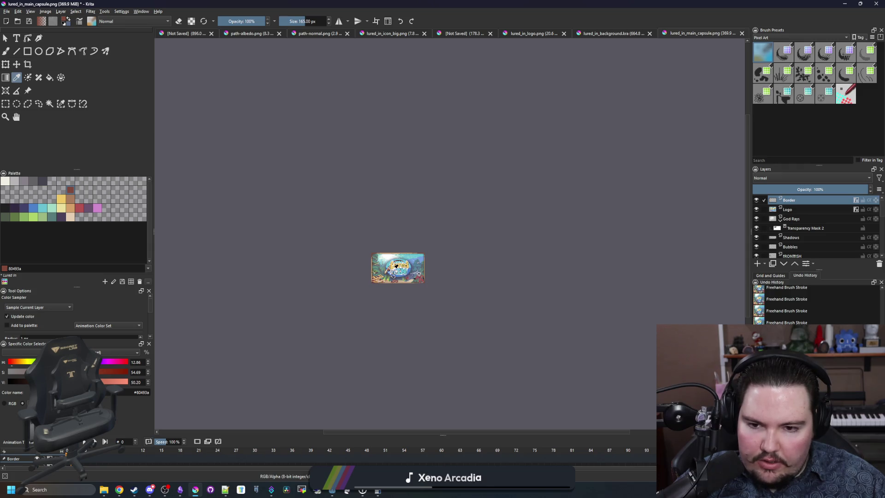
{"action": "scroll", "coordinate": [396, 266], "scroll_direction": "up", "scroll_amount": 4}
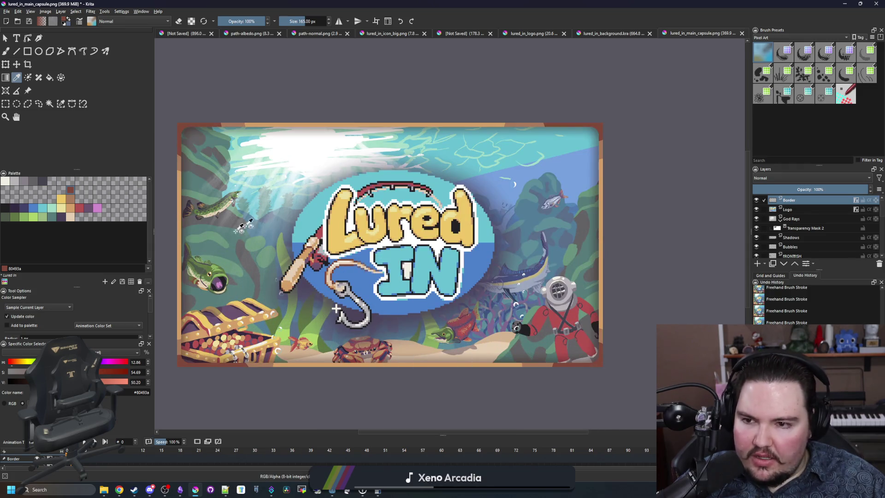
{"action": "mouse_move", "coordinate": [566, 216]}
{"action": "left_mouse_down"}
{"action": "mouse_move", "coordinate": [602, 222]}
{"action": "mouse_move", "coordinate": [581, 206]}
{"action": "mouse_move", "coordinate": [592, 207]}
{"action": "left_mouse_up"}
- Save the capsule art as a Krita document named lured_in_main_capsule, overwriting the existing file
{"action": "left_click", "coordinate": [7, 11]}
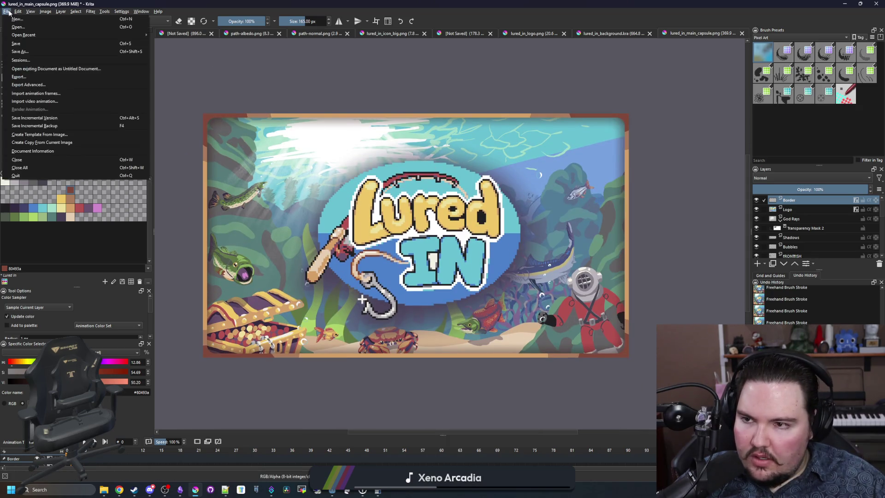
{"action": "left_click", "coordinate": [292, 69]}
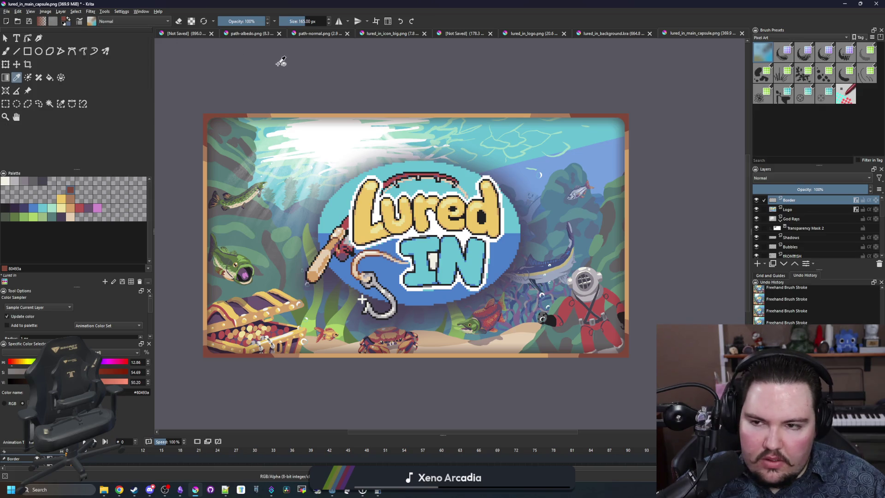
{"action": "left_click", "coordinate": [7, 11]}
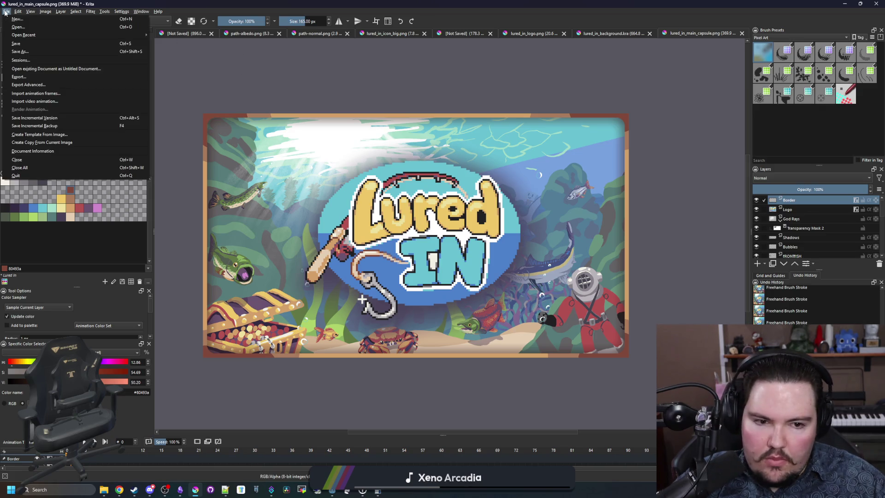
{"action": "left_click", "coordinate": [21, 51]}
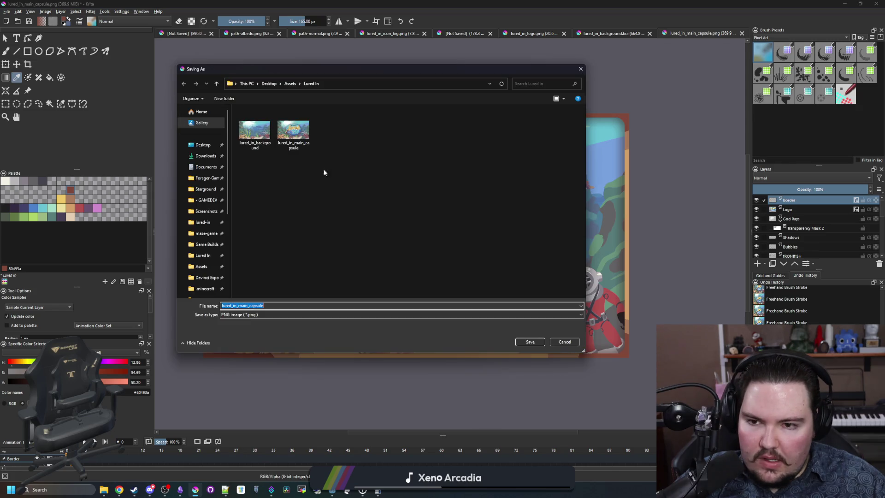
{"action": "left_click", "coordinate": [294, 131]}
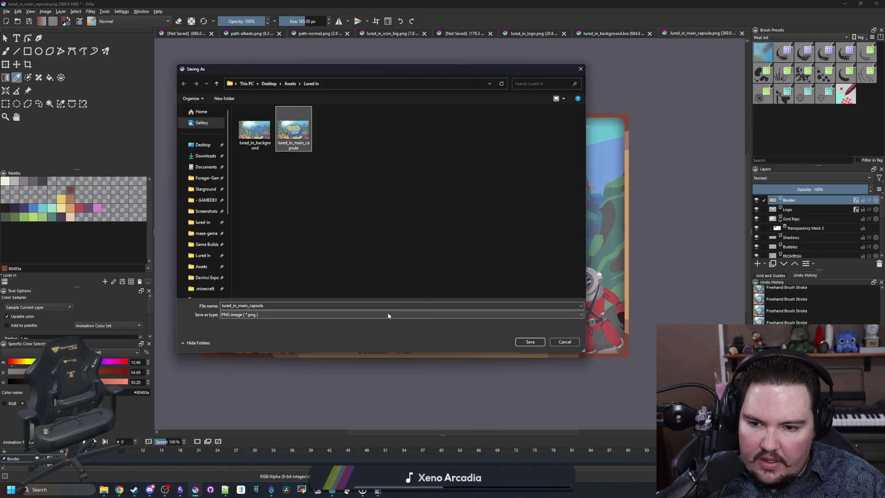
{"action": "left_click", "coordinate": [388, 314]}
{"action": "left_click", "coordinate": [241, 326]}
{"action": "left_click", "coordinate": [241, 314]}
{"action": "left_click", "coordinate": [240, 326]}
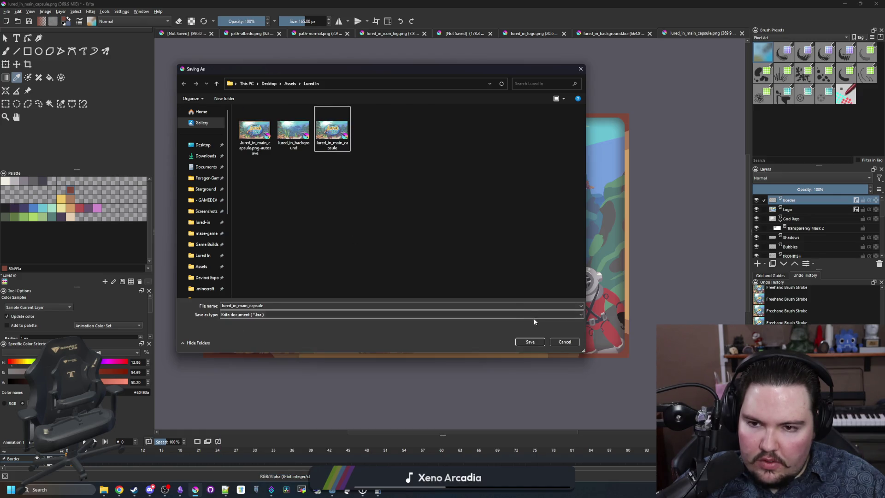
{"action": "left_click", "coordinate": [530, 342]}
{"action": "left_click", "coordinate": [460, 246]}
{"action": "left_click", "coordinate": [473, 323]}
- Save it again as lured_in_main_capsule.png, replacing the earlier PNG with default export options
{"action": "left_click", "coordinate": [6, 11]}
{"action": "left_click", "coordinate": [28, 55]}
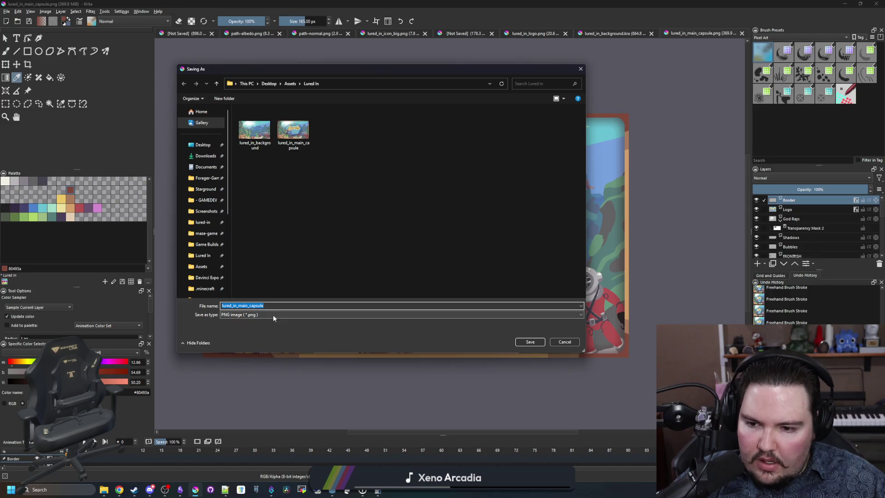
{"action": "left_click", "coordinate": [534, 342]}
{"action": "key", "text": "Left"}
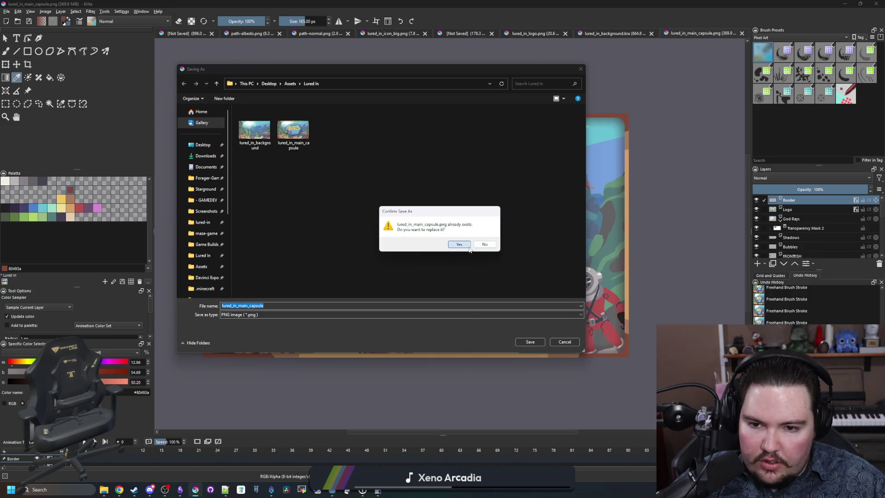
{"action": "key", "text": "Return"}
{"action": "left_click", "coordinate": [488, 327]}
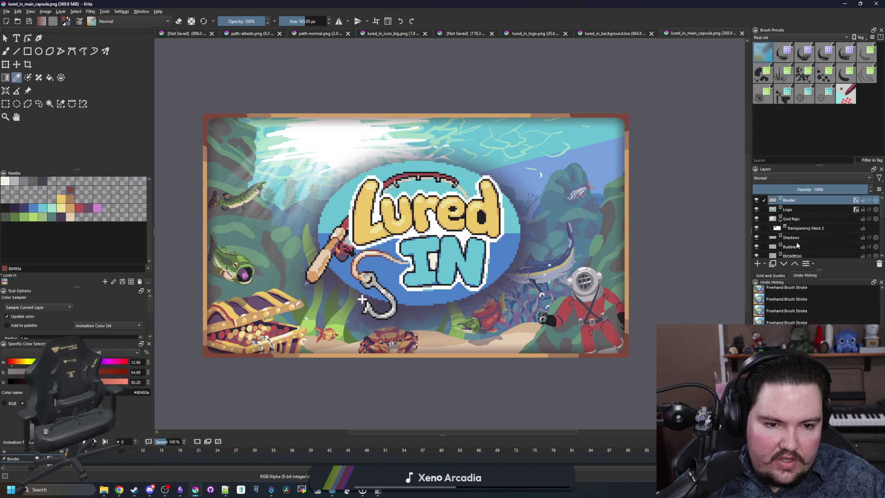
{"action": "scroll", "coordinate": [804, 235], "scroll_direction": "down", "scroll_amount": 2}
{"action": "mouse_move", "coordinate": [806, 243]}
{"action": "left_mouse_down"}
{"action": "mouse_move", "coordinate": [806, 207]}
{"action": "mouse_move", "coordinate": [816, 200]}
{"action": "left_mouse_up"}
{"action": "scroll", "coordinate": [258, 332], "scroll_direction": "down", "scroll_amount": 3}
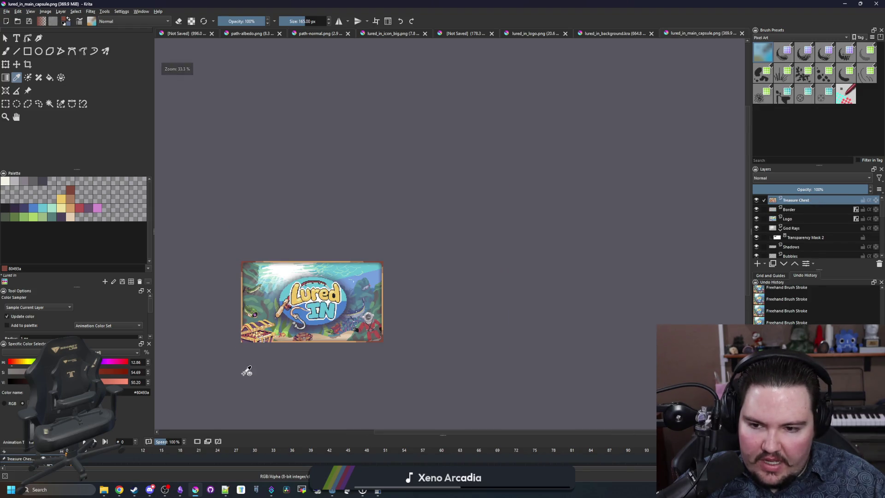
{"action": "scroll", "coordinate": [249, 364], "scroll_direction": "up", "scroll_amount": 1}
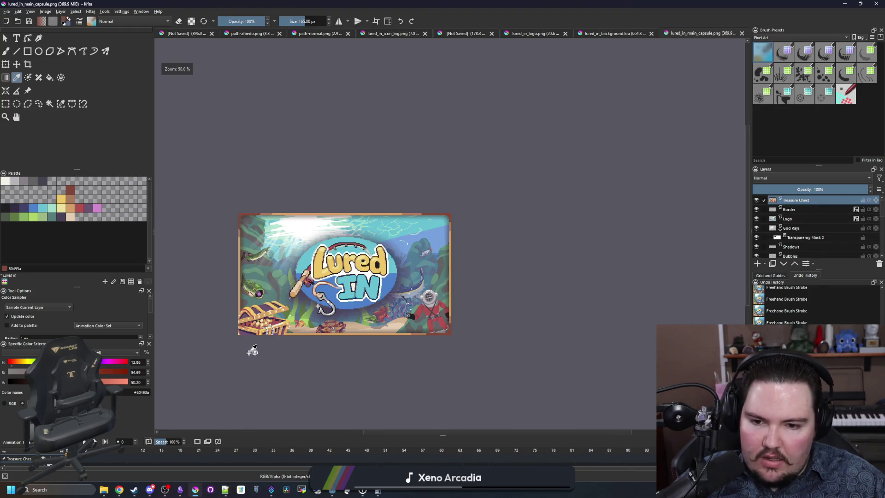
{"action": "scroll", "coordinate": [254, 344], "scroll_direction": "up", "scroll_amount": 1}
{"action": "key", "text": "ctrl+z"}
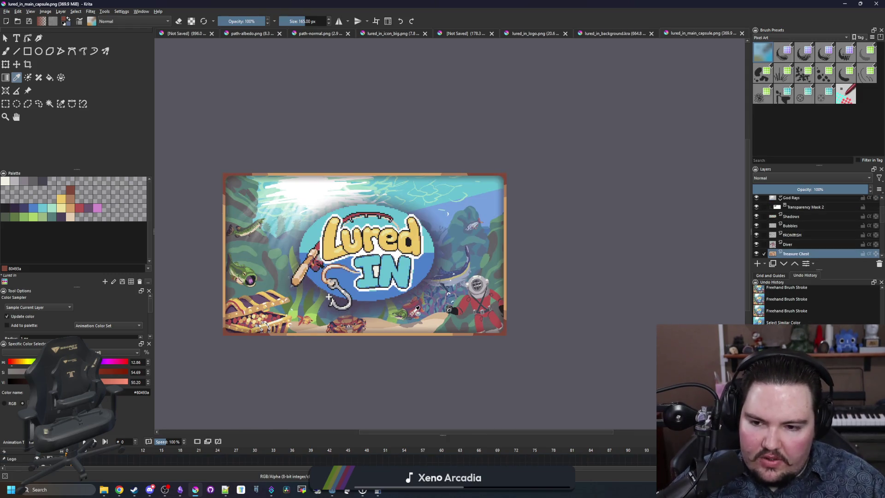
{"action": "scroll", "coordinate": [387, 306], "scroll_direction": "down", "scroll_amount": 2}
{"action": "scroll", "coordinate": [387, 307], "scroll_direction": "up", "scroll_amount": 1}
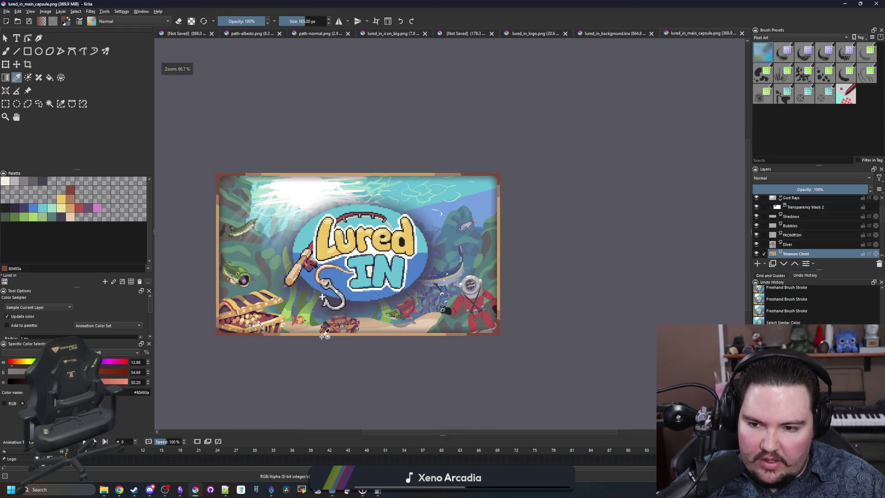
{"action": "scroll", "coordinate": [325, 336], "scroll_direction": "down", "scroll_amount": 1}
{"action": "scroll", "coordinate": [325, 332], "scroll_direction": "down", "scroll_amount": 1}
{"action": "scroll", "coordinate": [325, 328], "scroll_direction": "up", "scroll_amount": 1}
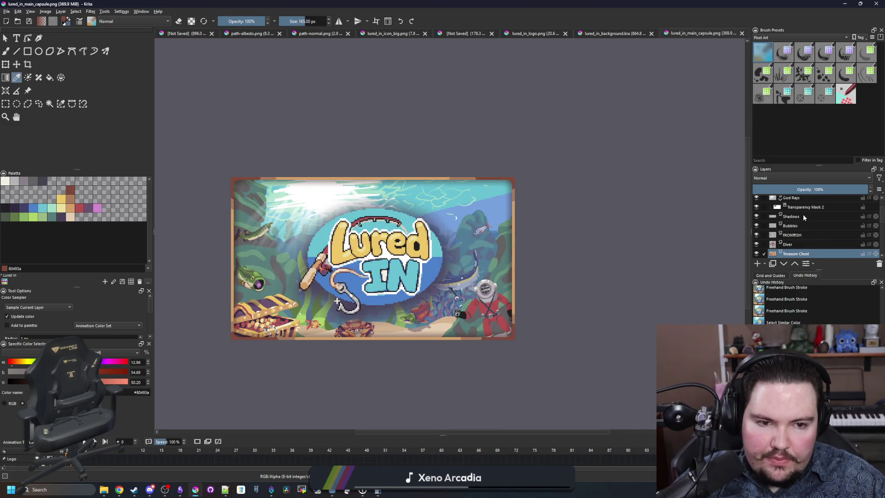
{"action": "scroll", "coordinate": [804, 218], "scroll_direction": "up", "scroll_amount": 1}
{"action": "left_click", "coordinate": [801, 203]}
{"action": "left_click", "coordinate": [10, 103]}
{"action": "left_click_drag", "start_coordinate": [183, 142], "coordinate": [591, 390]}
{"action": "left_click", "coordinate": [668, 107]}
{"action": "key", "text": "alt+Tab"}
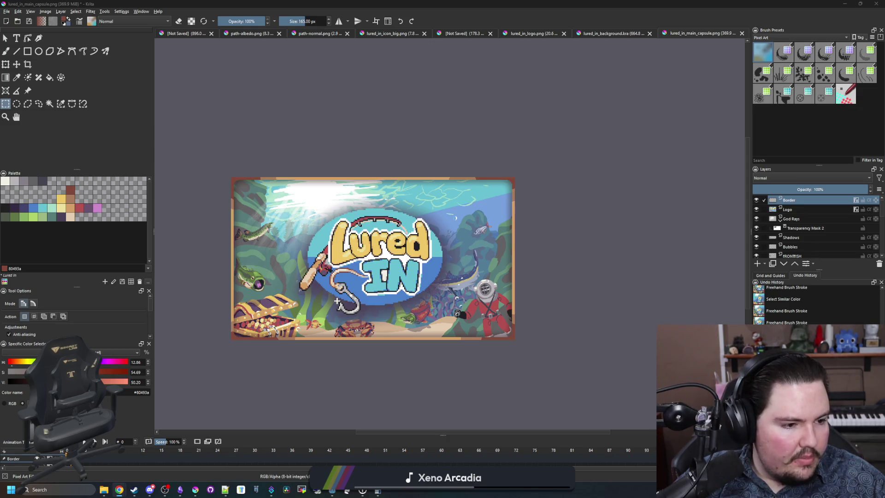
{"action": "left_click", "coordinate": [277, 50]}
- Open the lured_in_background.kra document
{"action": "left_click", "coordinate": [6, 12]}
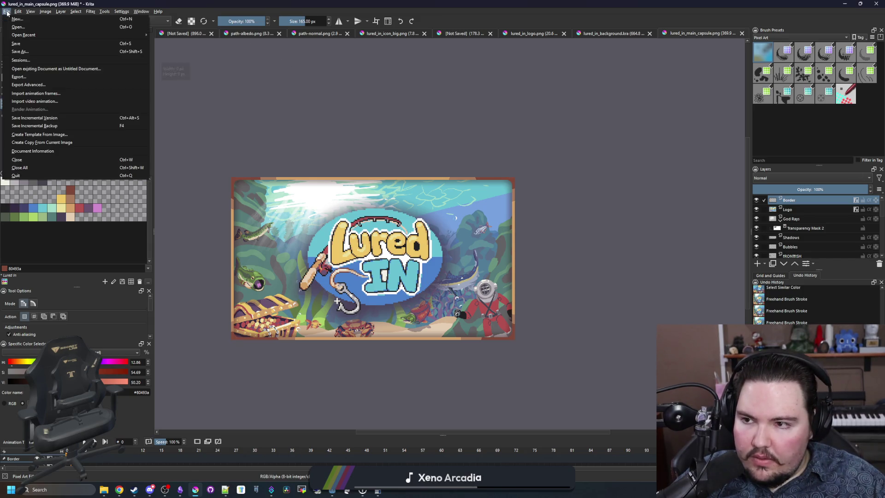
{"action": "left_click", "coordinate": [14, 29]}
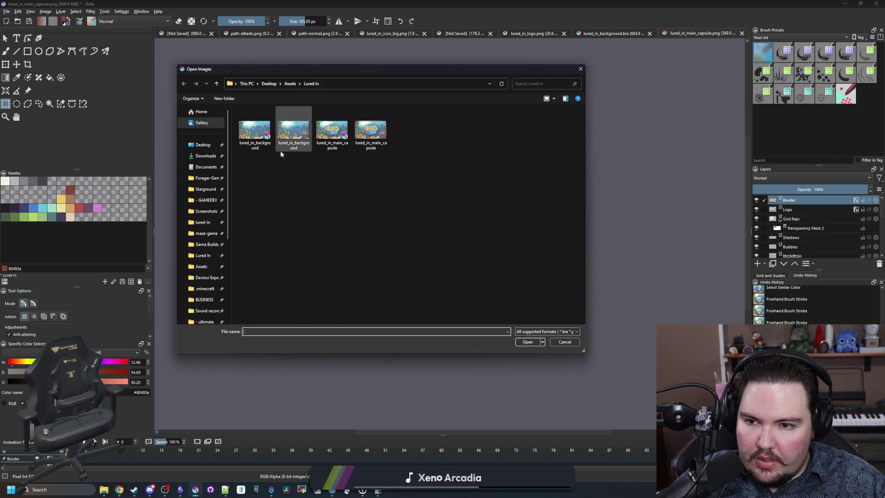
{"action": "left_click", "coordinate": [528, 345]}
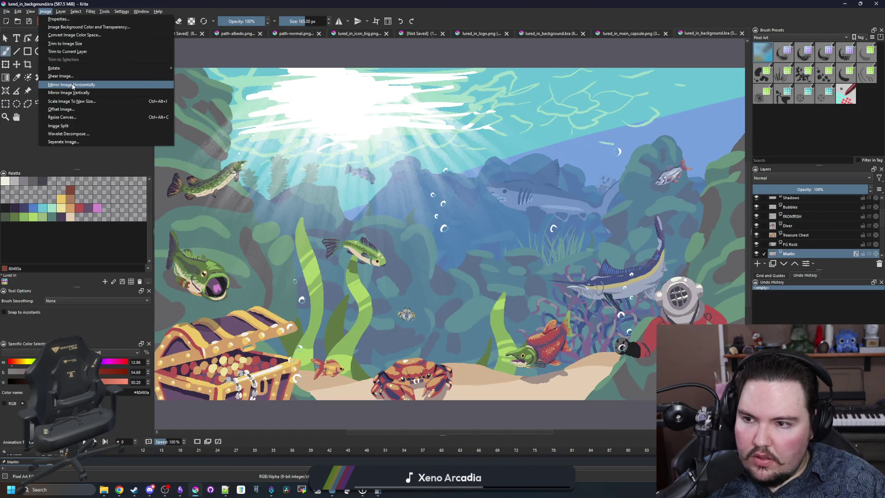
- Scale the background image to 462 px wide (462 × 260) with the Auto (Bicubic) filter
{"action": "left_click", "coordinate": [79, 102]}
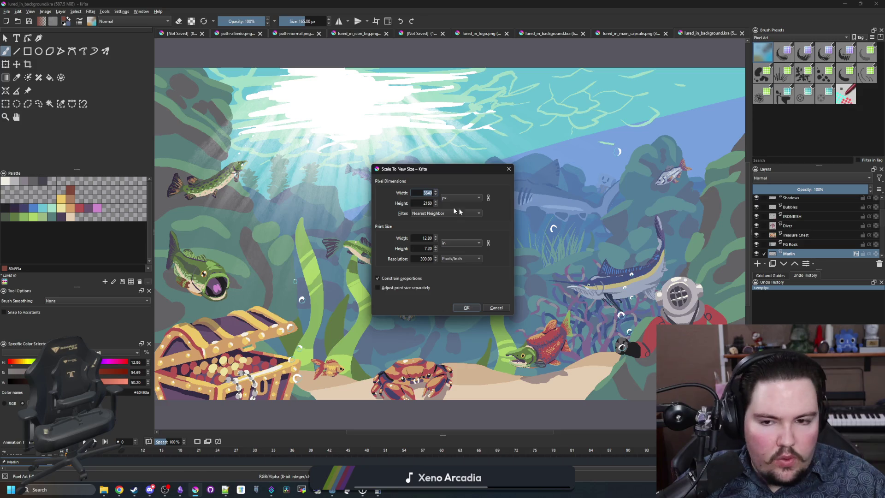
{"action": "type", "text": "462"}
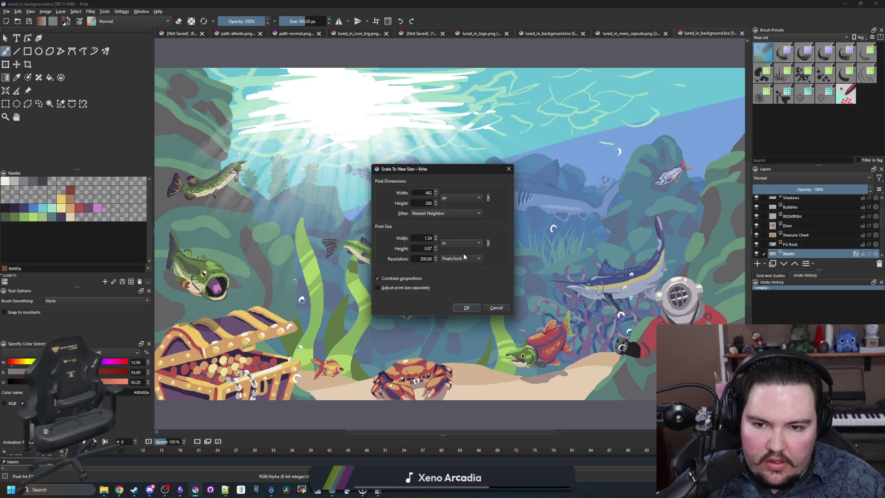
{"action": "left_click", "coordinate": [466, 212]}
{"action": "left_click", "coordinate": [433, 154]}
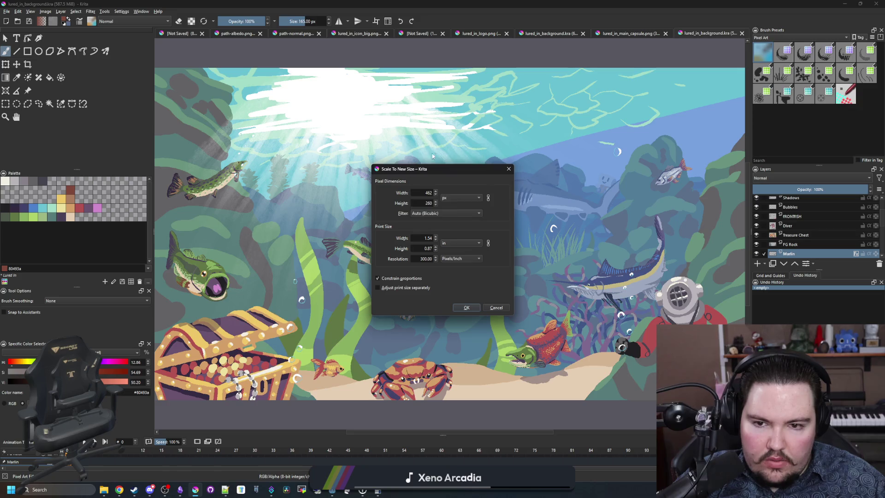
{"action": "left_click", "coordinate": [468, 307]}
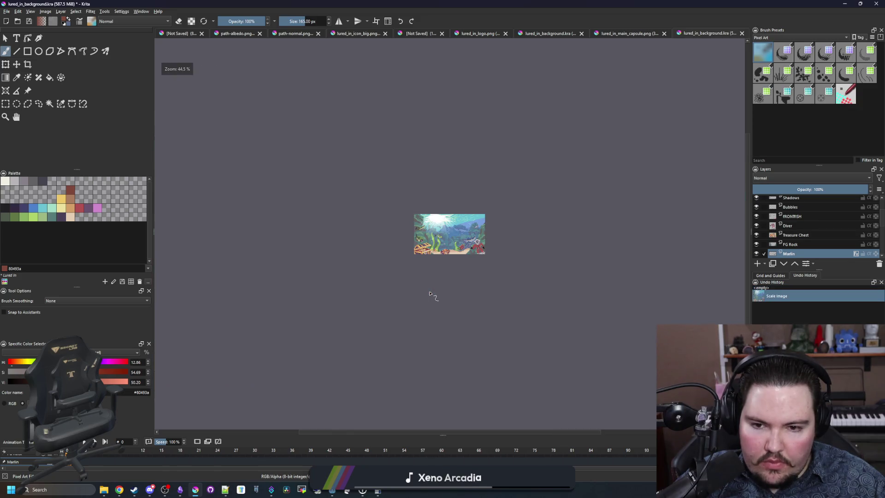
{"action": "scroll", "coordinate": [448, 249], "scroll_direction": "up", "scroll_amount": 5}
{"action": "scroll", "coordinate": [377, 296], "scroll_direction": "up", "scroll_amount": 2}
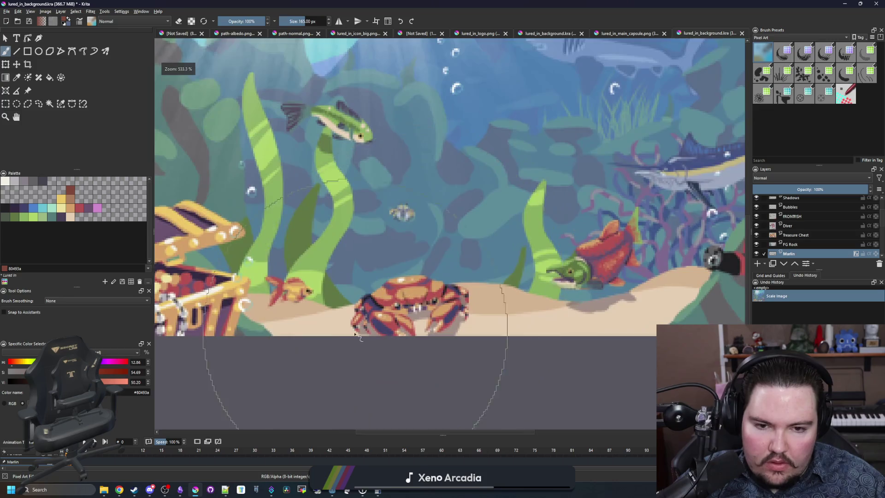
{"action": "scroll", "coordinate": [378, 296], "scroll_direction": "down", "scroll_amount": 2}
{"action": "scroll", "coordinate": [410, 277], "scroll_direction": "up", "scroll_amount": 2}
{"action": "scroll", "coordinate": [444, 258], "scroll_direction": "down", "scroll_amount": 1}
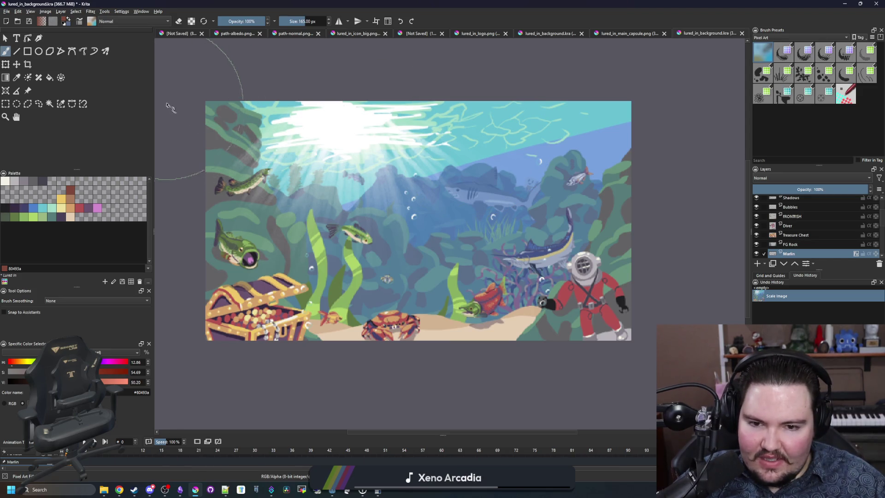
- Resize the canvas to 462 × 174 px, trimming the top and bottom evenly
{"action": "left_click", "coordinate": [46, 12]}
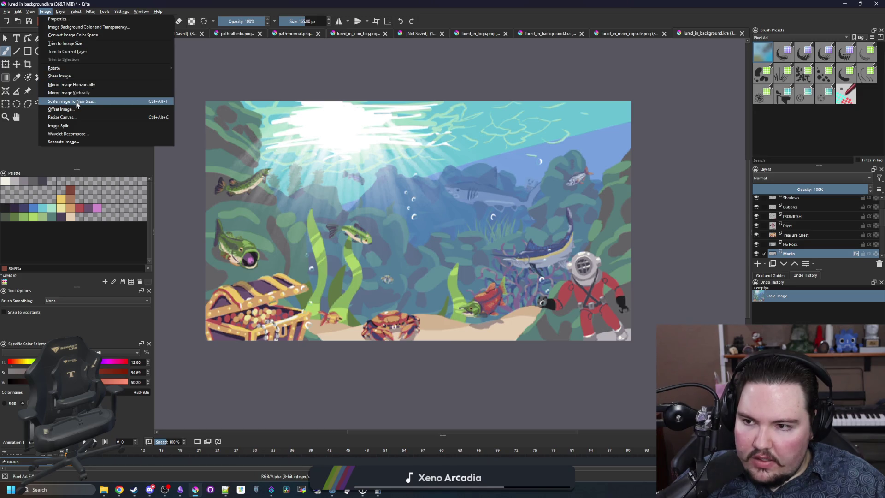
{"action": "left_click", "coordinate": [80, 118]}
{"action": "key", "text": "Tab"}
{"action": "type", "text": "174"}
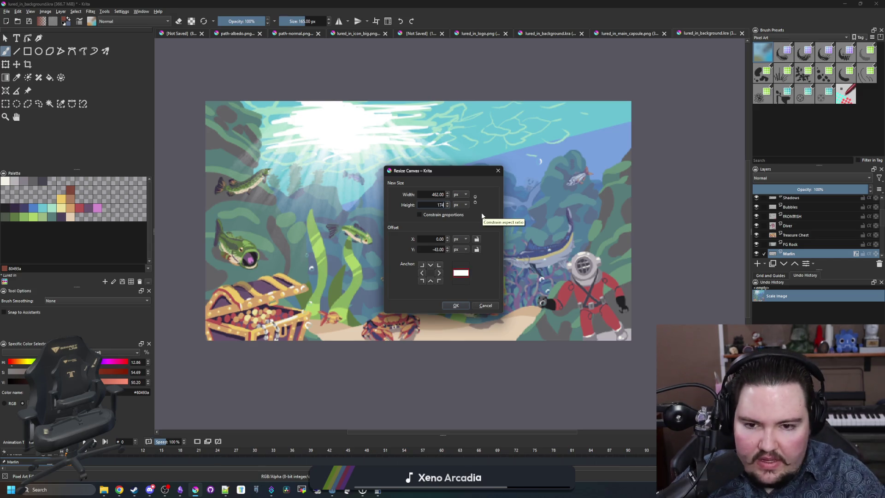
{"action": "left_click", "coordinate": [456, 305]}
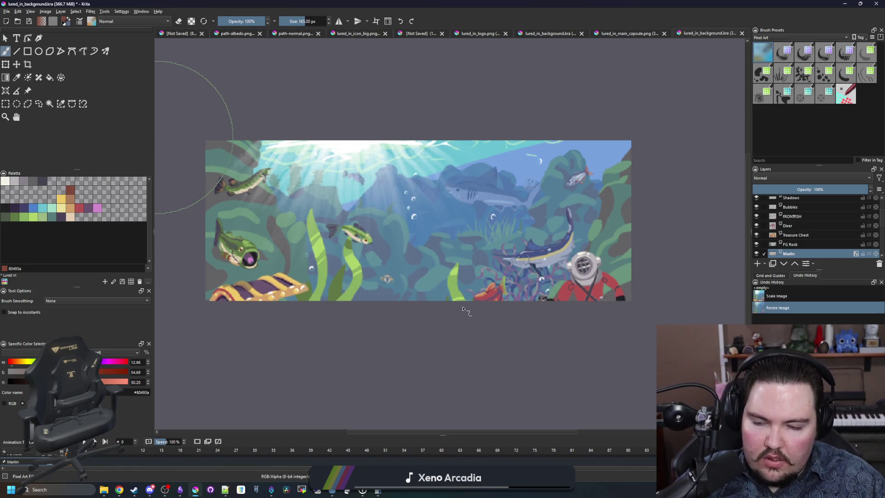
{"action": "scroll", "coordinate": [454, 291], "scroll_direction": "down", "scroll_amount": 4}
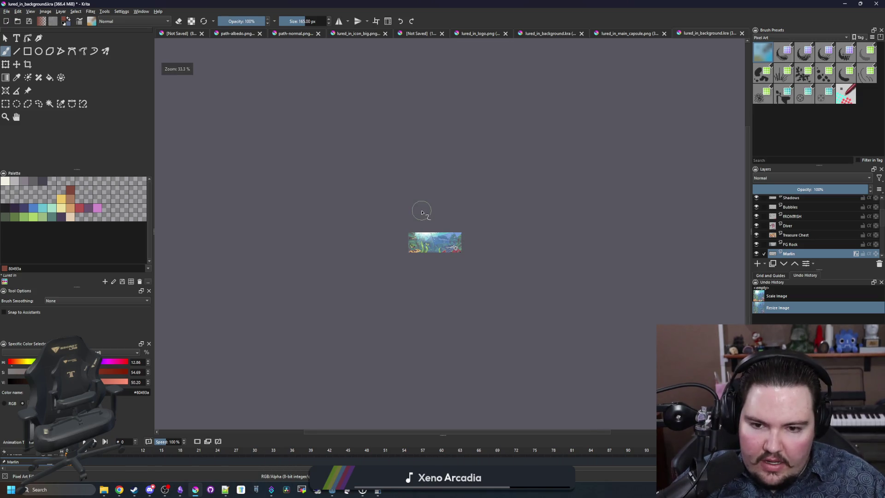
{"action": "scroll", "coordinate": [436, 269], "scroll_direction": "up", "scroll_amount": 2}
{"action": "scroll", "coordinate": [446, 263], "scroll_direction": "up", "scroll_amount": 1}
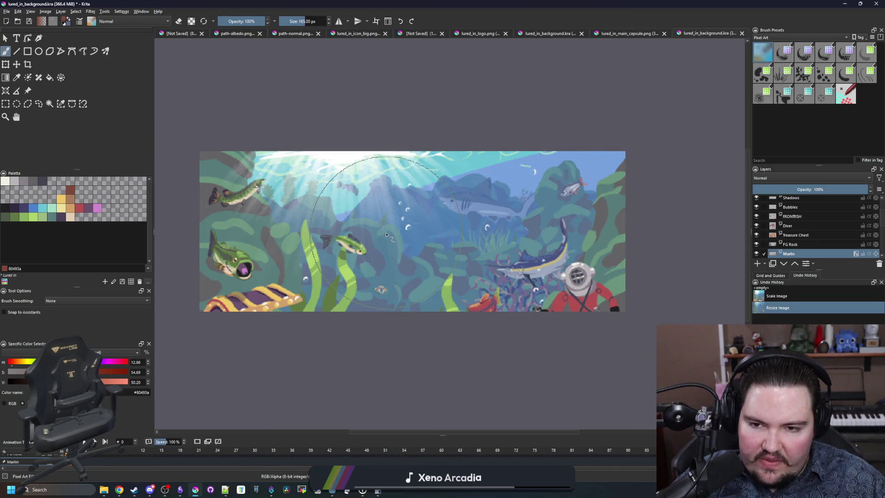
{"action": "scroll", "coordinate": [768, 202], "scroll_direction": "up", "scroll_amount": 2}
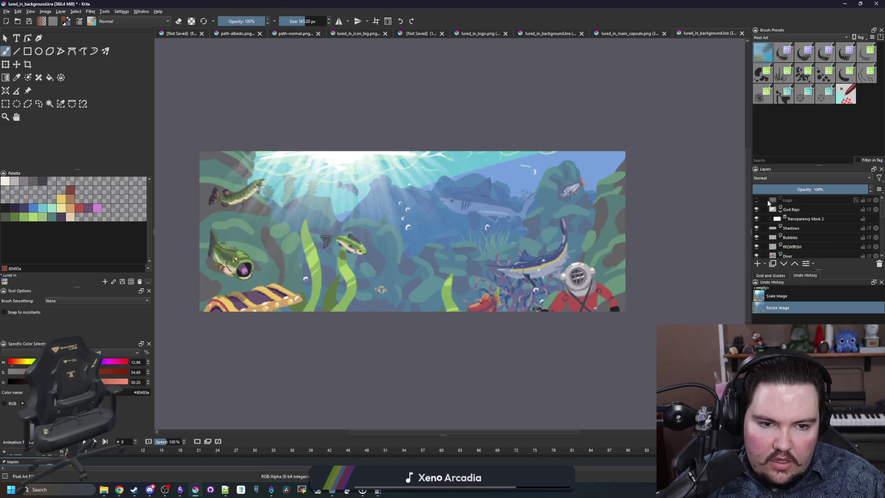
- Show the Logo layer, enlarge it and centre it on the banner
{"action": "left_click", "coordinate": [756, 200]}
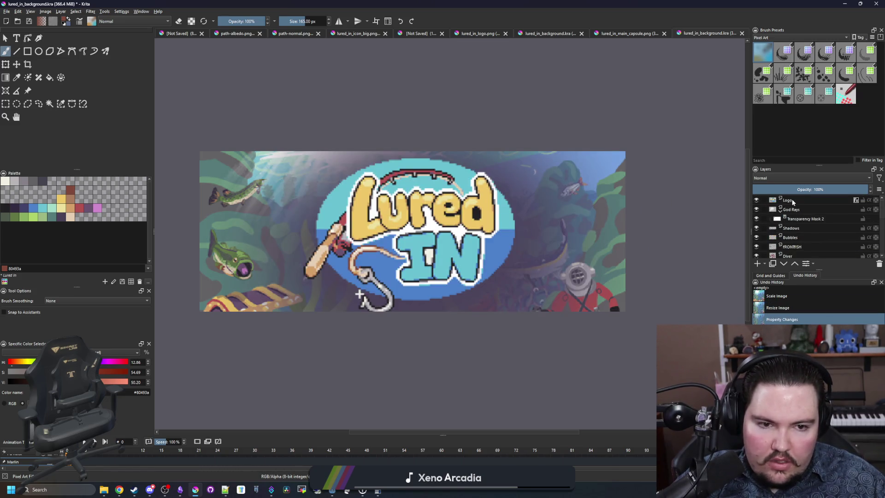
{"action": "left_click", "coordinate": [793, 201]}
{"action": "scroll", "coordinate": [410, 256], "scroll_direction": "up", "scroll_amount": 1}
{"action": "scroll", "coordinate": [410, 256], "scroll_direction": "down", "scroll_amount": 2}
{"action": "scroll", "coordinate": [410, 256], "scroll_direction": "down", "scroll_amount": 4}
{"action": "scroll", "coordinate": [443, 197], "scroll_direction": "up", "scroll_amount": 4}
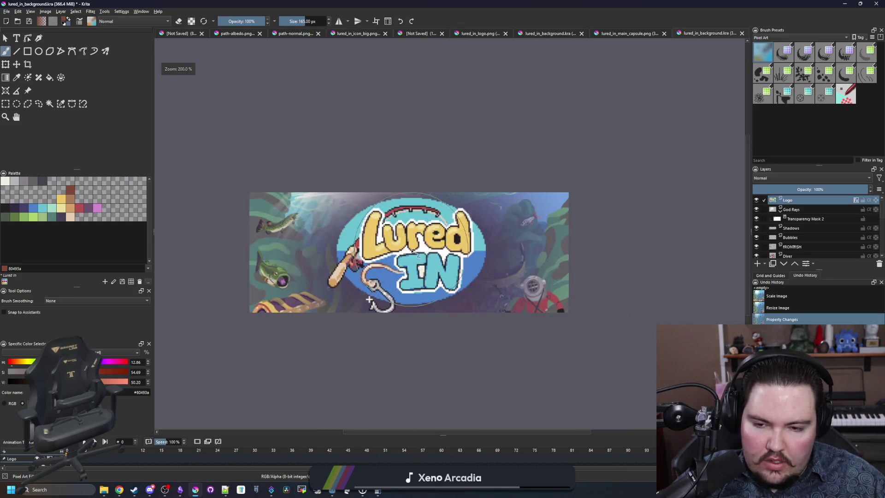
{"action": "left_click", "coordinate": [6, 65]}
{"action": "left_click_drag", "start_coordinate": [486, 315], "coordinate": [526, 339]}
{"action": "mouse_move", "coordinate": [485, 275]}
{"action": "left_mouse_down"}
{"action": "mouse_move", "coordinate": [474, 261]}
{"action": "mouse_move", "coordinate": [475, 274]}
{"action": "mouse_move", "coordinate": [468, 247]}
{"action": "mouse_move", "coordinate": [464, 270]}
{"action": "left_mouse_up"}
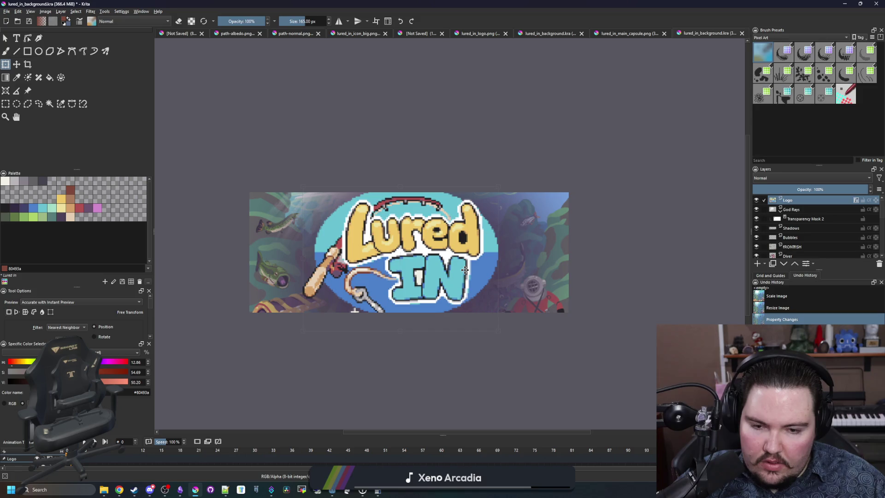
{"action": "left_click_drag", "start_coordinate": [463, 270], "coordinate": [461, 270]}
- Check the logo's centring by measuring the gaps on its left and right with selections
{"action": "left_click", "coordinate": [6, 104]}
{"action": "scroll", "coordinate": [313, 242], "scroll_direction": "up", "scroll_amount": 1}
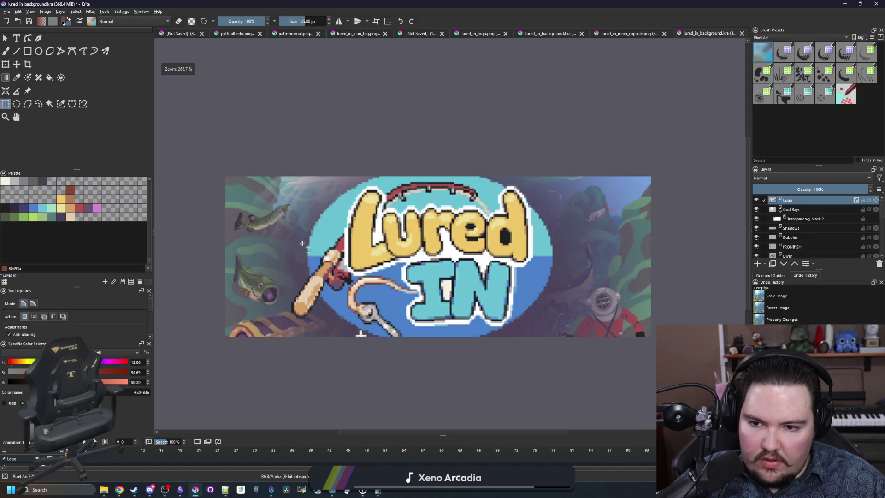
{"action": "left_click_drag", "start_coordinate": [307, 249], "coordinate": [192, 251]}
{"action": "left_click", "coordinate": [229, 259]}
{"action": "left_click_drag", "start_coordinate": [307, 255], "coordinate": [226, 267]}
{"action": "left_click", "coordinate": [226, 267]}
{"action": "left_click_drag", "start_coordinate": [554, 256], "coordinate": [653, 263]}
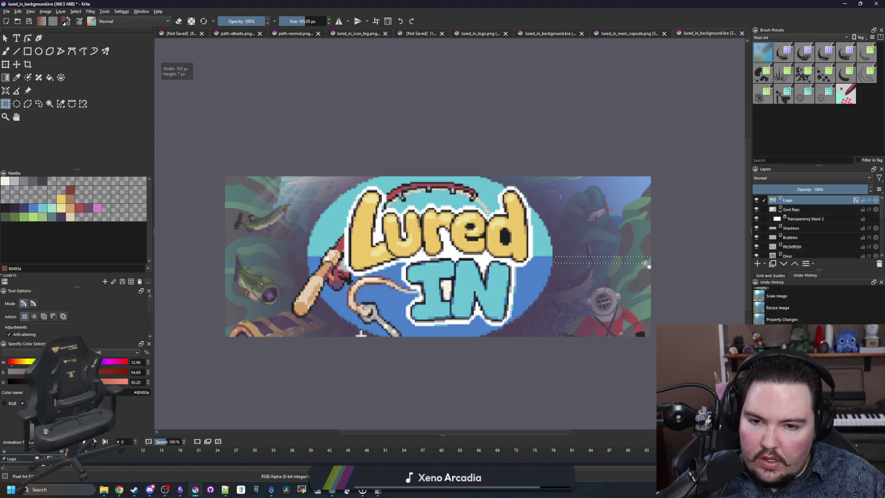
{"action": "left_click", "coordinate": [645, 263]}
- Open the Logo layer's Layer Style settings with Drop Shadow enabled
{"action": "left_click", "coordinate": [16, 64]}
{"action": "scroll", "coordinate": [517, 233], "scroll_direction": "up", "scroll_amount": 2}
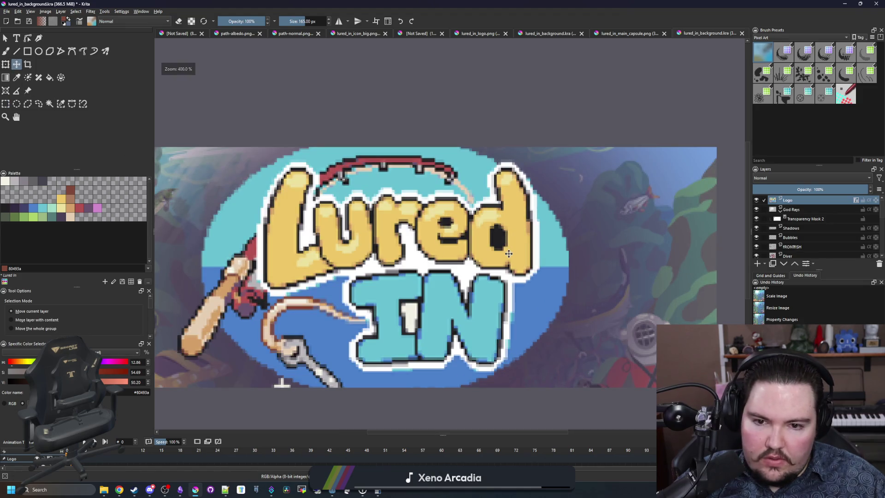
{"action": "scroll", "coordinate": [510, 254], "scroll_direction": "down", "scroll_amount": 3}
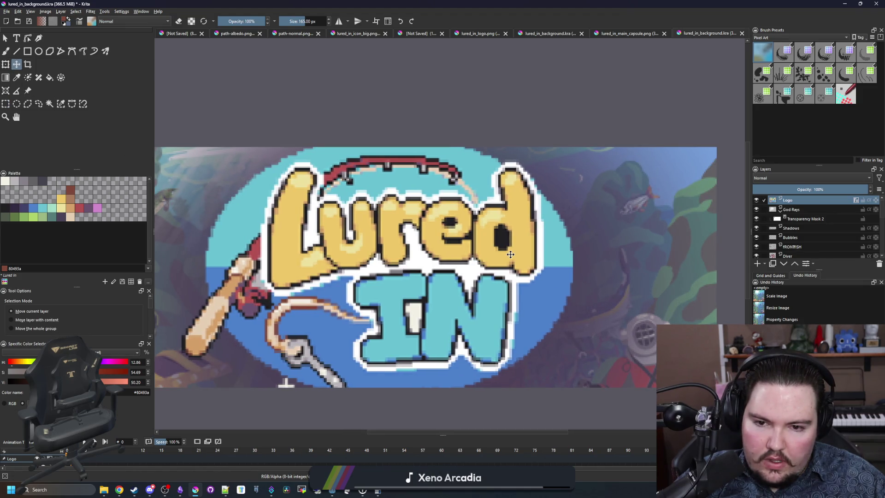
{"action": "left_click", "coordinate": [813, 265]}
{"action": "left_click", "coordinate": [795, 280]}
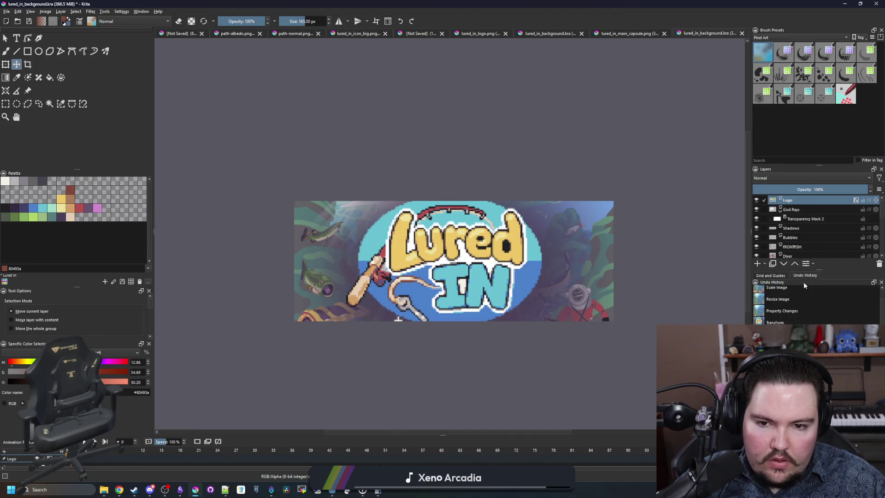
{"action": "left_click", "coordinate": [310, 138]}
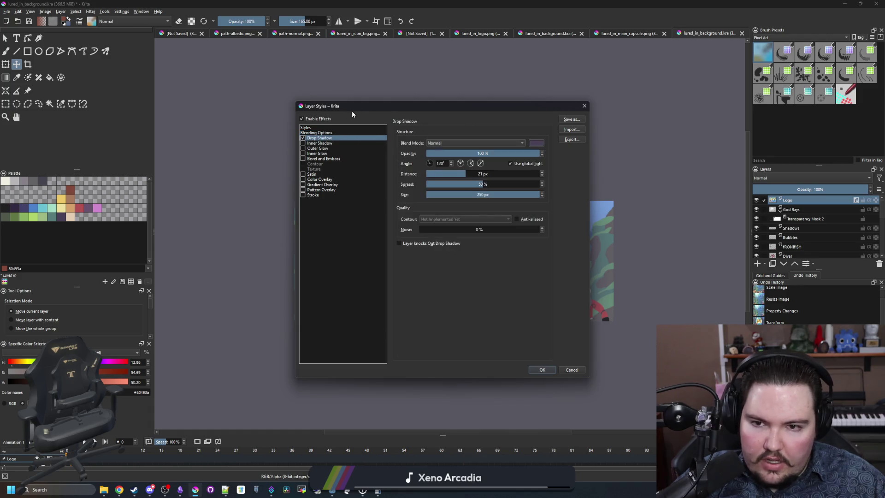
{"action": "left_click_drag", "start_coordinate": [371, 106], "coordinate": [592, 105]}
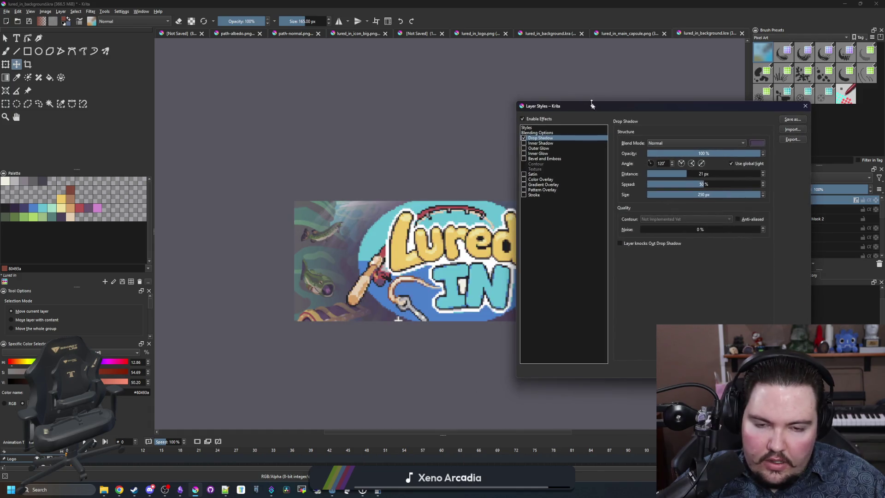
- Set the logo's drop shadow to 0 px distance, 101 px size and 27% spread, then apply
{"action": "left_click", "coordinate": [671, 194]}
{"action": "left_click_drag", "start_coordinate": [698, 184], "coordinate": [674, 185]}
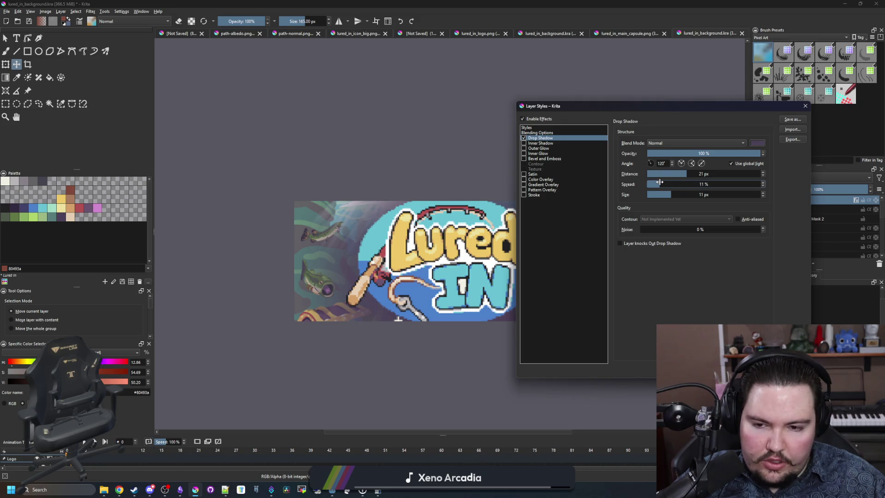
{"action": "left_click_drag", "start_coordinate": [613, 110], "coordinate": [675, 92]}
{"action": "left_click_drag", "start_coordinate": [731, 158], "coordinate": [702, 176]}
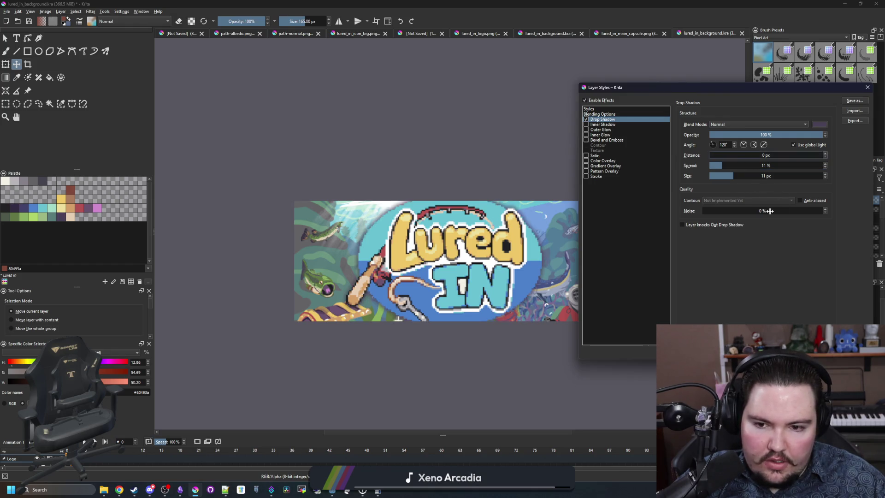
{"action": "left_click_drag", "start_coordinate": [734, 175], "coordinate": [781, 175]}
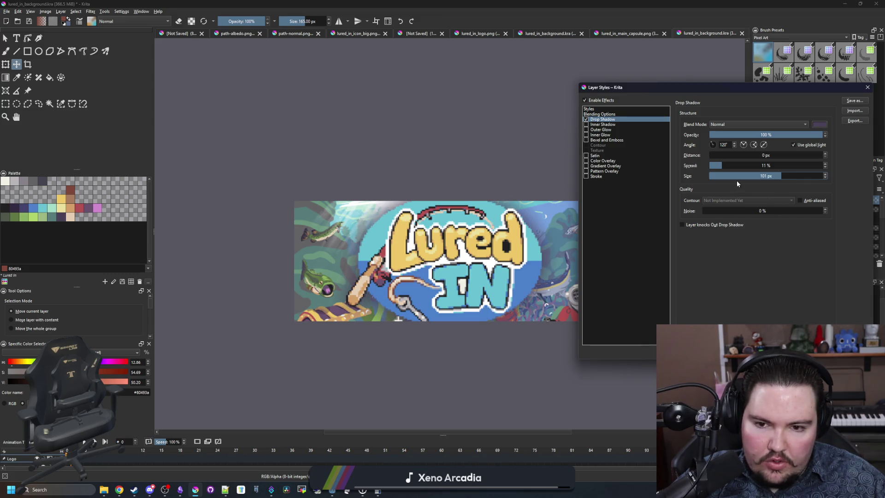
{"action": "left_click_drag", "start_coordinate": [729, 166], "coordinate": [739, 164]}
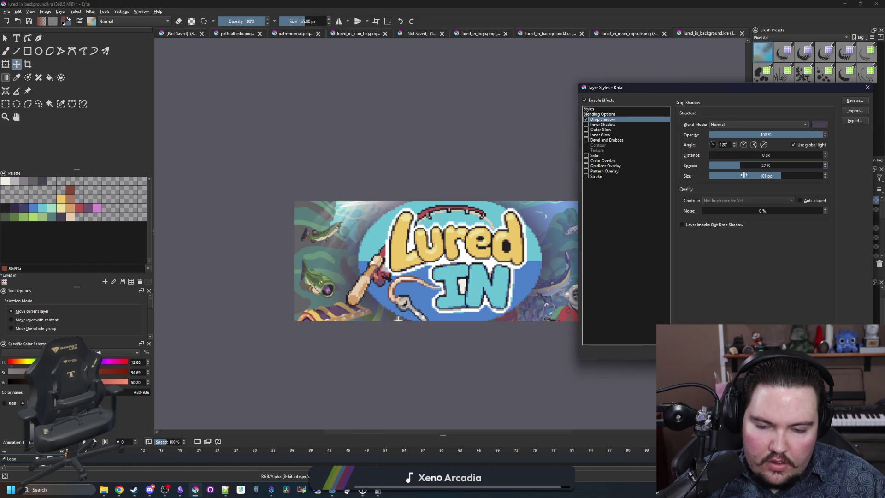
{"action": "key", "text": "Return"}
{"action": "scroll", "coordinate": [387, 258], "scroll_direction": "down", "scroll_amount": 3}
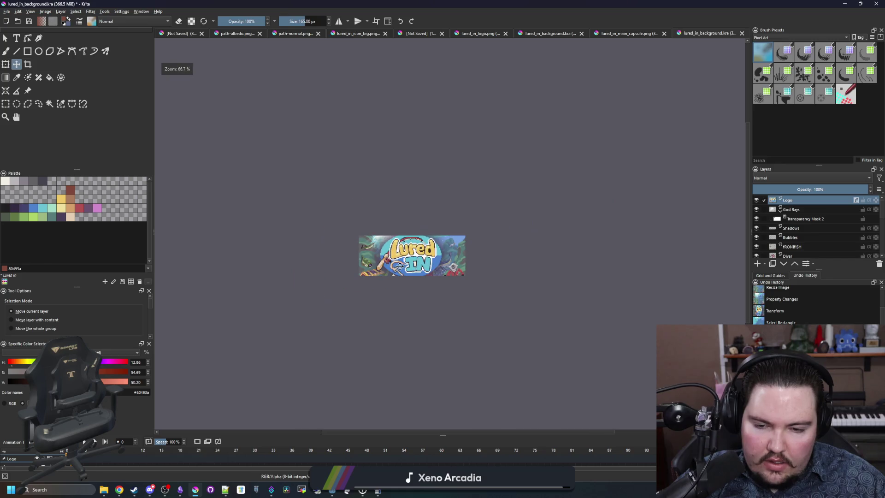
- Add a new paint layer above the Logo layer
{"action": "scroll", "coordinate": [408, 295], "scroll_direction": "down", "scroll_amount": 2}
{"action": "scroll", "coordinate": [411, 281], "scroll_direction": "up", "scroll_amount": 2}
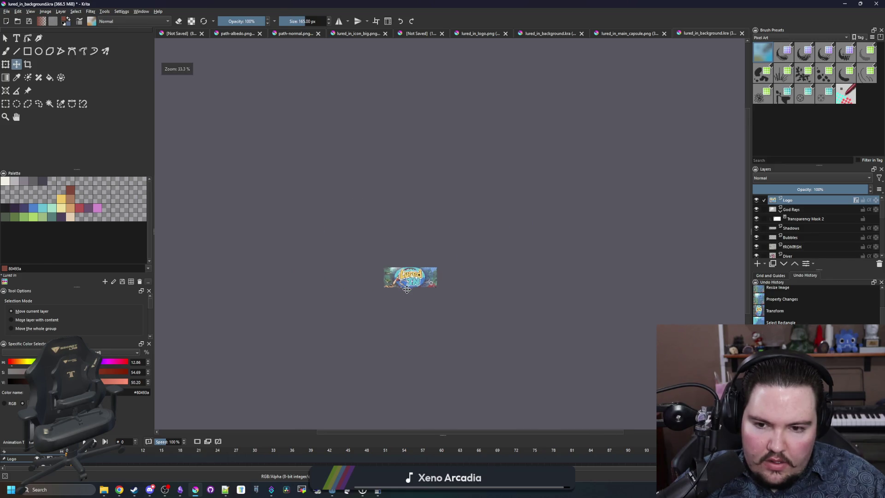
{"action": "scroll", "coordinate": [410, 280], "scroll_direction": "up", "scroll_amount": 4}
{"action": "scroll", "coordinate": [638, 207], "scroll_direction": "up", "scroll_amount": 1}
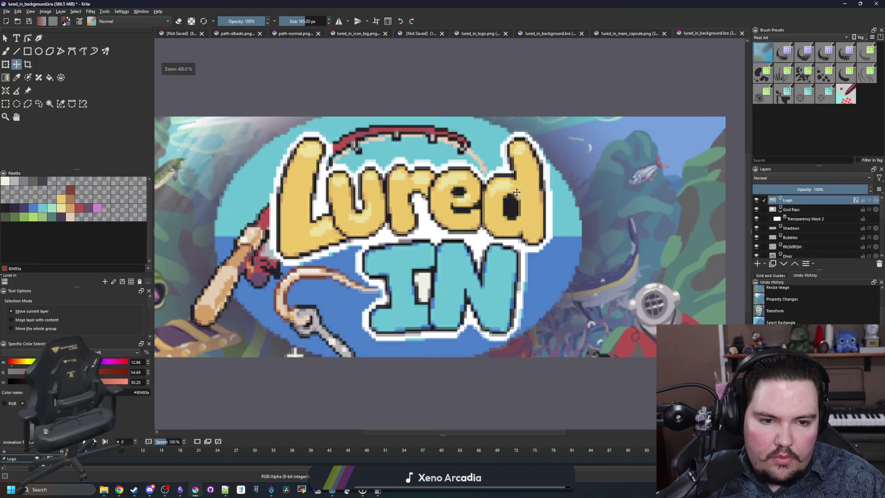
{"action": "scroll", "coordinate": [594, 177], "scroll_direction": "down", "scroll_amount": 1}
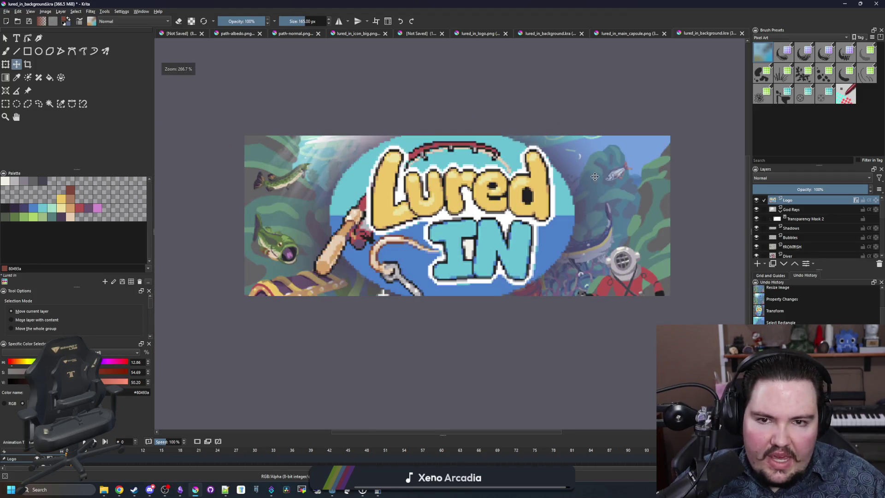
{"action": "left_click", "coordinate": [758, 264]}
- Draw a thin 1 px brown a77b5b rectangle strip along the banner's left edge
{"action": "scroll", "coordinate": [217, 167], "scroll_direction": "up", "scroll_amount": 1}
{"action": "left_click", "coordinate": [30, 49]}
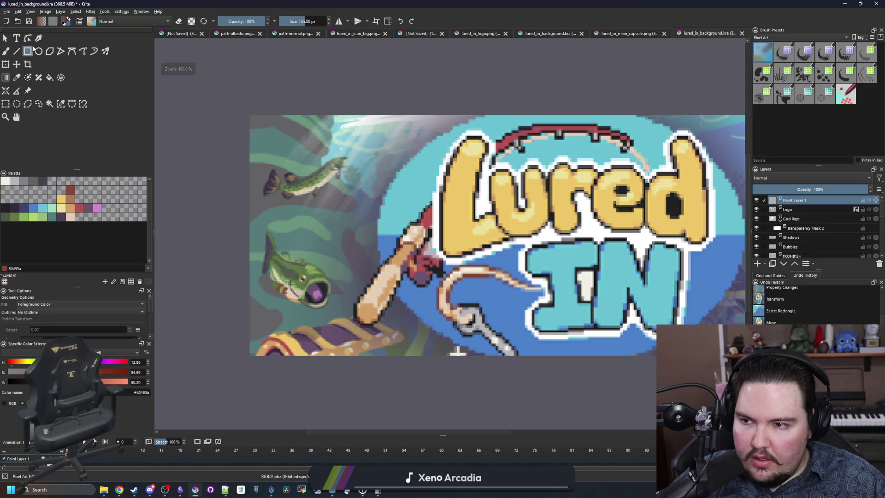
{"action": "left_click", "coordinate": [68, 198]}
{"action": "scroll", "coordinate": [241, 352], "scroll_direction": "up", "scroll_amount": 2}
{"action": "key", "text": "bracketleft"}
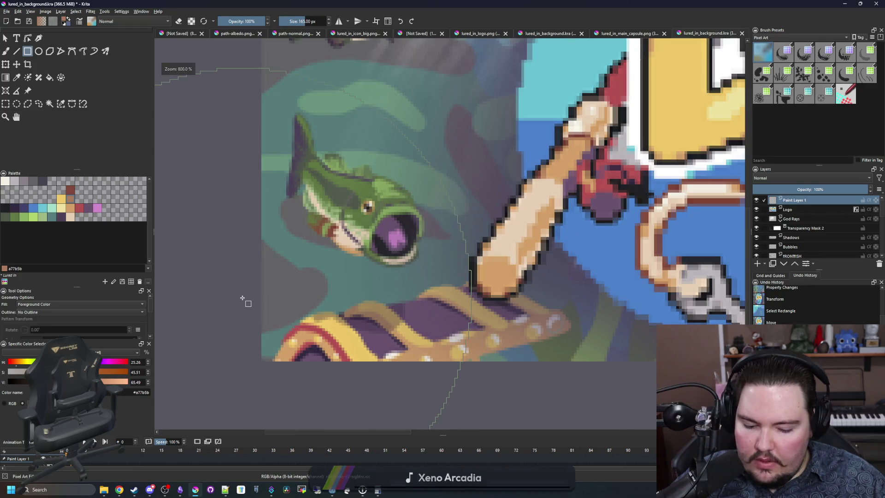
{"action": "key", "text": "bracketleft"}
{"action": "key", "text": "bracketleft"}
{"action": "key", "text": "bracketleft"}
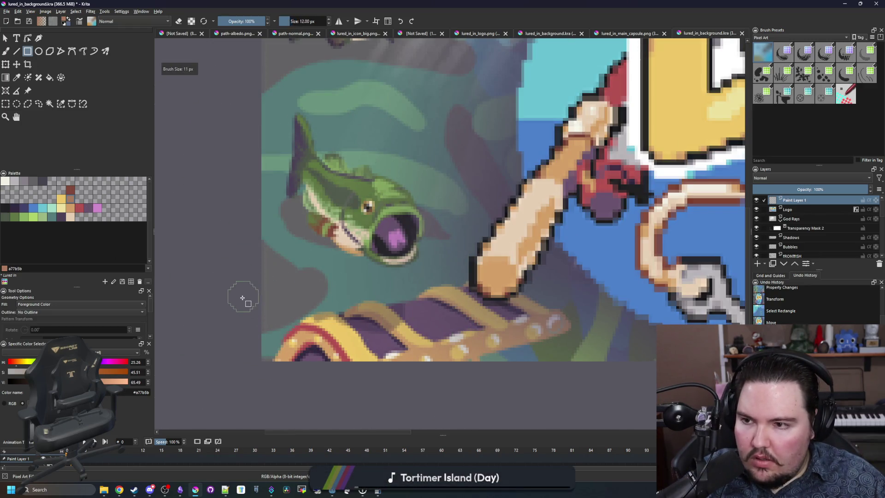
{"action": "scroll", "coordinate": [242, 300], "scroll_direction": "up", "scroll_amount": 2}
{"action": "key", "text": "bracketleft"}
{"action": "key", "text": "bracketleft"}
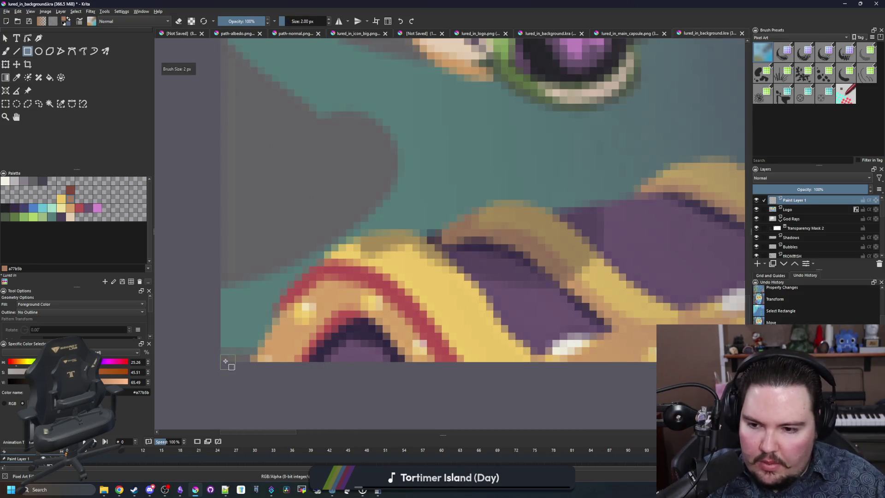
{"action": "mouse_move", "coordinate": [221, 361]}
{"action": "left_mouse_down"}
{"action": "mouse_move", "coordinate": [279, 70]}
{"action": "mouse_move", "coordinate": [267, 69]}
{"action": "mouse_move", "coordinate": [294, 456]}
{"action": "mouse_move", "coordinate": [259, 294]}
{"action": "mouse_move", "coordinate": [266, 306]}
{"action": "left_mouse_up"}
{"action": "scroll", "coordinate": [276, 69], "scroll_direction": "up", "scroll_amount": 15}
{"action": "scroll", "coordinate": [218, 242], "scroll_direction": "down", "scroll_amount": 6}
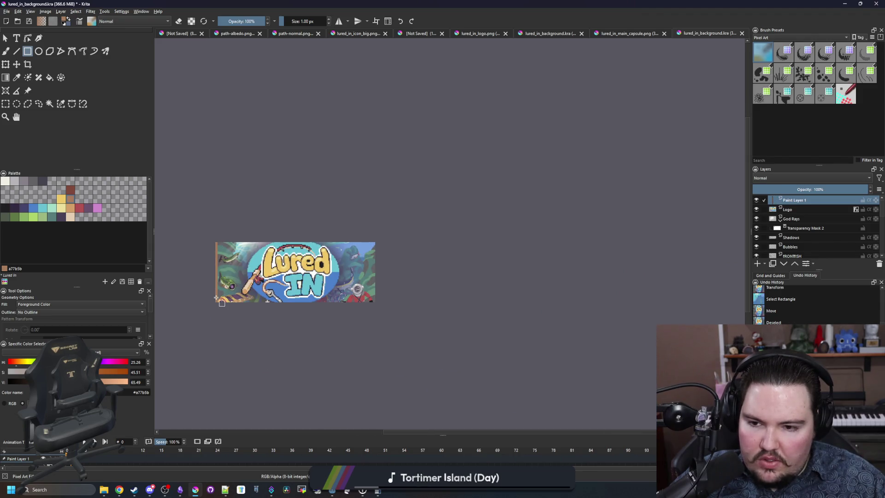
{"action": "scroll", "coordinate": [217, 297], "scroll_direction": "up", "scroll_amount": 5}
{"action": "left_click_drag", "start_coordinate": [203, 333], "coordinate": [205, 336]}
{"action": "scroll", "coordinate": [205, 336], "scroll_direction": "up", "scroll_amount": 3}
{"action": "scroll", "coordinate": [354, 339], "scroll_direction": "down", "scroll_amount": 3}
{"action": "mouse_move", "coordinate": [354, 339]}
{"action": "left_mouse_down"}
{"action": "mouse_move", "coordinate": [350, 331]}
{"action": "mouse_move", "coordinate": [529, 292]}
{"action": "mouse_move", "coordinate": [523, 166]}
{"action": "mouse_move", "coordinate": [429, 5]}
{"action": "mouse_move", "coordinate": [480, 290]}
{"action": "mouse_move", "coordinate": [362, 306]}
{"action": "mouse_move", "coordinate": [159, 244]}
{"action": "mouse_move", "coordinate": [352, 229]}
{"action": "mouse_move", "coordinate": [353, 250]}
{"action": "mouse_move", "coordinate": [316, 257]}
{"action": "left_mouse_up"}
{"action": "scroll", "coordinate": [427, 6], "scroll_direction": "up", "scroll_amount": 4}
{"action": "scroll", "coordinate": [429, 5], "scroll_direction": "down", "scroll_amount": 8}
{"action": "scroll", "coordinate": [362, 305], "scroll_direction": "up", "scroll_amount": 5}
{"action": "scroll", "coordinate": [361, 298], "scroll_direction": "down", "scroll_amount": 3}
{"action": "scroll", "coordinate": [316, 256], "scroll_direction": "down", "scroll_amount": 6}
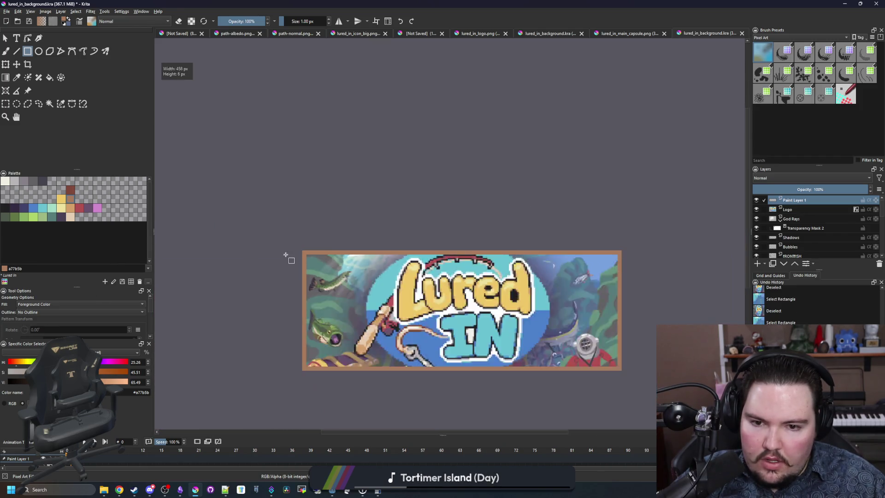
{"action": "scroll", "coordinate": [417, 274], "scroll_direction": "up", "scroll_amount": 1}
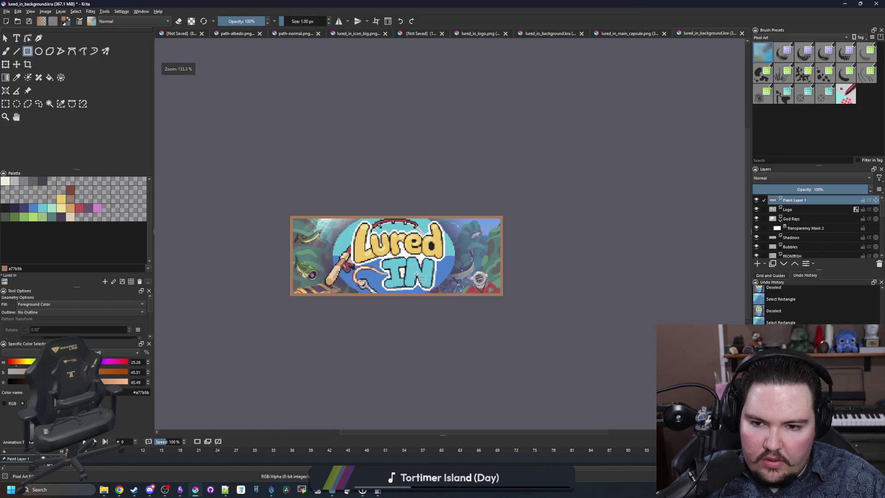
{"action": "scroll", "coordinate": [403, 251], "scroll_direction": "down", "scroll_amount": 4}
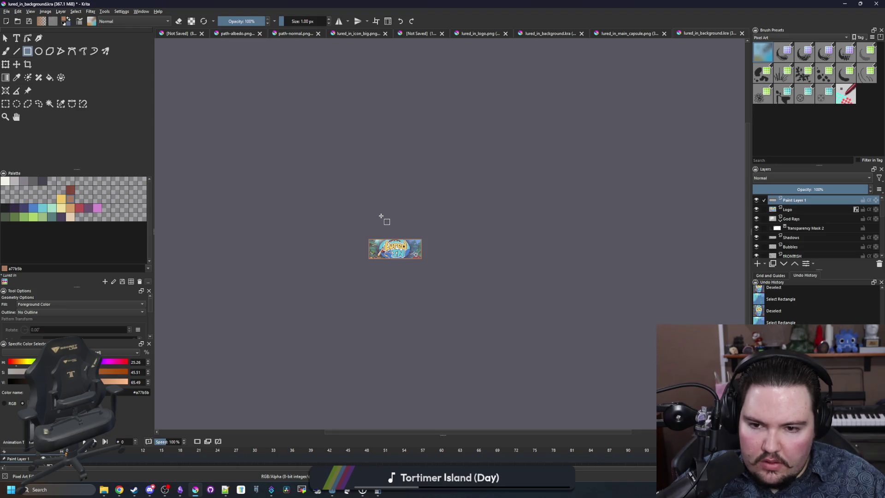
{"action": "scroll", "coordinate": [386, 261], "scroll_direction": "down", "scroll_amount": 1}
{"action": "scroll", "coordinate": [397, 261], "scroll_direction": "up", "scroll_amount": 4}
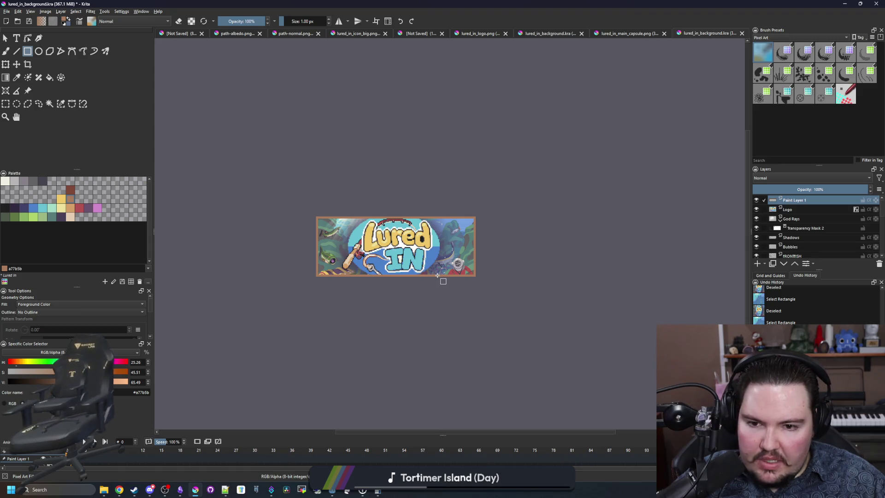
{"action": "scroll", "coordinate": [438, 275], "scroll_direction": "down", "scroll_amount": 2}
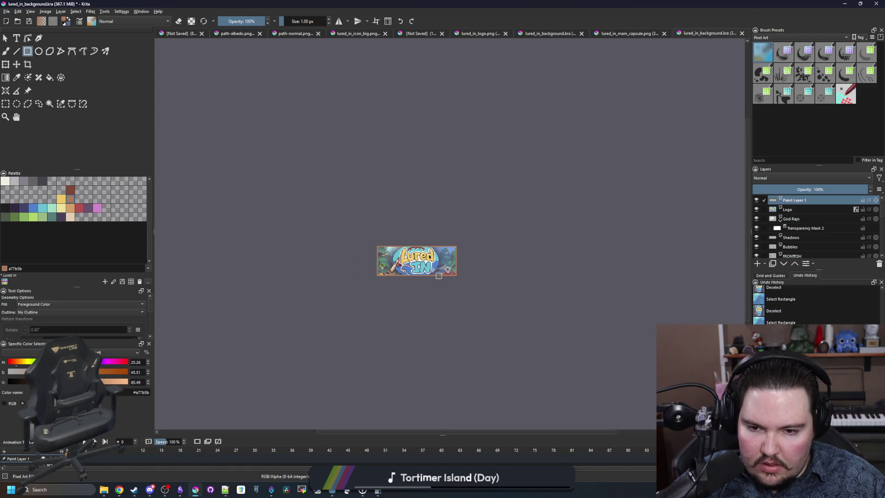
{"action": "scroll", "coordinate": [438, 275], "scroll_direction": "down", "scroll_amount": 1}
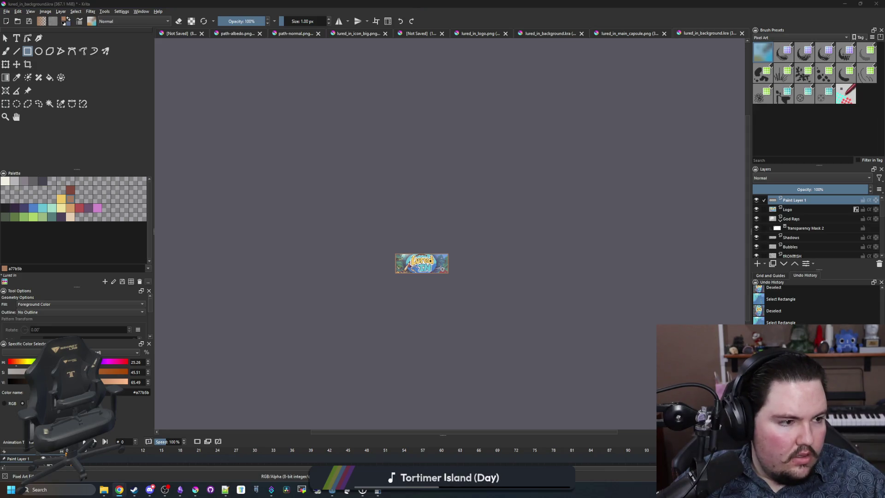
{"action": "mouse_move", "coordinate": [507, 182]}
{"action": "left_mouse_down"}
{"action": "mouse_move", "coordinate": [350, 188]}
{"action": "mouse_move", "coordinate": [192, 120]}
{"action": "mouse_move", "coordinate": [205, 148]}
{"action": "mouse_move", "coordinate": [199, 172]}
{"action": "left_mouse_up"}
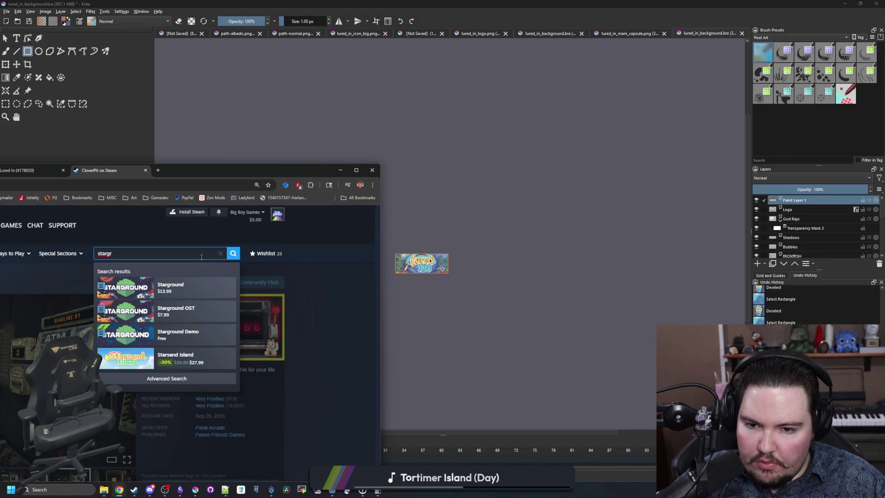
- Return to the Lured In banner in Krita, leaving the Steam store browser behind
{"action": "left_click", "coordinate": [340, 170]}
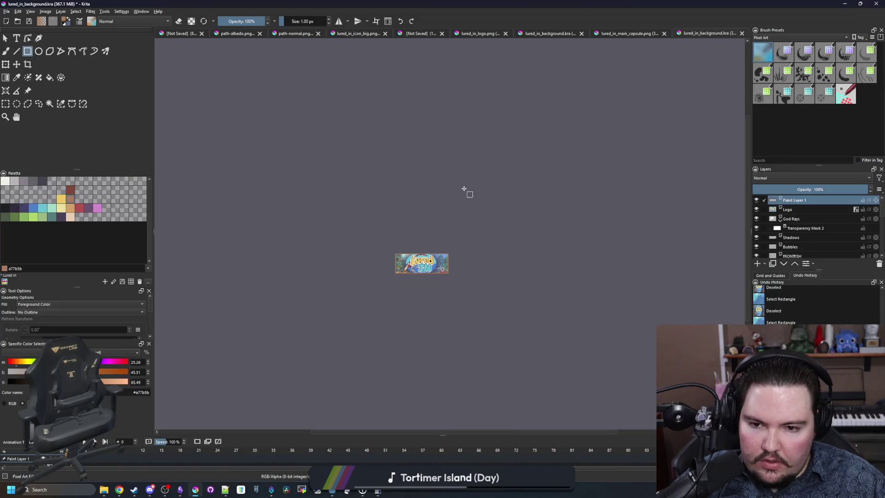
{"action": "scroll", "coordinate": [404, 199], "scroll_direction": "up", "scroll_amount": 5}
{"action": "scroll", "coordinate": [404, 199], "scroll_direction": "up", "scroll_amount": 1}
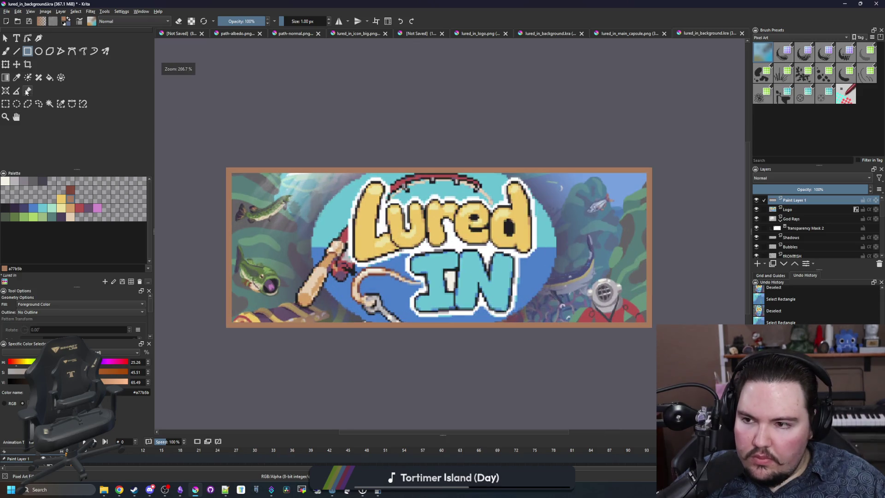
- Copy the Logo layer's style and compare layer options in the main capsule document
{"action": "left_click", "coordinate": [796, 209]}
{"action": "right_click", "coordinate": [796, 208]}
{"action": "left_click", "coordinate": [805, 226]}
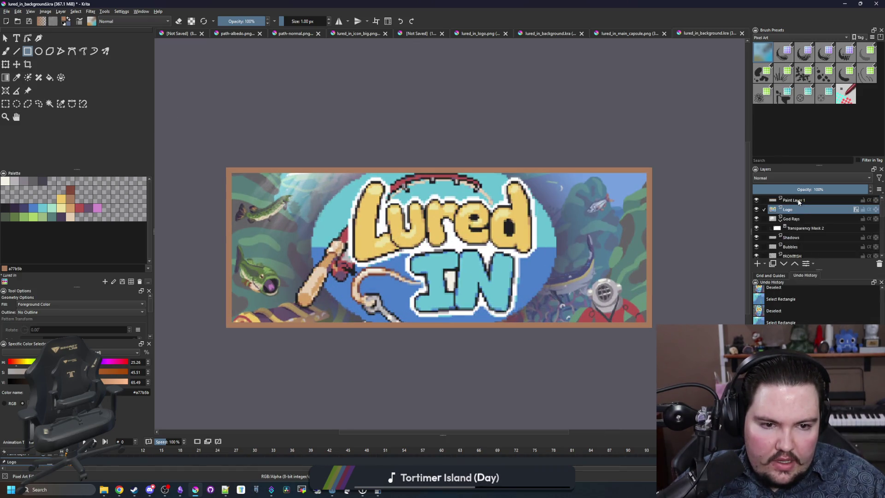
{"action": "left_click", "coordinate": [801, 201]}
{"action": "left_click", "coordinate": [617, 34]}
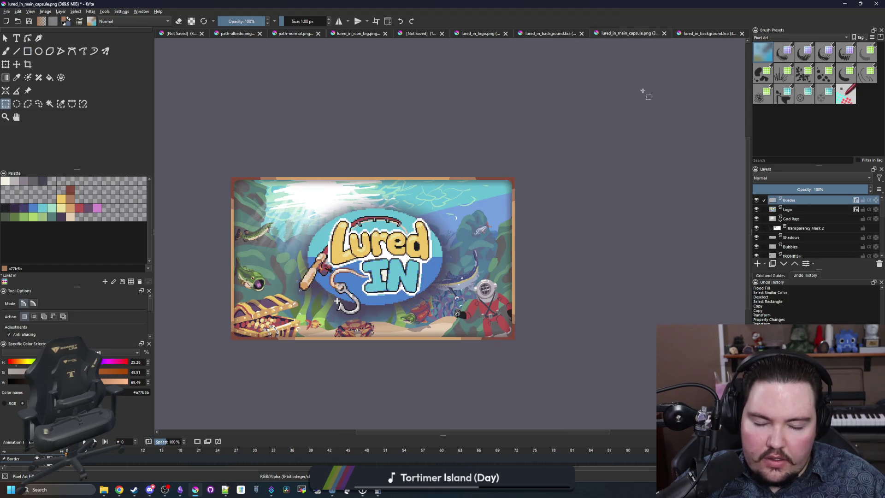
{"action": "right_click", "coordinate": [792, 209]}
{"action": "left_click", "coordinate": [804, 225]}
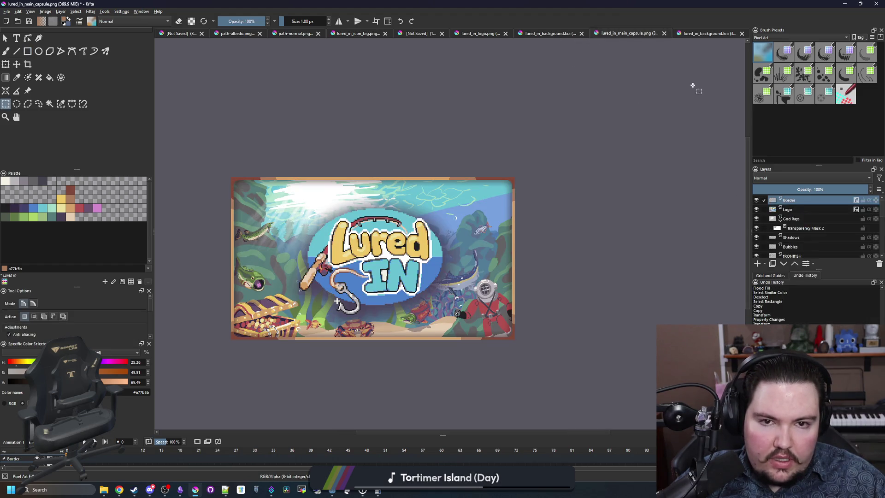
{"action": "left_click", "coordinate": [700, 33]}
- Enable Drop Shadow in the frame layer's Layer Style and apply it
{"action": "right_click", "coordinate": [799, 204]}
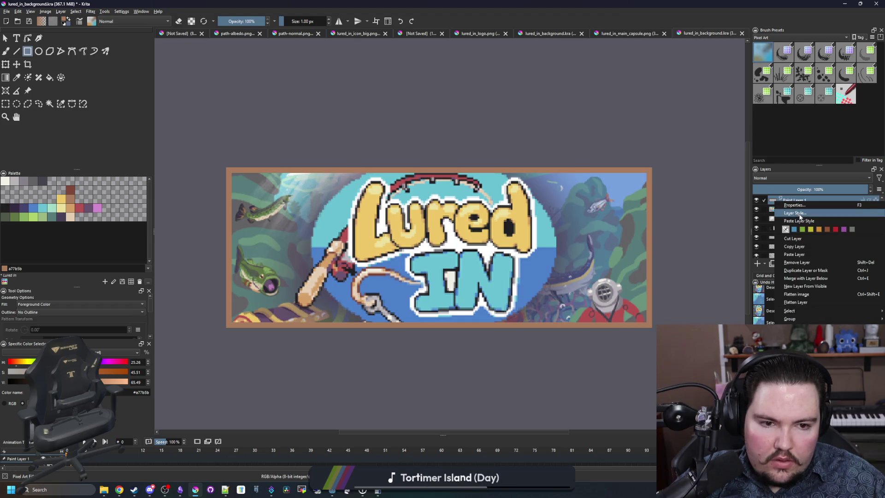
{"action": "left_click", "coordinate": [800, 214]}
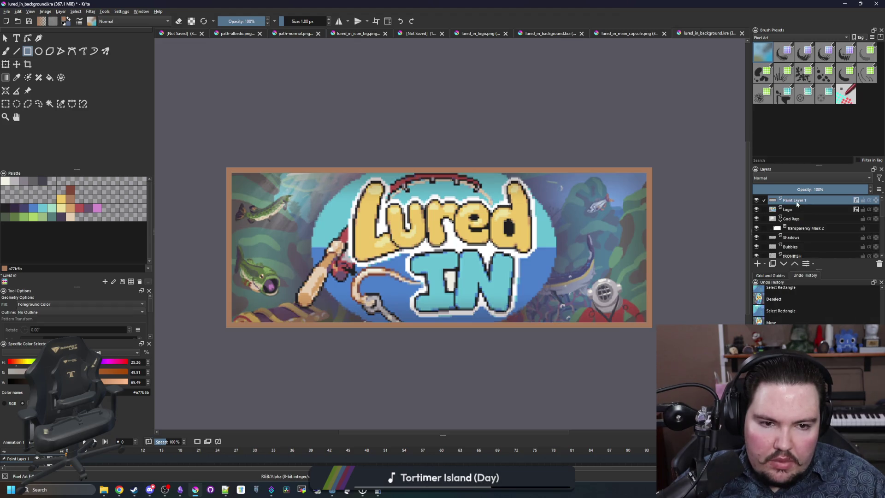
{"action": "left_click", "coordinate": [340, 140]}
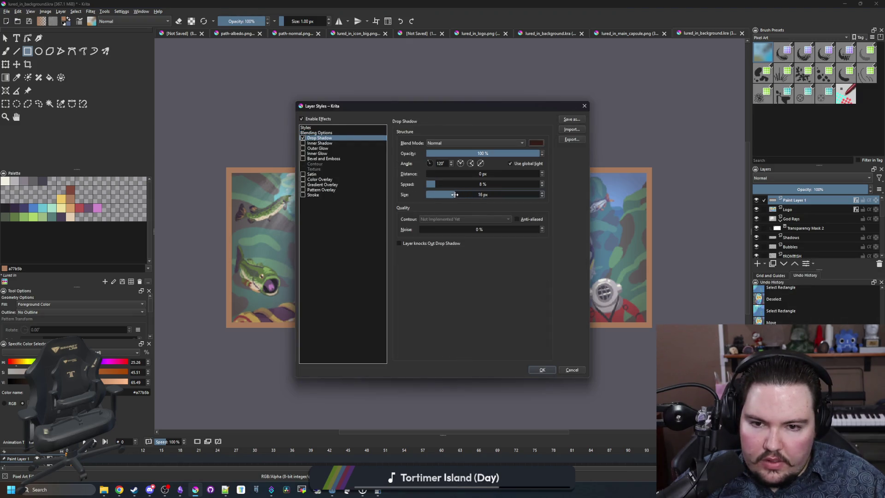
{"action": "left_click", "coordinate": [543, 370]}
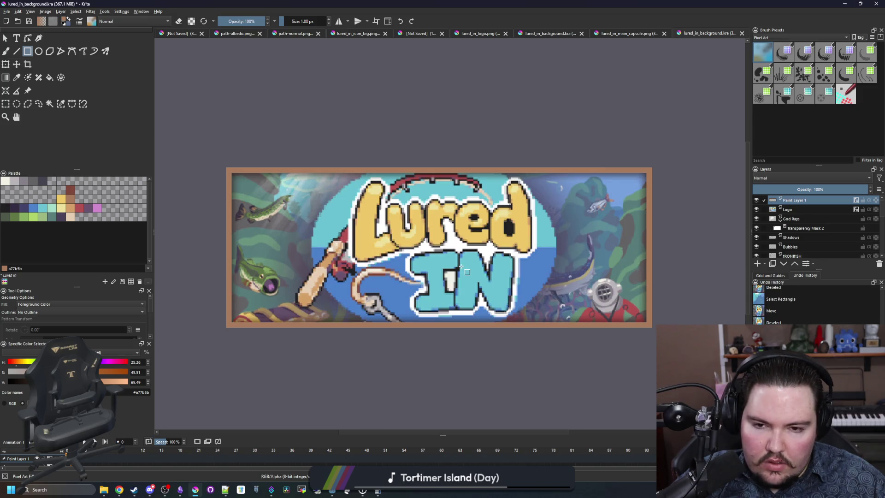
{"action": "scroll", "coordinate": [235, 167], "scroll_direction": "up", "scroll_amount": 10}
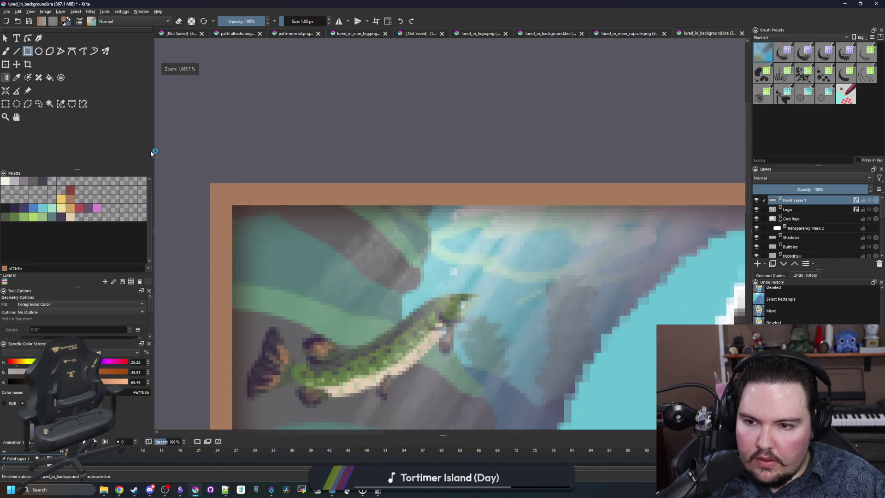
- With the Freehand Brush, paint frame-colour pixels over the dark shadow in the top-left corner
{"action": "key", "text": "b"}
{"action": "scroll", "coordinate": [247, 192], "scroll_direction": "up", "scroll_amount": 1}
{"action": "mouse_move", "coordinate": [259, 209]}
{"action": "left_mouse_down"}
{"action": "mouse_move", "coordinate": [277, 222]}
{"action": "mouse_move", "coordinate": [277, 276]}
{"action": "mouse_move", "coordinate": [283, 257]}
{"action": "mouse_move", "coordinate": [326, 212]}
{"action": "mouse_move", "coordinate": [350, 212]}
{"action": "left_mouse_up"}
{"action": "left_click", "coordinate": [267, 299]}
{"action": "scroll", "coordinate": [198, 245], "scroll_direction": "down", "scroll_amount": 5}
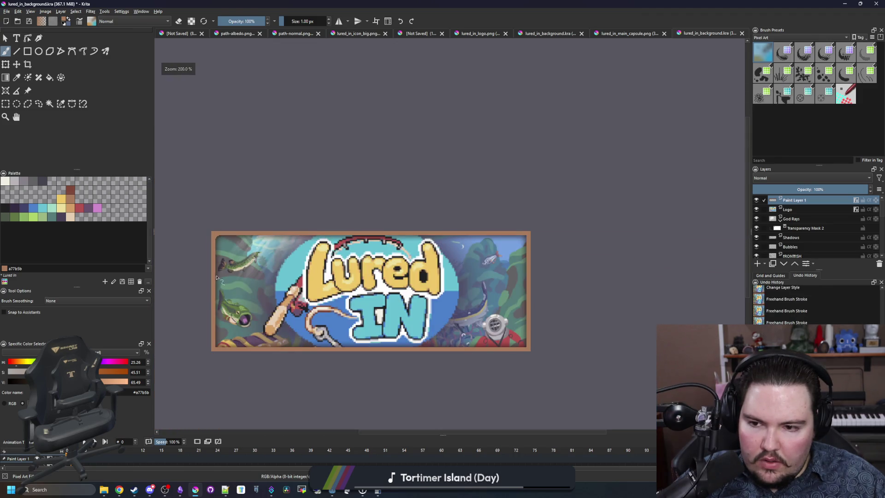
{"action": "scroll", "coordinate": [216, 277], "scroll_direction": "up", "scroll_amount": 10}
{"action": "scroll", "coordinate": [276, 251], "scroll_direction": "down", "scroll_amount": 8}
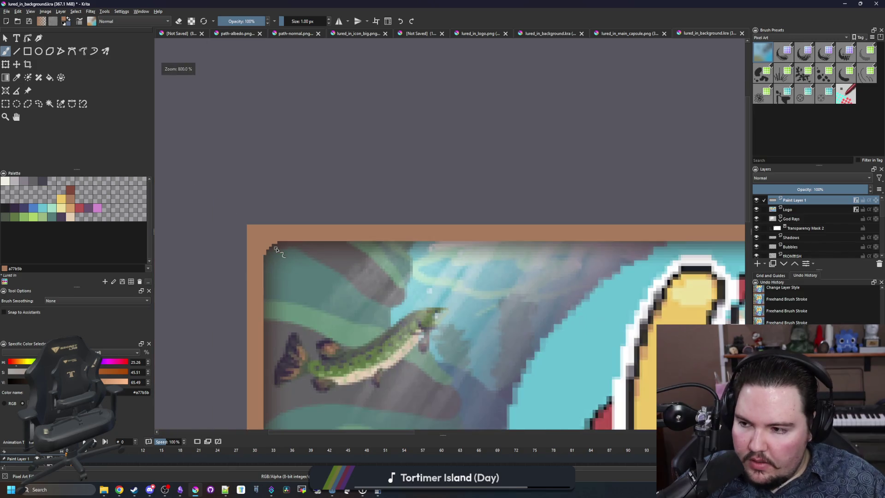
{"action": "scroll", "coordinate": [272, 245], "scroll_direction": "up", "scroll_amount": 8}
{"action": "scroll", "coordinate": [299, 338], "scroll_direction": "down", "scroll_amount": 10}
{"action": "scroll", "coordinate": [282, 333], "scroll_direction": "up", "scroll_amount": 8}
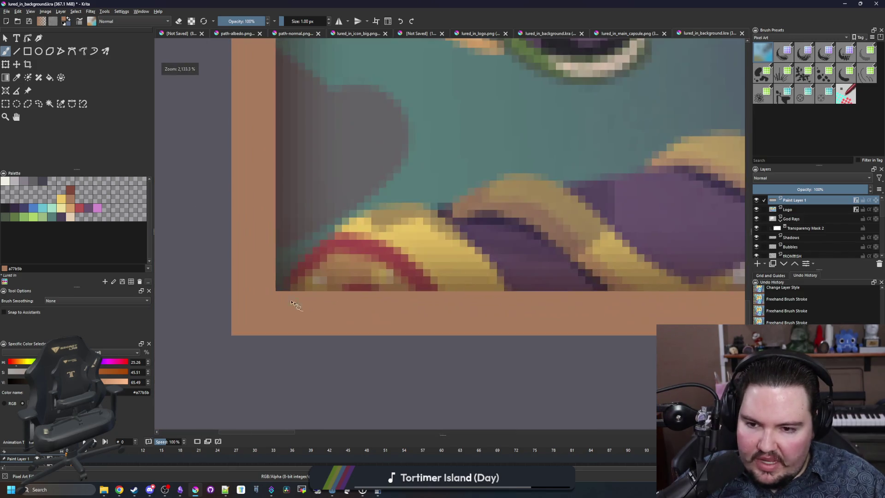
{"action": "scroll", "coordinate": [278, 280], "scroll_direction": "up", "scroll_amount": 2}
- Repaint the dark pixels in the lower-left, lower-right and top-right corners light brown
{"action": "mouse_move", "coordinate": [277, 287]}
{"action": "left_mouse_down"}
{"action": "mouse_move", "coordinate": [296, 273]}
{"action": "mouse_move", "coordinate": [341, 286]}
{"action": "mouse_move", "coordinate": [272, 197]}
{"action": "mouse_move", "coordinate": [361, 289]}
{"action": "mouse_move", "coordinate": [281, 290]}
{"action": "left_mouse_up"}
{"action": "scroll", "coordinate": [283, 291], "scroll_direction": "down", "scroll_amount": 7}
{"action": "scroll", "coordinate": [616, 297], "scroll_direction": "up", "scroll_amount": 8}
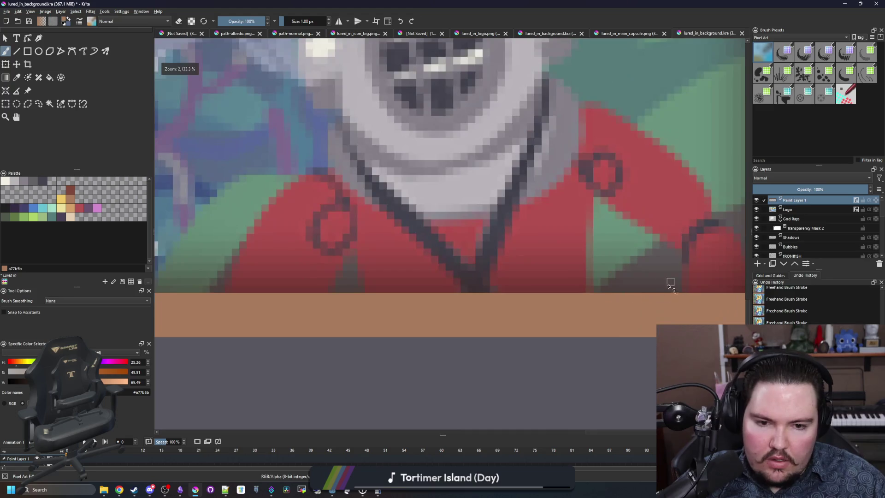
{"action": "left_click_drag", "start_coordinate": [470, 299], "coordinate": [454, 299]}
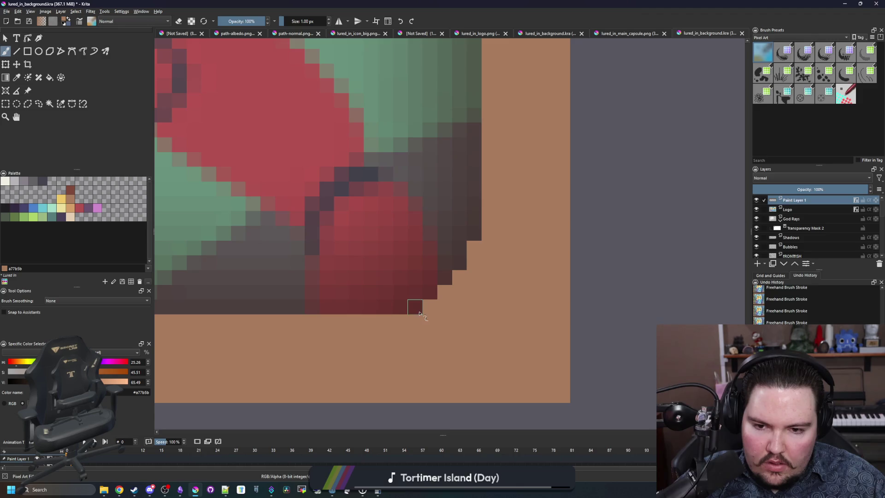
{"action": "scroll", "coordinate": [419, 314], "scroll_direction": "down", "scroll_amount": 8}
{"action": "scroll", "coordinate": [445, 193], "scroll_direction": "up", "scroll_amount": 7}
{"action": "scroll", "coordinate": [445, 192], "scroll_direction": "up", "scroll_amount": 3}
{"action": "mouse_move", "coordinate": [447, 189]}
{"action": "left_mouse_down"}
{"action": "mouse_move", "coordinate": [443, 168]}
{"action": "mouse_move", "coordinate": [420, 175]}
{"action": "left_mouse_up"}
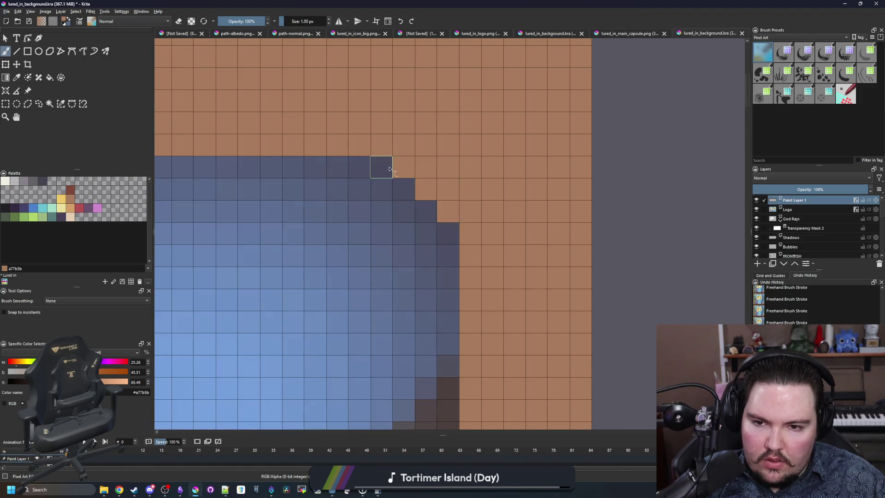
{"action": "scroll", "coordinate": [368, 166], "scroll_direction": "down", "scroll_amount": 10}
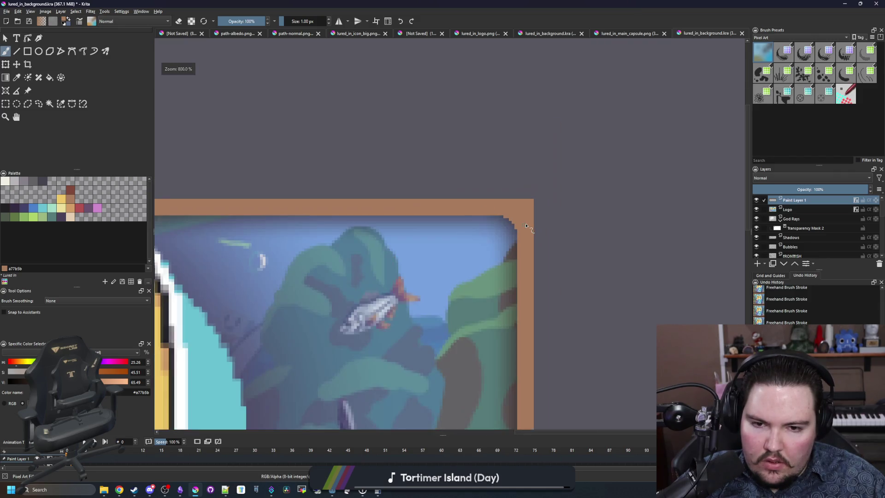
{"action": "left_click", "coordinate": [62, 103]}
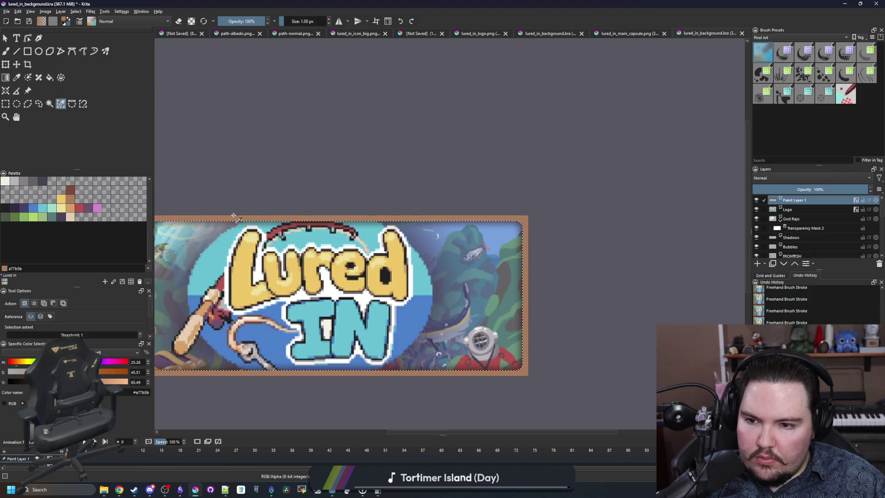
- Pick the light tan colour d3a068 and enlarge the brush
{"action": "key", "text": "b"}
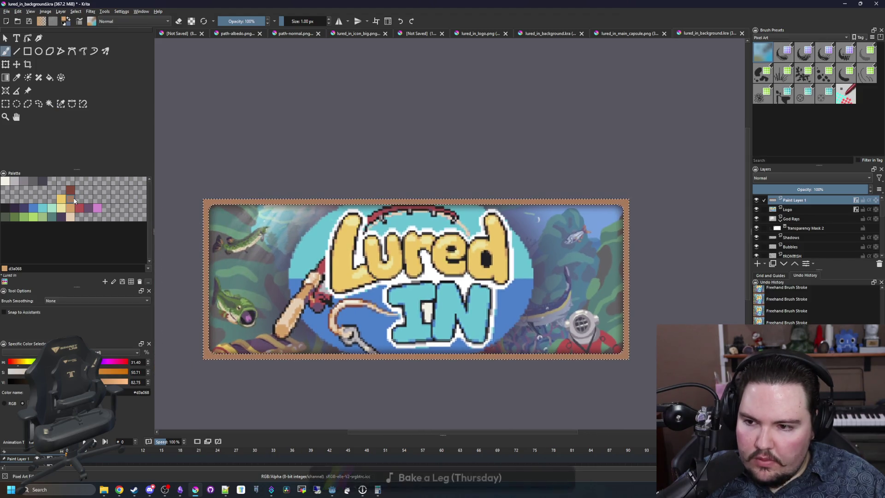
{"action": "key", "text": "f"}
{"action": "left_click", "coordinate": [70, 207]}
{"action": "key", "text": "b"}
{"action": "key", "text": "bracketright"}
{"action": "key", "text": "bracketright"}
{"action": "key", "text": "bracketright"}
{"action": "key", "text": "bracketright"}
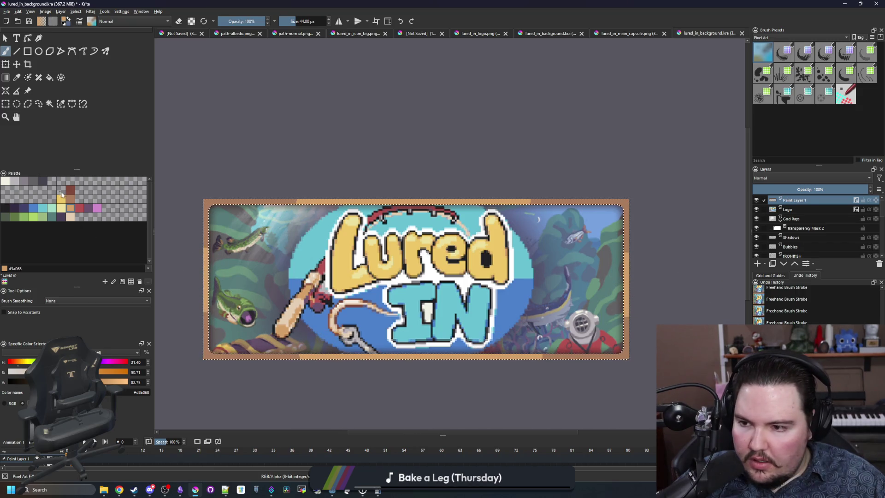
- Fill the selected frame band with dark reddish-brown 80493a
{"action": "left_click", "coordinate": [245, 314], "text": "ctrl"}
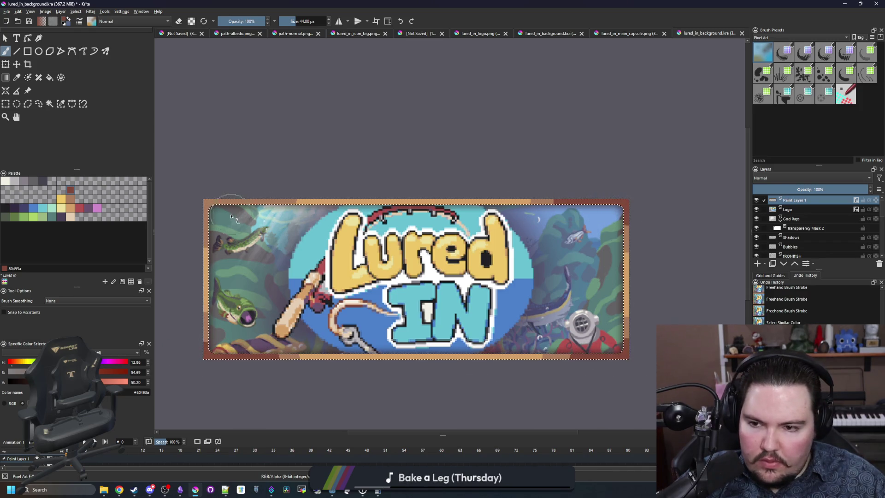
{"action": "key", "text": "shift+BackSpace"}
{"action": "scroll", "coordinate": [400, 275], "scroll_direction": "down", "scroll_amount": 4}
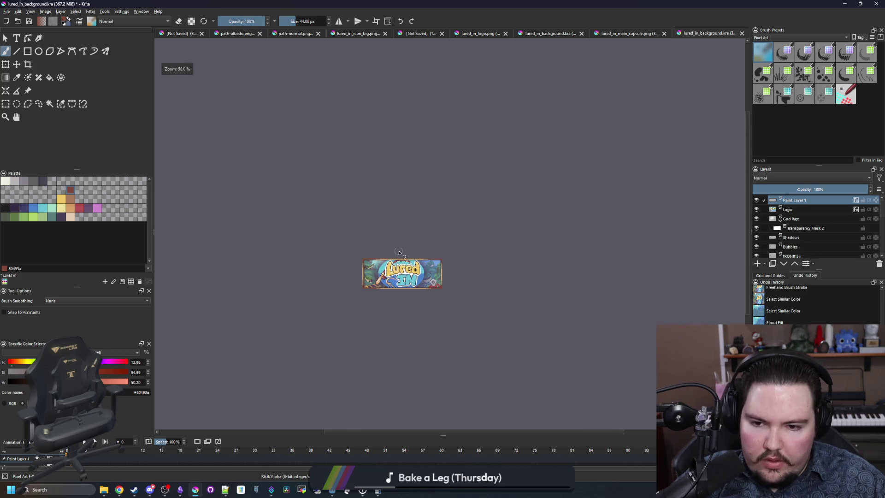
{"action": "scroll", "coordinate": [376, 288], "scroll_direction": "up", "scroll_amount": 2}
{"action": "left_click", "coordinate": [8, 12]}
- Save the banner as lured_in_small_capsule.kra
{"action": "left_click", "coordinate": [39, 53]}
{"action": "type", "text": "lure"}
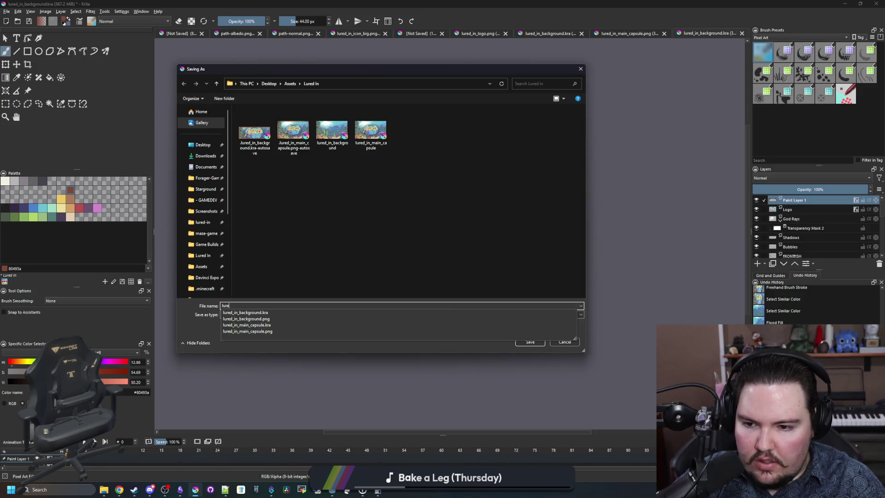
{"action": "type", "text": "d_in_small_capsule"}
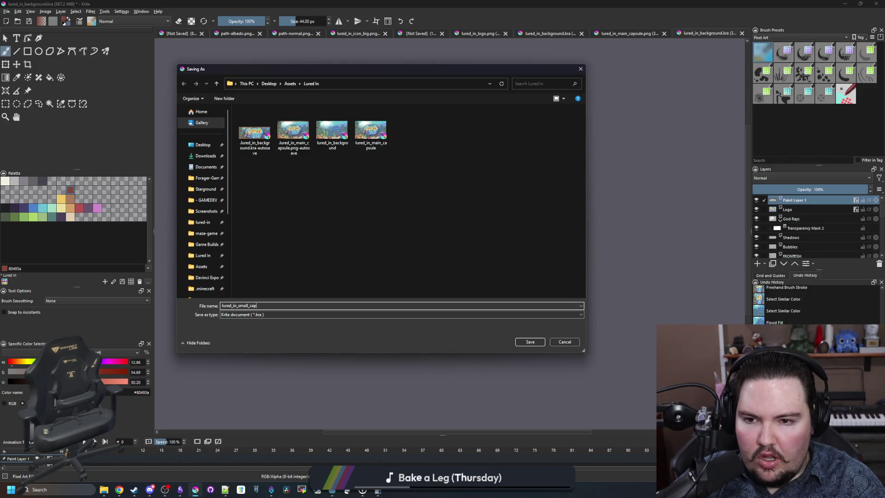
{"action": "left_click", "coordinate": [531, 342]}
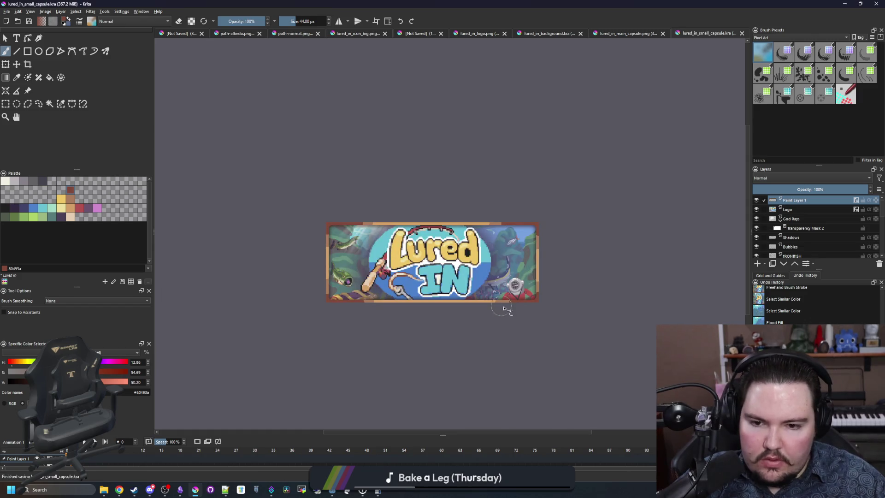
- Save a PNG copy of the capsule and confirm the PNG export settings
{"action": "key", "text": "alt+f"}
{"action": "key", "text": "a"}
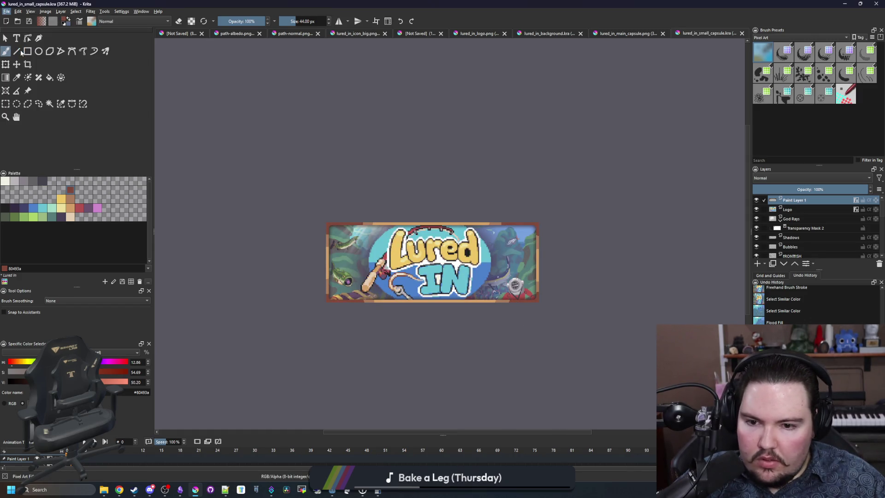
{"action": "left_click", "coordinate": [248, 314]}
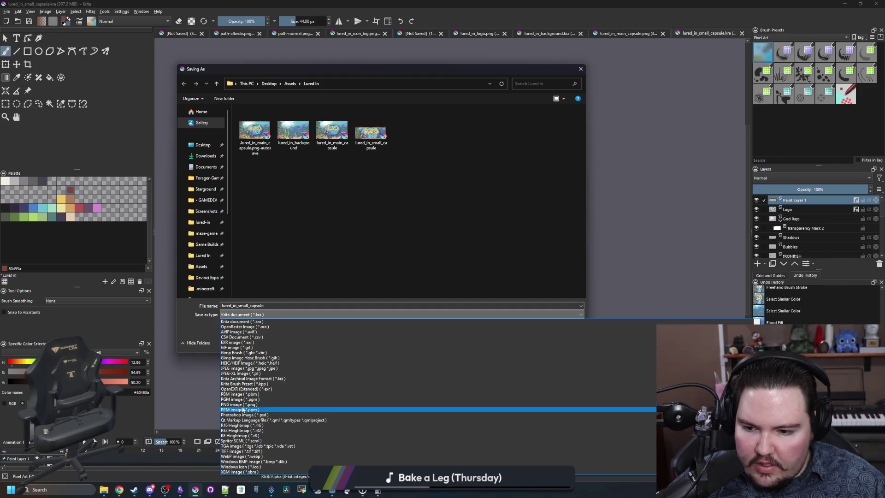
{"action": "left_click", "coordinate": [264, 404]}
{"action": "left_click", "coordinate": [528, 342]}
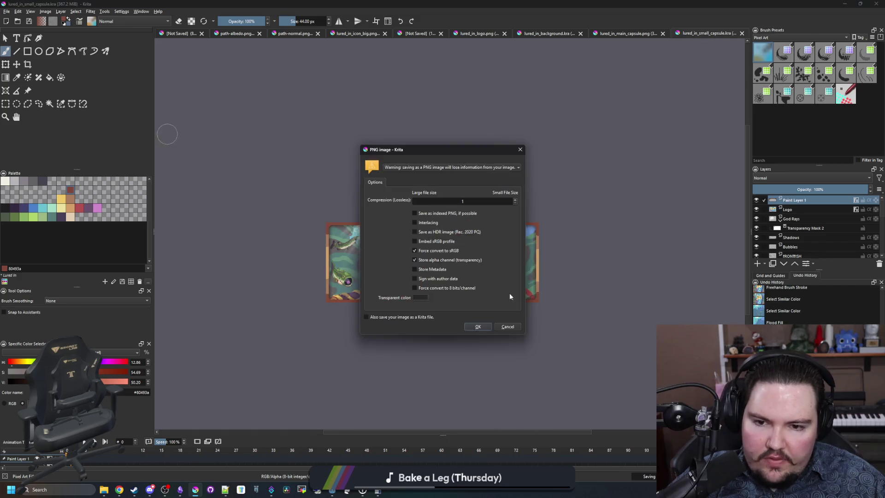
{"action": "left_click", "coordinate": [478, 328]}
{"action": "scroll", "coordinate": [373, 267], "scroll_direction": "up", "scroll_amount": 6}
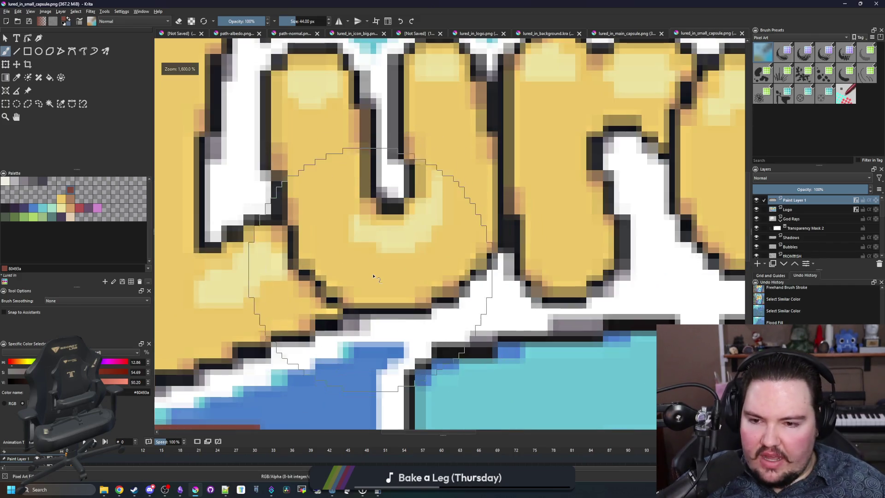
- Zoom around the exported capsule to check its brown border, logo and underwater scene
{"action": "scroll", "coordinate": [374, 277], "scroll_direction": "down", "scroll_amount": 2}
{"action": "scroll", "coordinate": [374, 276], "scroll_direction": "down", "scroll_amount": 5}
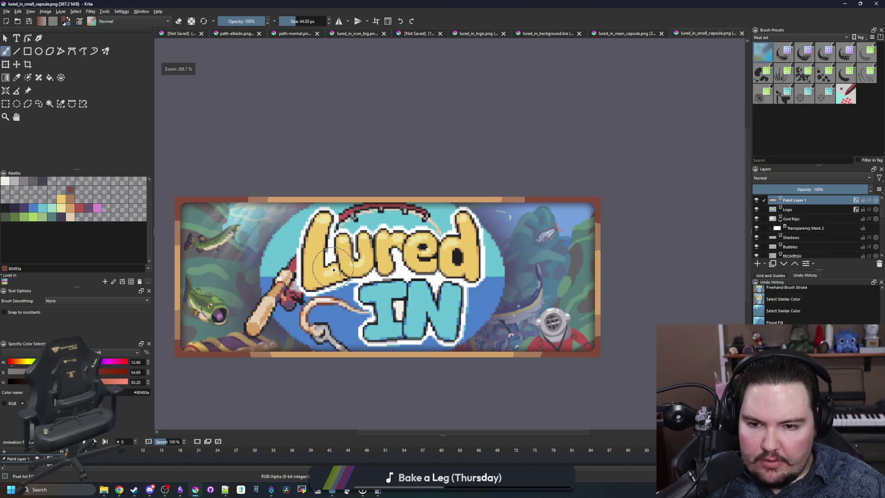
{"action": "scroll", "coordinate": [383, 277], "scroll_direction": "up", "scroll_amount": 5}
{"action": "scroll", "coordinate": [516, 360], "scroll_direction": "down", "scroll_amount": 2}
{"action": "scroll", "coordinate": [540, 356], "scroll_direction": "up", "scroll_amount": 4}
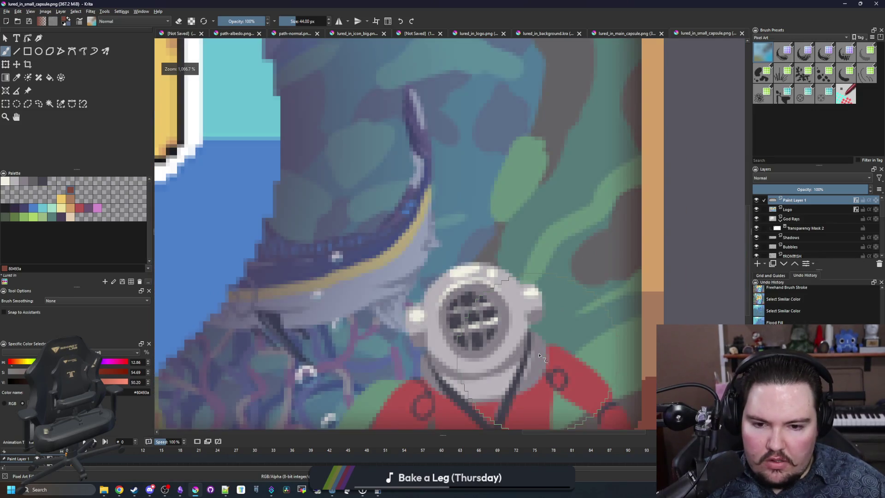
{"action": "scroll", "coordinate": [540, 356], "scroll_direction": "down", "scroll_amount": 6}
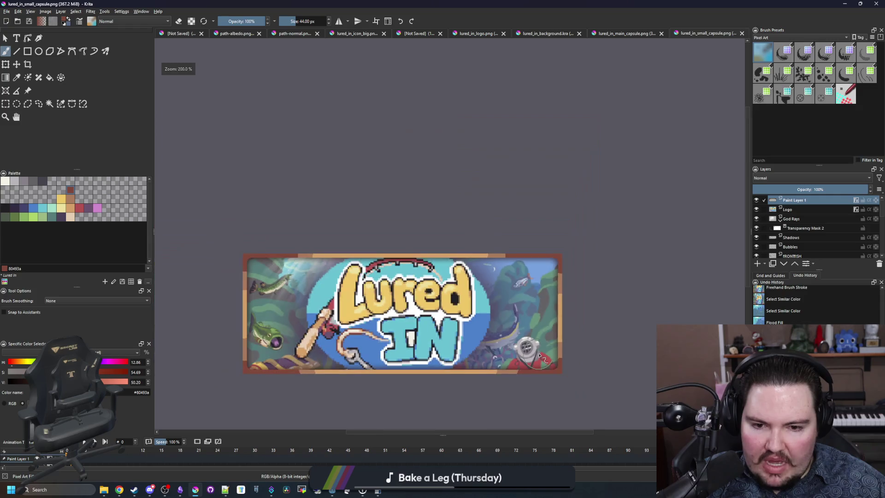
{"action": "scroll", "coordinate": [467, 326], "scroll_direction": "up", "scroll_amount": 3}
{"action": "scroll", "coordinate": [467, 326], "scroll_direction": "down", "scroll_amount": 4}
{"action": "scroll", "coordinate": [279, 209], "scroll_direction": "up", "scroll_amount": 10}
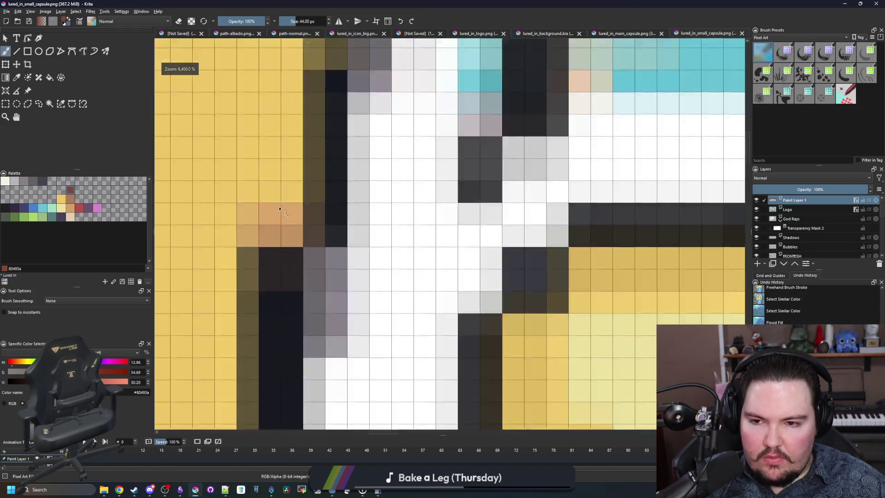
{"action": "scroll", "coordinate": [279, 209], "scroll_direction": "down", "scroll_amount": 12}
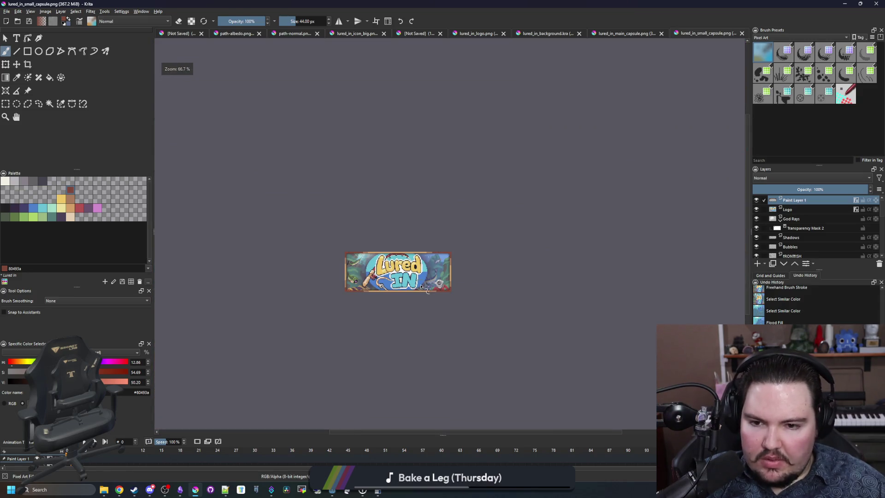
{"action": "scroll", "coordinate": [421, 287], "scroll_direction": "down", "scroll_amount": 1}
{"action": "scroll", "coordinate": [395, 276], "scroll_direction": "up", "scroll_amount": 1}
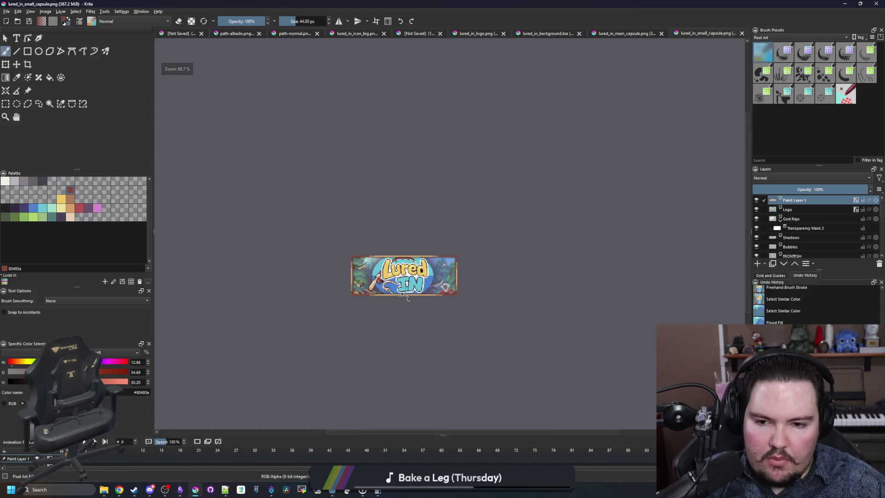
{"action": "scroll", "coordinate": [392, 257], "scroll_direction": "up", "scroll_amount": 3}
{"action": "scroll", "coordinate": [403, 273], "scroll_direction": "down", "scroll_amount": 6}
{"action": "scroll", "coordinate": [390, 272], "scroll_direction": "up", "scroll_amount": 7}
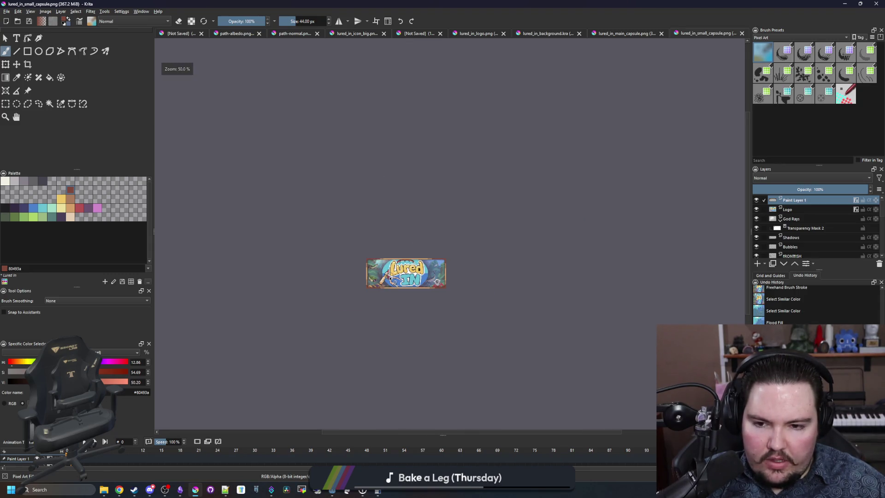
{"action": "scroll", "coordinate": [412, 269], "scroll_direction": "up", "scroll_amount": 1}
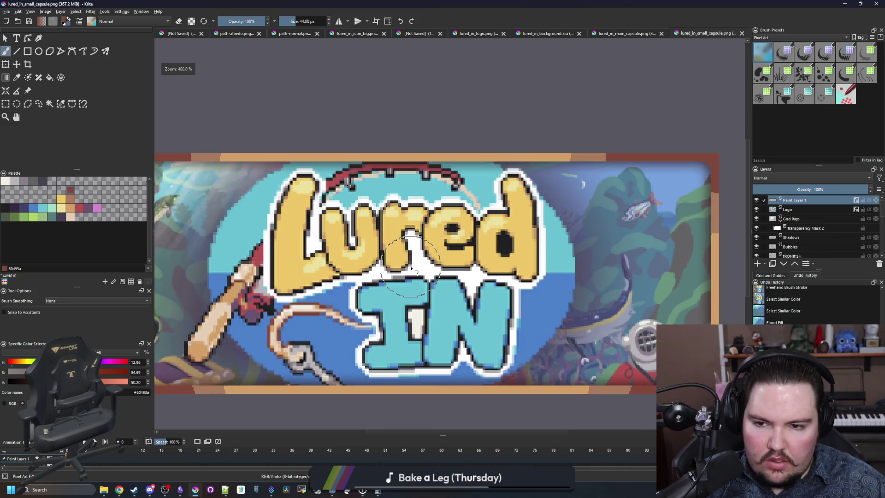
{"action": "scroll", "coordinate": [411, 269], "scroll_direction": "down", "scroll_amount": 11}
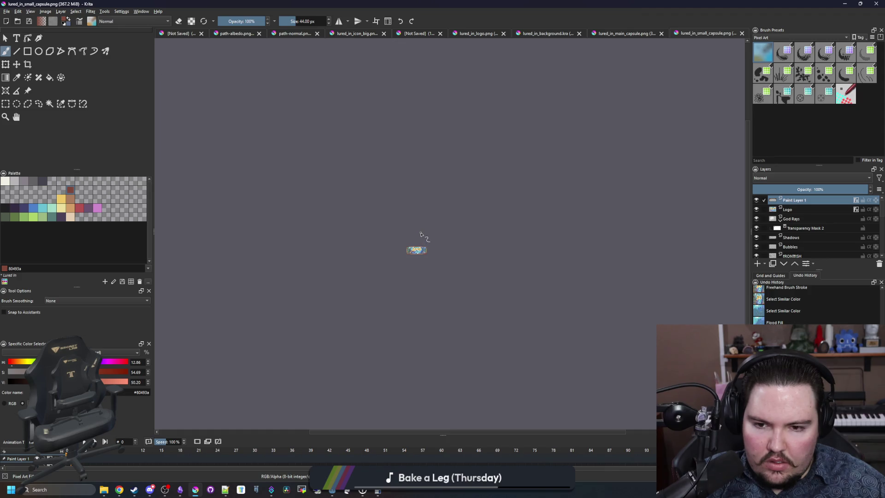
{"action": "scroll", "coordinate": [417, 240], "scroll_direction": "up", "scroll_amount": 7}
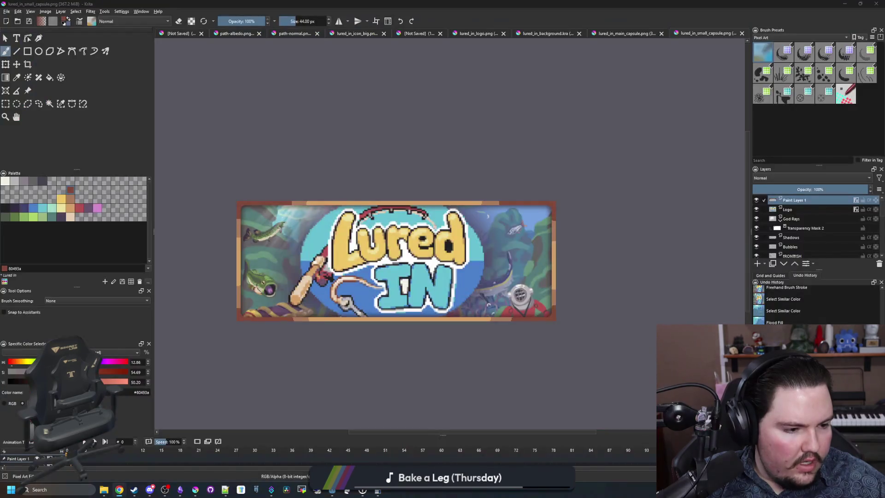
- Review the 920px x 430px Header Capsule requirements in the Steamworks graphical assets docs
{"action": "key", "text": "alt+Tab"}
{"action": "left_click", "coordinate": [185, 122]}
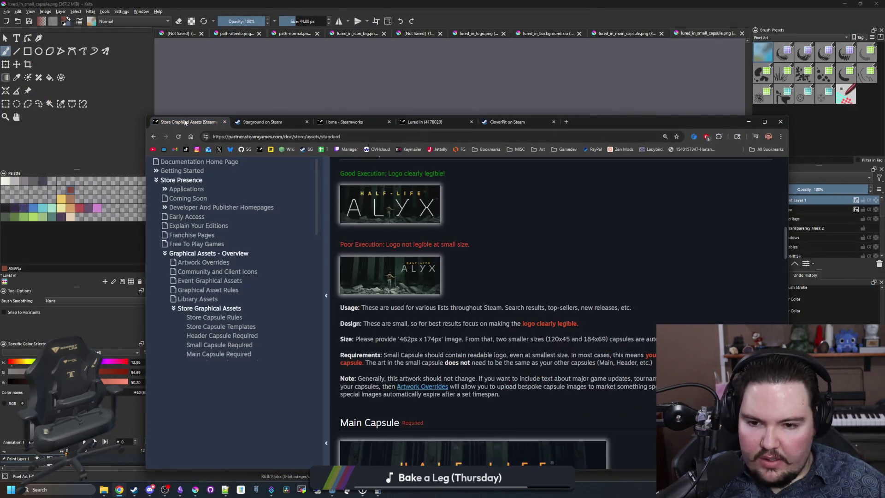
{"action": "key", "text": "super+Up"}
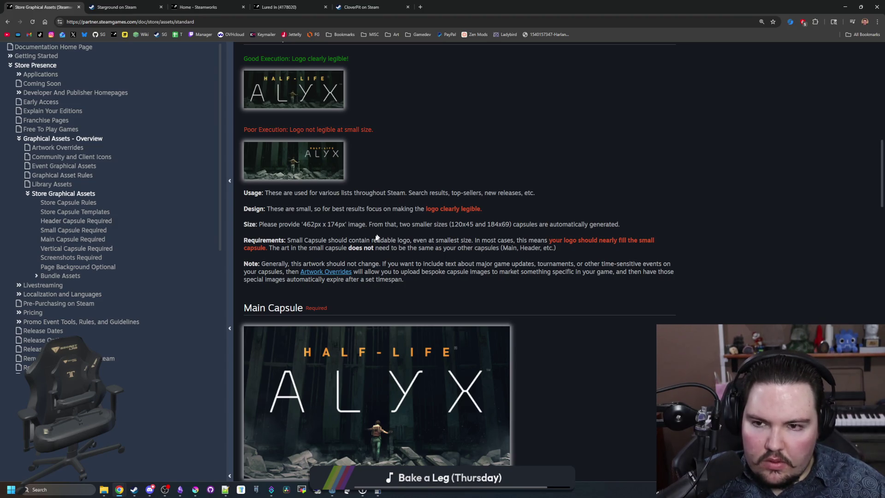
{"action": "scroll", "coordinate": [376, 237], "scroll_direction": "down", "scroll_amount": 7}
{"action": "scroll", "coordinate": [374, 239], "scroll_direction": "down", "scroll_amount": 3}
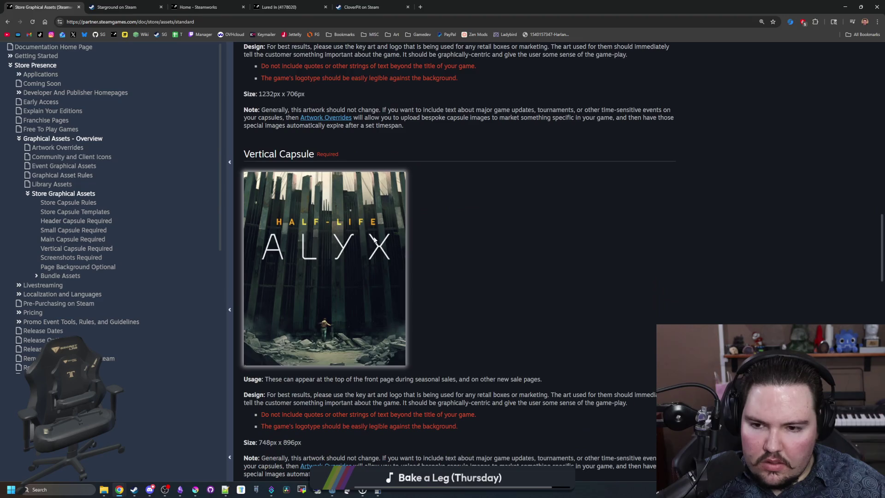
{"action": "scroll", "coordinate": [324, 246], "scroll_direction": "down", "scroll_amount": 2}
{"action": "scroll", "coordinate": [323, 245], "scroll_direction": "up", "scroll_amount": 20}
{"action": "scroll", "coordinate": [324, 242], "scroll_direction": "down", "scroll_amount": 5}
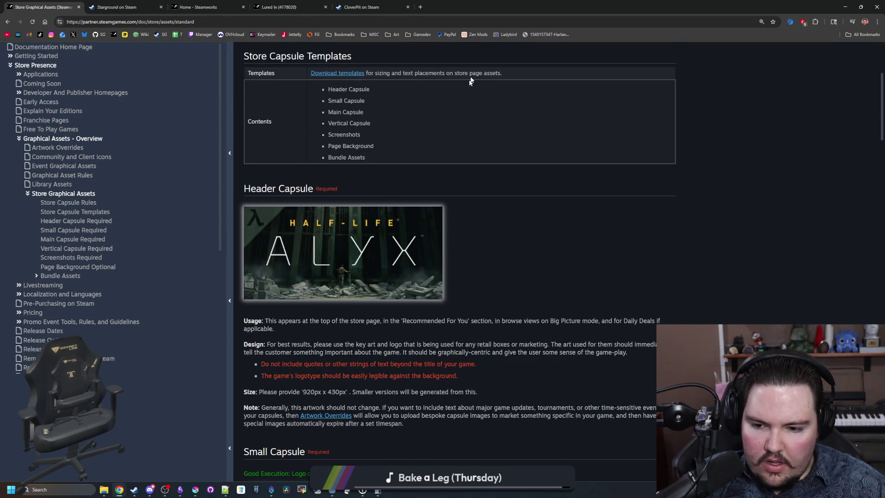
- Return to Krita and bring up the Open images dialog
{"action": "key", "text": "alt+Tab"}
{"action": "left_click", "coordinate": [7, 12]}
{"action": "left_click", "coordinate": [21, 33]}
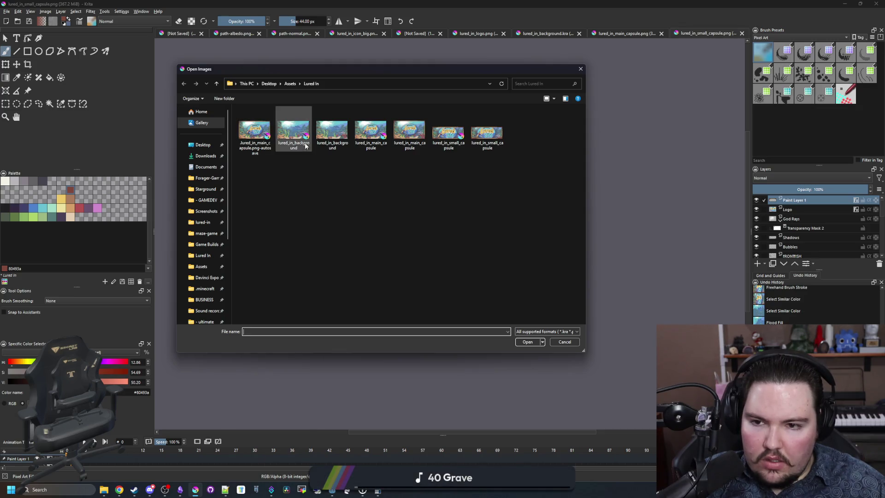
- Open lured_in_background and scale it to 920 × 518 with Nearest Neighbor
{"action": "double_click", "coordinate": [293, 132]}
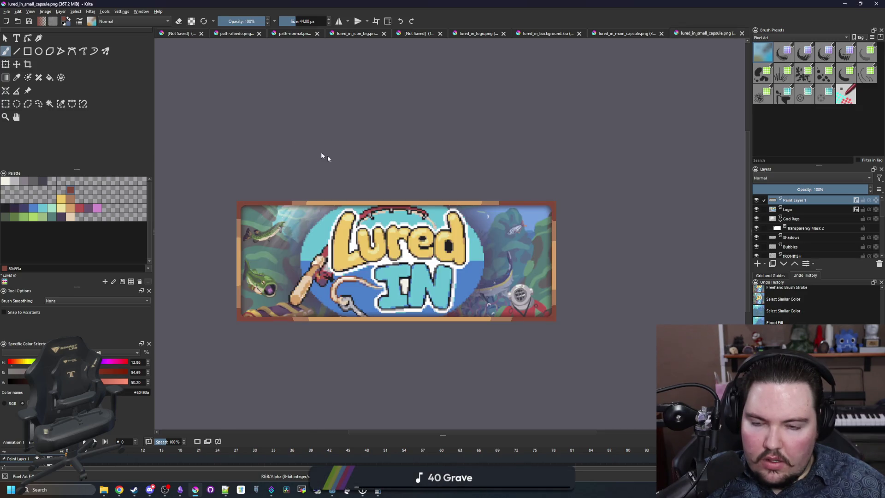
{"action": "left_click", "coordinate": [45, 11]}
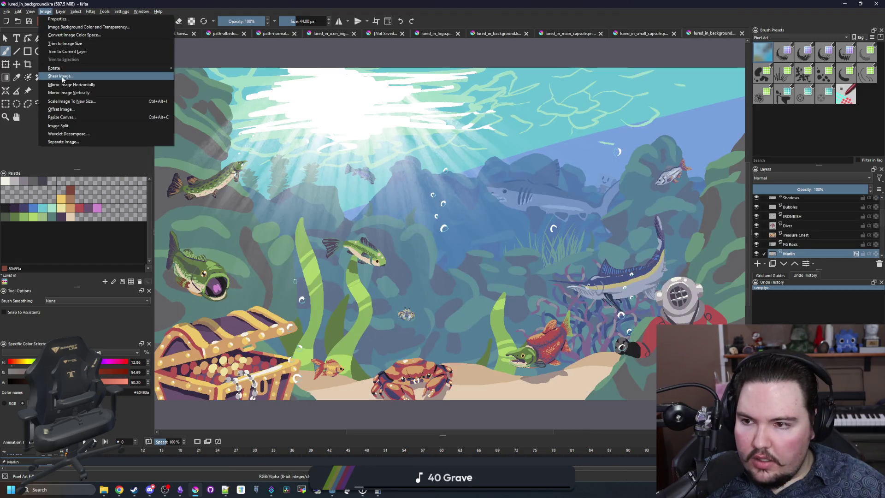
{"action": "left_click", "coordinate": [67, 101]}
{"action": "type", "text": "920"}
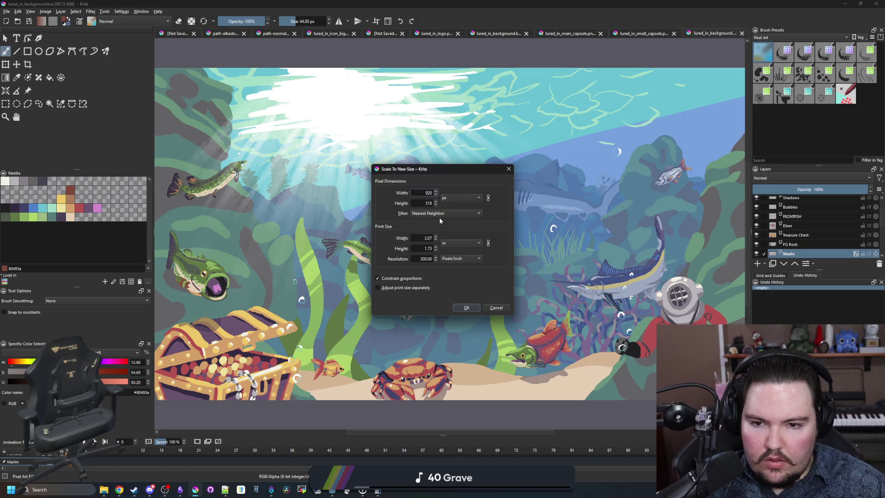
{"action": "left_click", "coordinate": [463, 213]}
{"action": "left_click", "coordinate": [462, 213]}
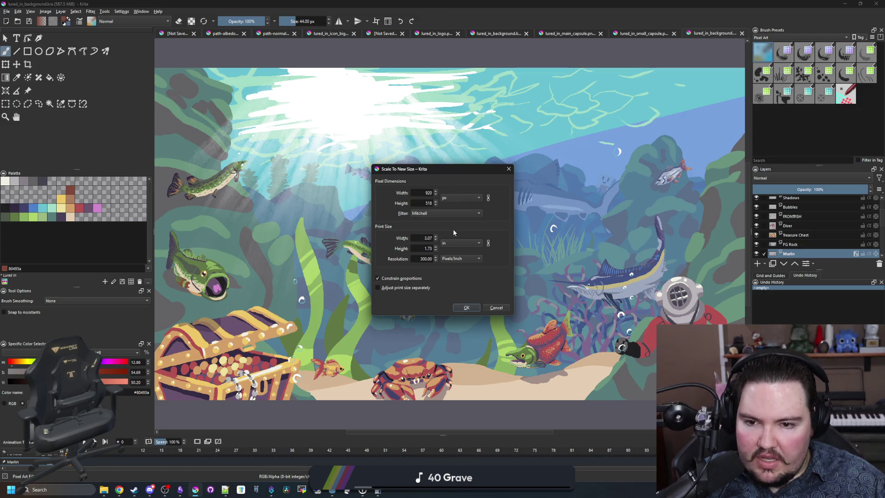
{"action": "left_click", "coordinate": [470, 307]}
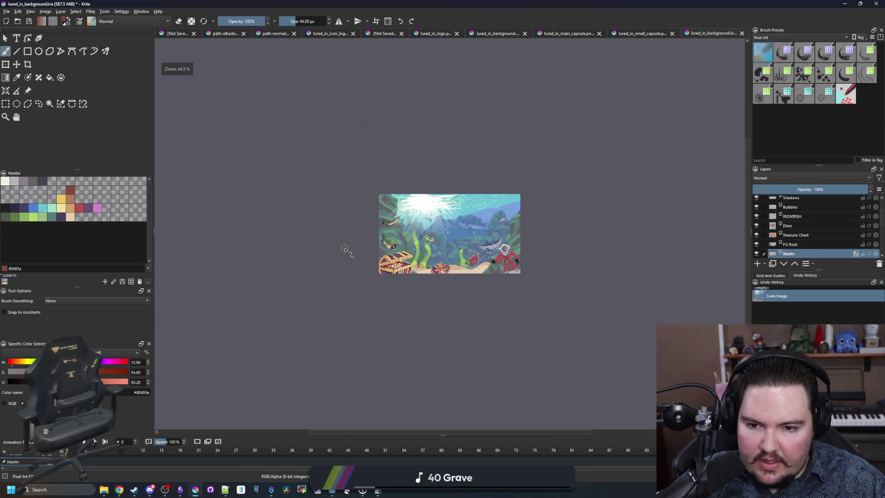
- Inspect the scaled scene and make the Logo layer visible
{"action": "scroll", "coordinate": [345, 249], "scroll_direction": "up", "scroll_amount": 5}
{"action": "scroll", "coordinate": [214, 188], "scroll_direction": "up", "scroll_amount": 4}
{"action": "scroll", "coordinate": [214, 188], "scroll_direction": "down", "scroll_amount": 5}
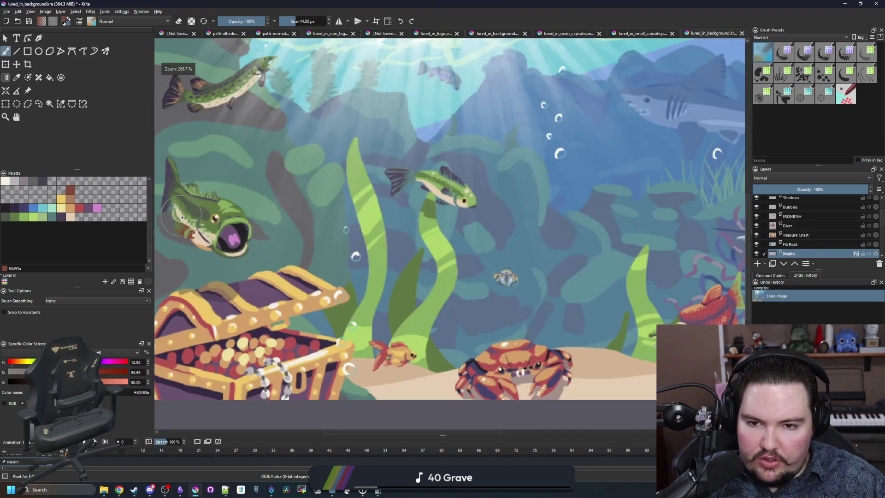
{"action": "scroll", "coordinate": [396, 175], "scroll_direction": "up", "scroll_amount": 4}
{"action": "scroll", "coordinate": [446, 202], "scroll_direction": "down", "scroll_amount": 7}
{"action": "scroll", "coordinate": [447, 202], "scroll_direction": "up", "scroll_amount": 5}
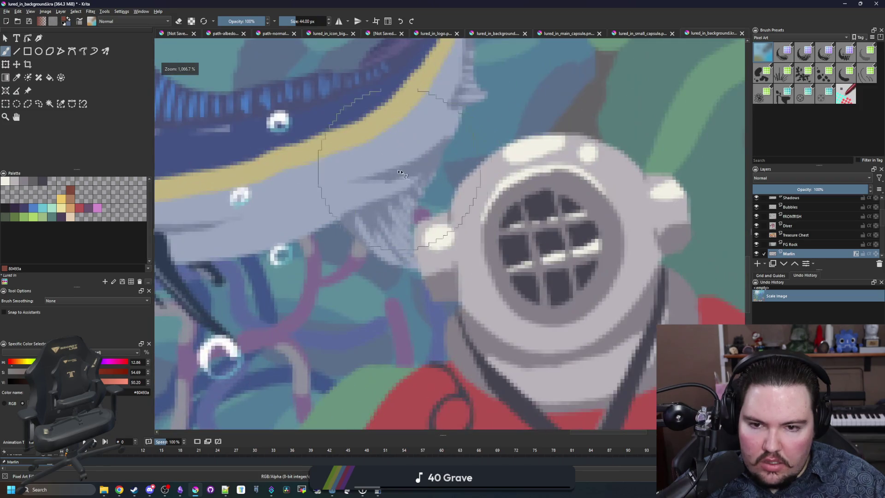
{"action": "scroll", "coordinate": [548, 271], "scroll_direction": "down", "scroll_amount": 3}
{"action": "scroll", "coordinate": [300, 256], "scroll_direction": "down", "scroll_amount": 4}
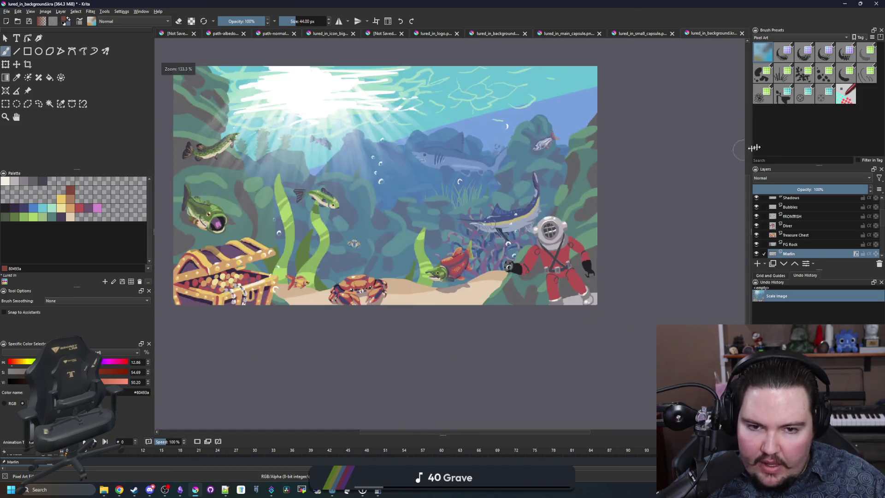
{"action": "scroll", "coordinate": [811, 226], "scroll_direction": "up", "scroll_amount": 2}
{"action": "left_click", "coordinate": [756, 200]}
- Undo the downscale and zoom out to see the full-size canvas
{"action": "scroll", "coordinate": [369, 179], "scroll_direction": "up", "scroll_amount": 3}
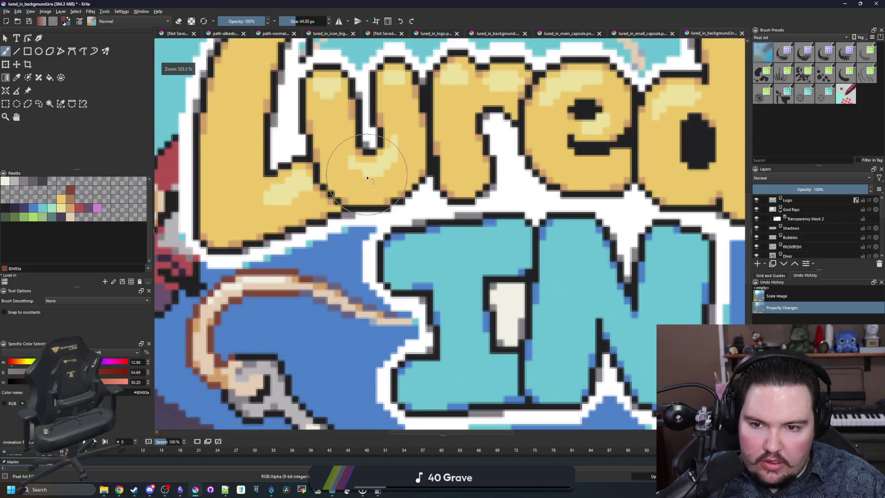
{"action": "scroll", "coordinate": [368, 178], "scroll_direction": "down", "scroll_amount": 3}
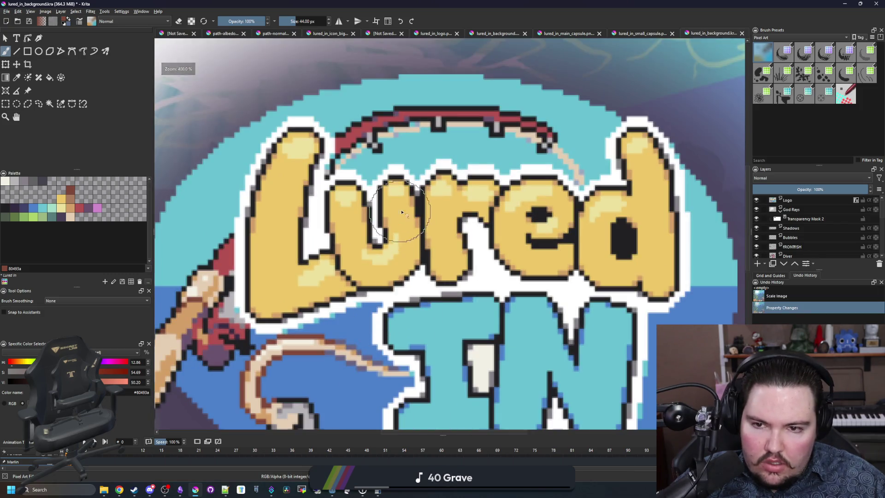
{"action": "scroll", "coordinate": [412, 206], "scroll_direction": "down", "scroll_amount": 2}
{"action": "key", "text": "ctrl+z"}
{"action": "key", "text": "ctrl+z"}
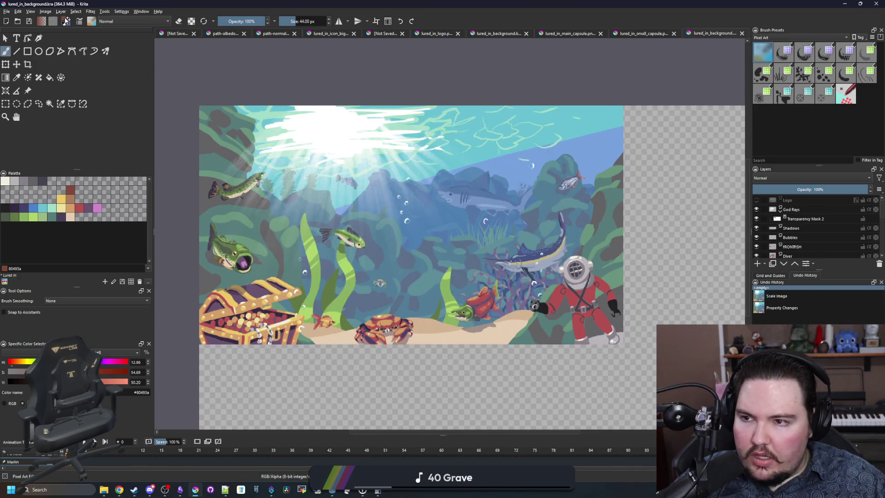
{"action": "scroll", "coordinate": [330, 169], "scroll_direction": "down", "scroll_amount": 1}
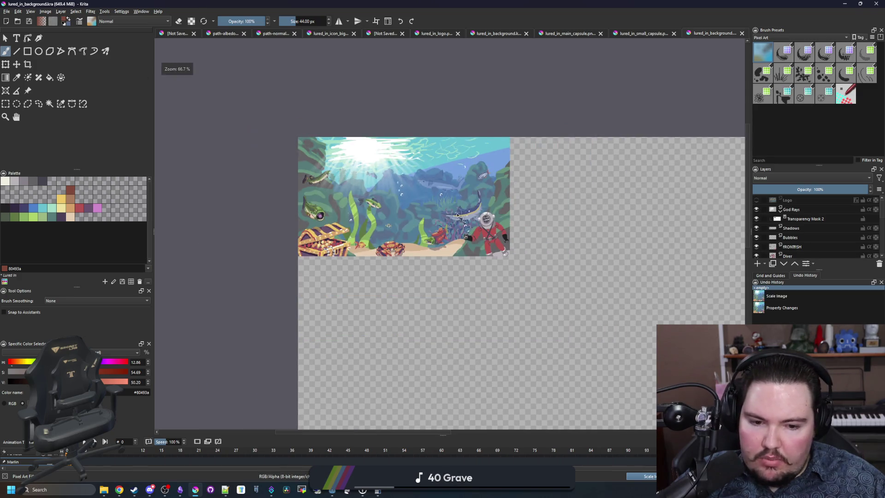
{"action": "scroll", "coordinate": [331, 169], "scroll_direction": "down", "scroll_amount": 1}
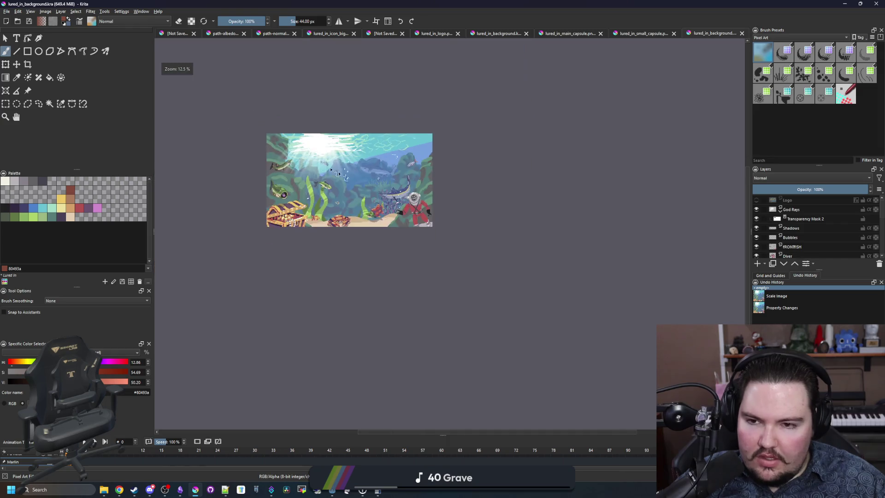
{"action": "scroll", "coordinate": [369, 173], "scroll_direction": "down", "scroll_amount": 2}
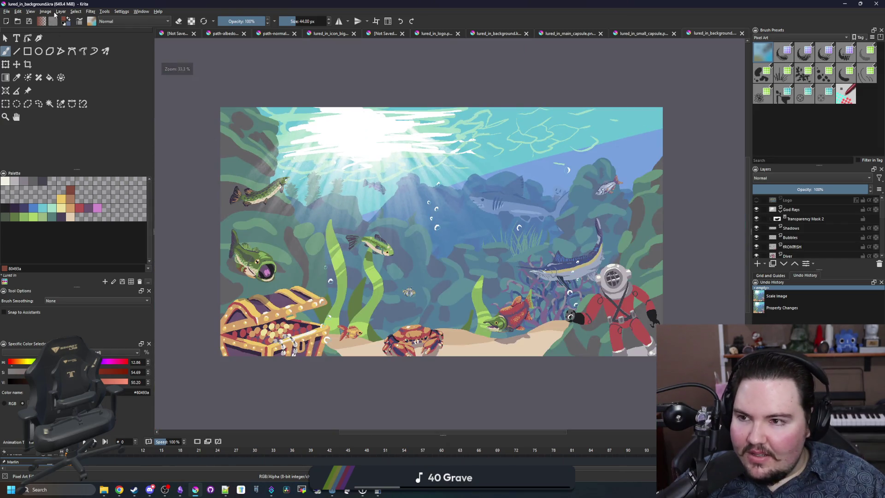
- Scale the image from 3840 to 920 pixels wide using the Auto filter
{"action": "left_click", "coordinate": [45, 11]}
{"action": "left_click", "coordinate": [71, 101]}
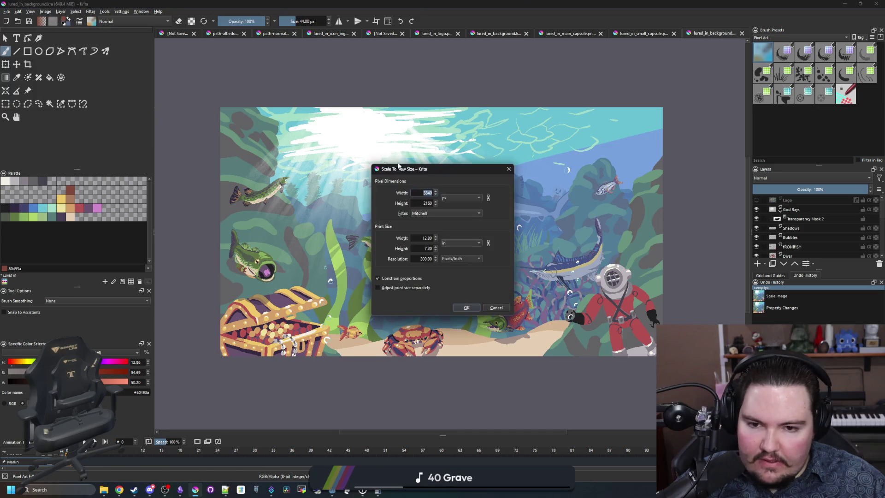
{"action": "left_click", "coordinate": [428, 213]}
{"action": "left_click", "coordinate": [427, 166]}
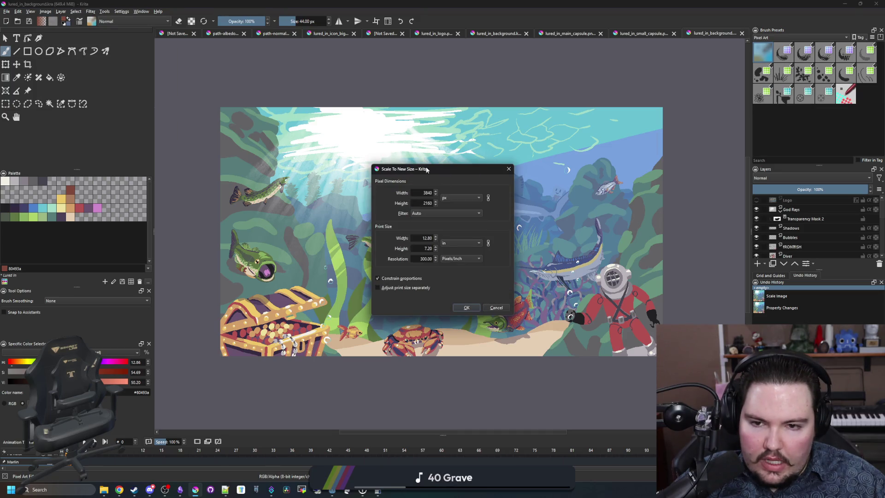
{"action": "double_click", "coordinate": [424, 192]}
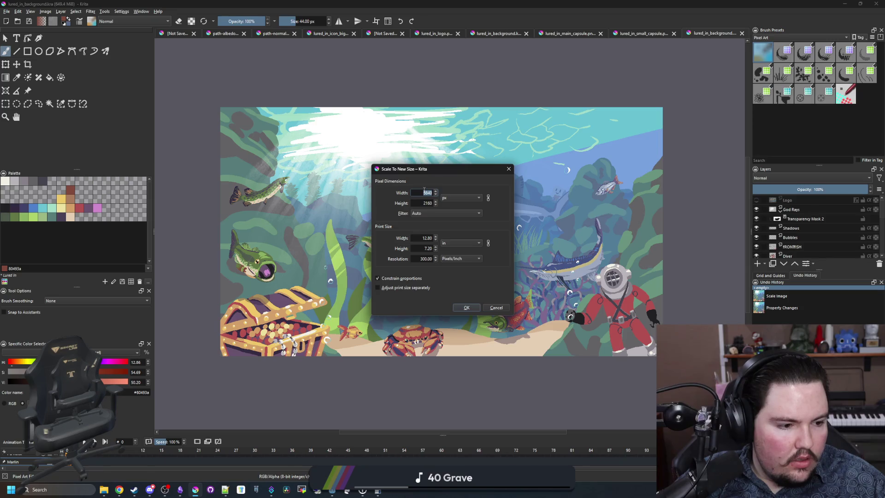
{"action": "type", "text": "920"}
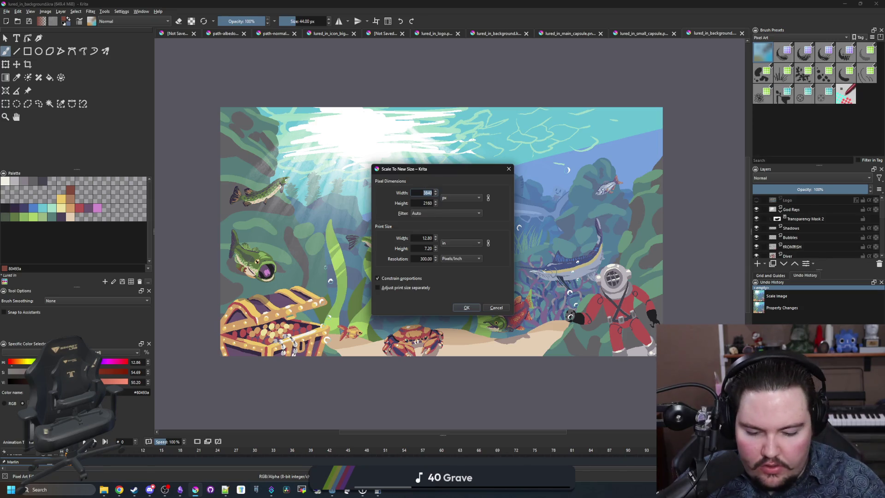
{"action": "left_click", "coordinate": [470, 308]}
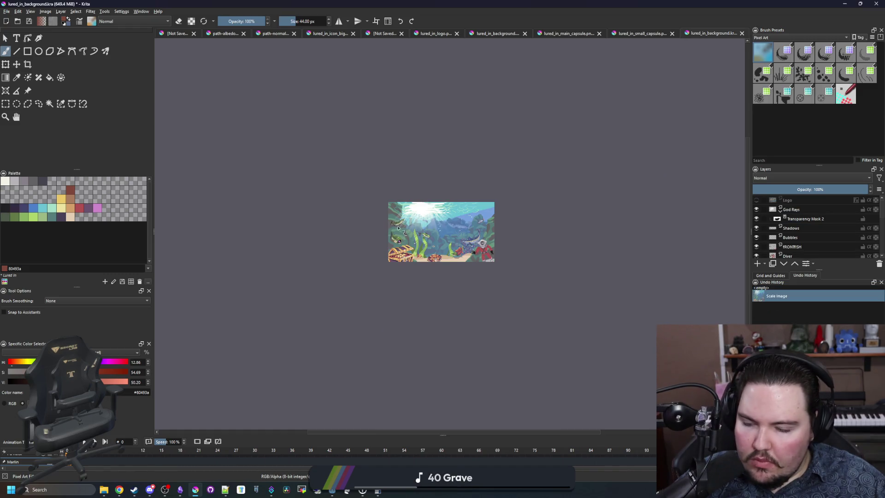
- Toggle the Logo layer on and off to compare, leaving it visible
{"action": "scroll", "coordinate": [397, 228], "scroll_direction": "up", "scroll_amount": 10}
{"action": "scroll", "coordinate": [315, 223], "scroll_direction": "down", "scroll_amount": 4}
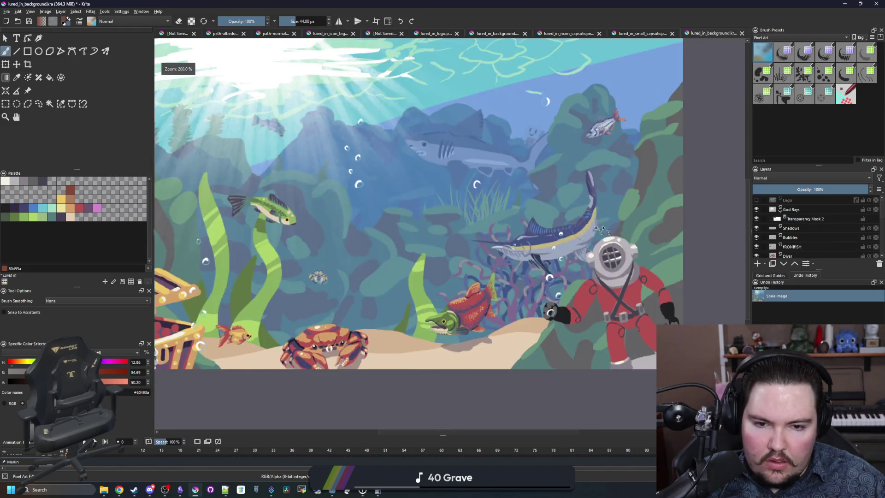
{"action": "left_click", "coordinate": [756, 201]}
{"action": "scroll", "coordinate": [318, 194], "scroll_direction": "up", "scroll_amount": 3}
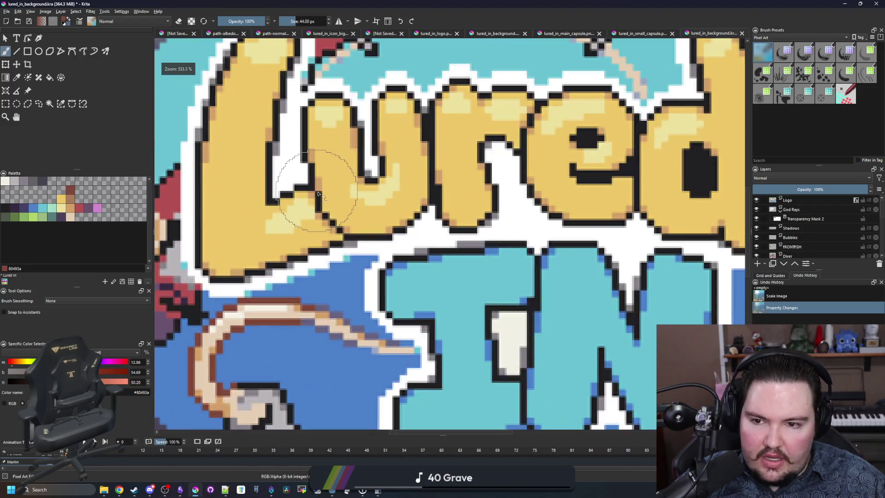
{"action": "scroll", "coordinate": [412, 248], "scroll_direction": "down", "scroll_amount": 2}
{"action": "scroll", "coordinate": [411, 248], "scroll_direction": "down", "scroll_amount": 2}
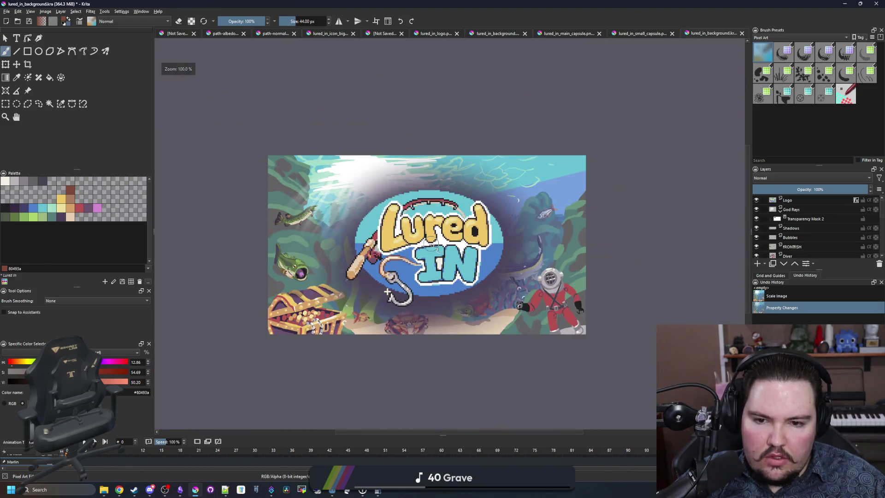
{"action": "left_click", "coordinate": [757, 200]}
{"action": "left_click", "coordinate": [757, 200]}
{"action": "left_click", "coordinate": [757, 200]}
{"action": "left_click", "coordinate": [756, 200]}
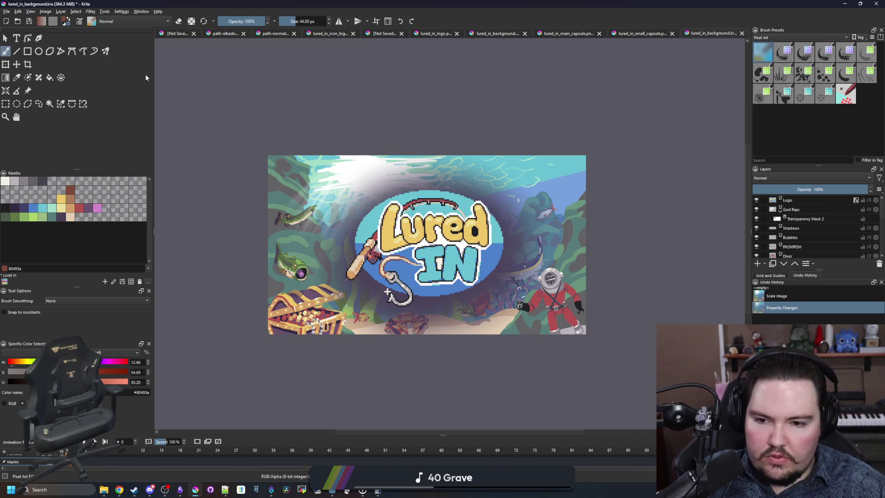
{"action": "left_click", "coordinate": [45, 11]}
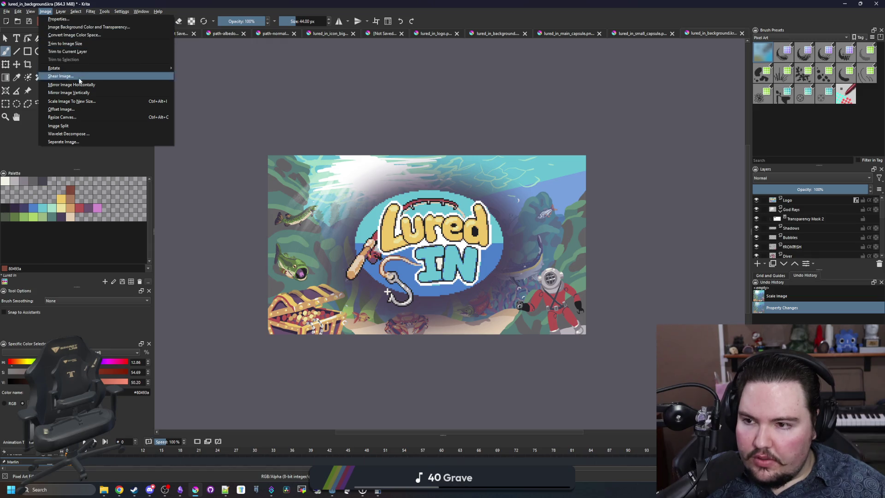
- Resize the canvas height from 518 to 430 pixels, anchored at the centre
{"action": "left_click", "coordinate": [69, 117]}
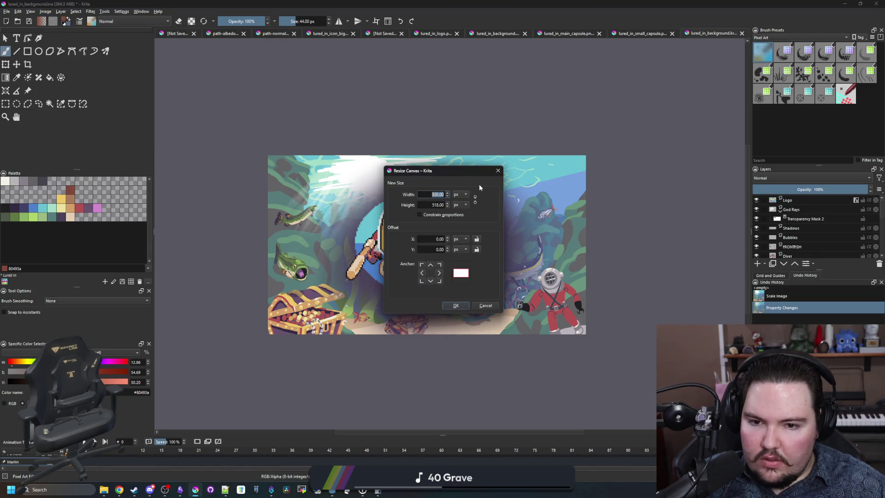
{"action": "left_click_drag", "start_coordinate": [460, 169], "coordinate": [630, 203]}
{"action": "double_click", "coordinate": [608, 238]}
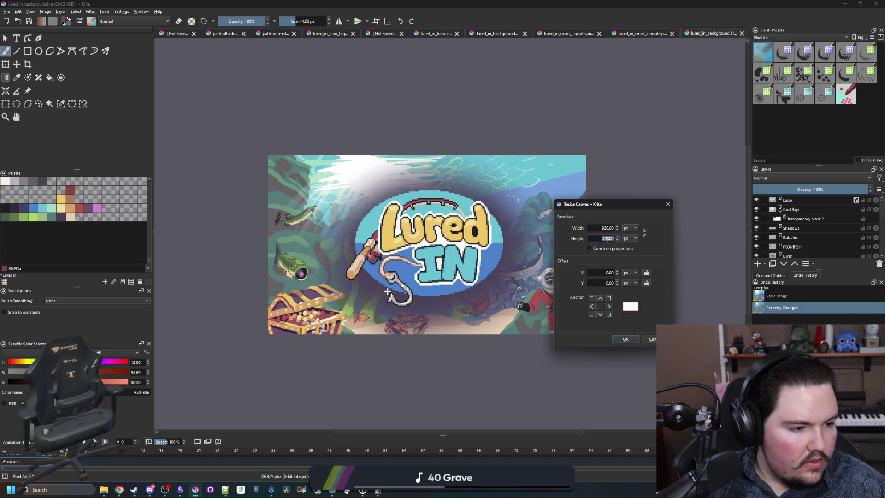
{"action": "type", "text": "430"}
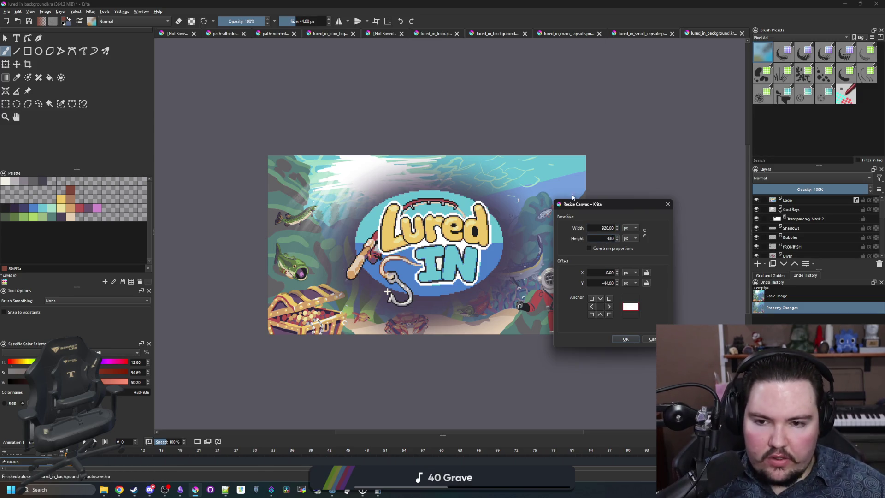
{"action": "left_click", "coordinate": [625, 339]}
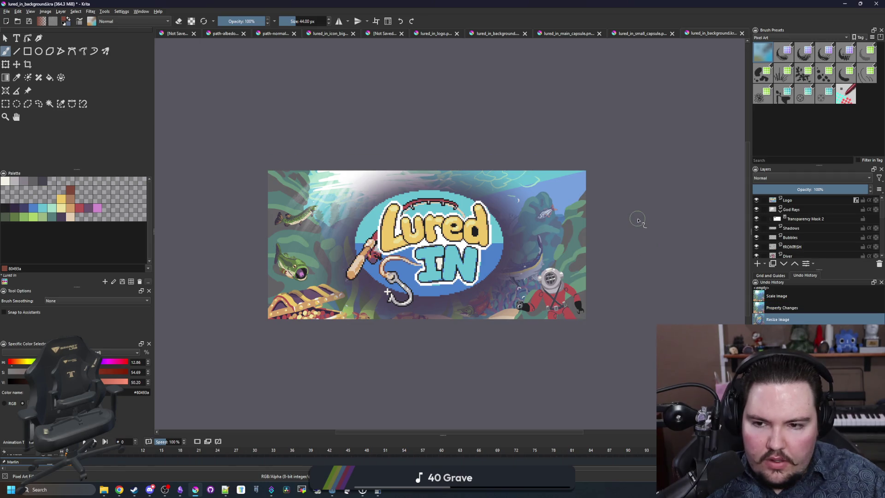
{"action": "scroll", "coordinate": [490, 235], "scroll_direction": "up", "scroll_amount": 2}
- Make the Logo layer active with the Move tool, then open a new Chrome window
{"action": "scroll", "coordinate": [640, 232], "scroll_direction": "down", "scroll_amount": 1}
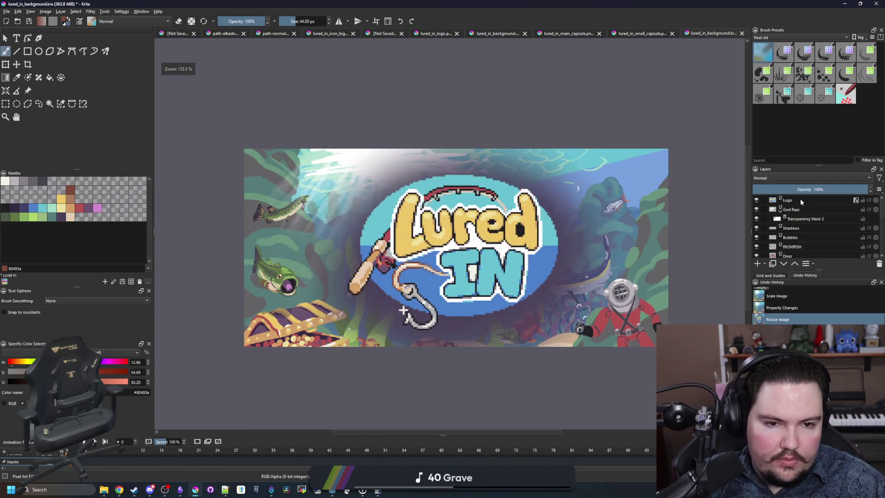
{"action": "left_click", "coordinate": [780, 200]}
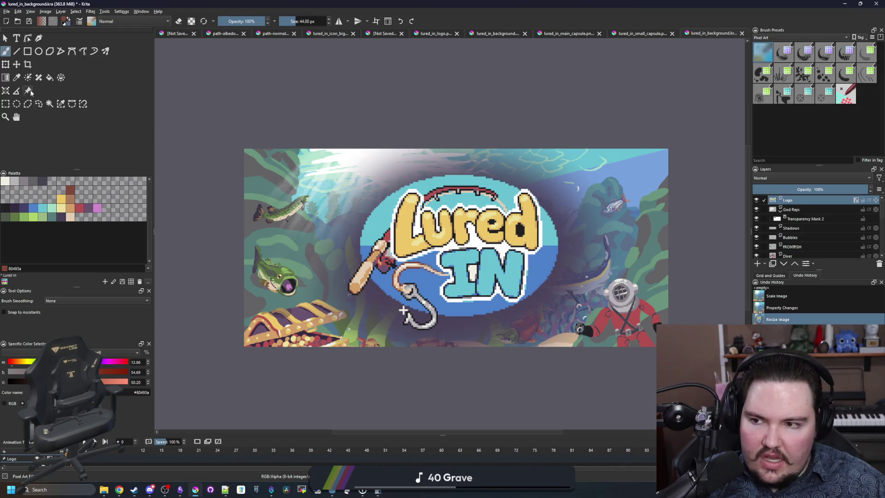
{"action": "left_click", "coordinate": [17, 66]}
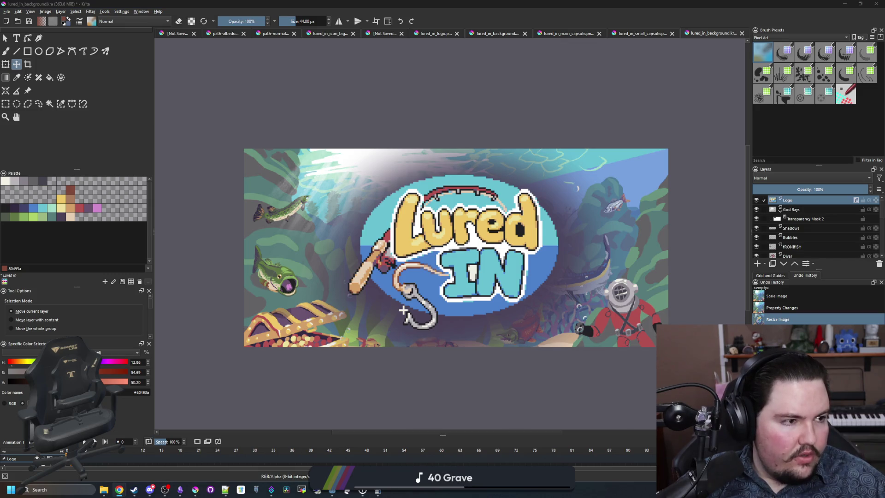
{"action": "key", "text": "super+2"}
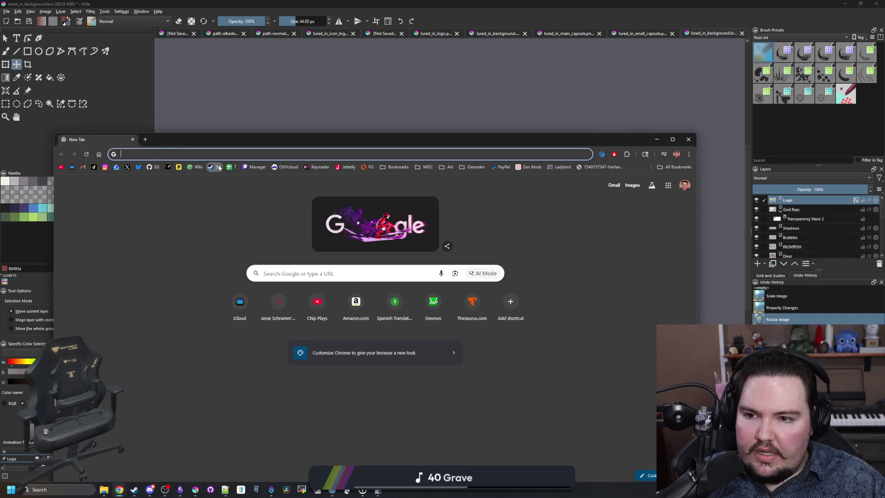
- Look over the Starground Steam store page for reference, then dismiss Chrome
{"action": "left_click", "coordinate": [219, 168]}
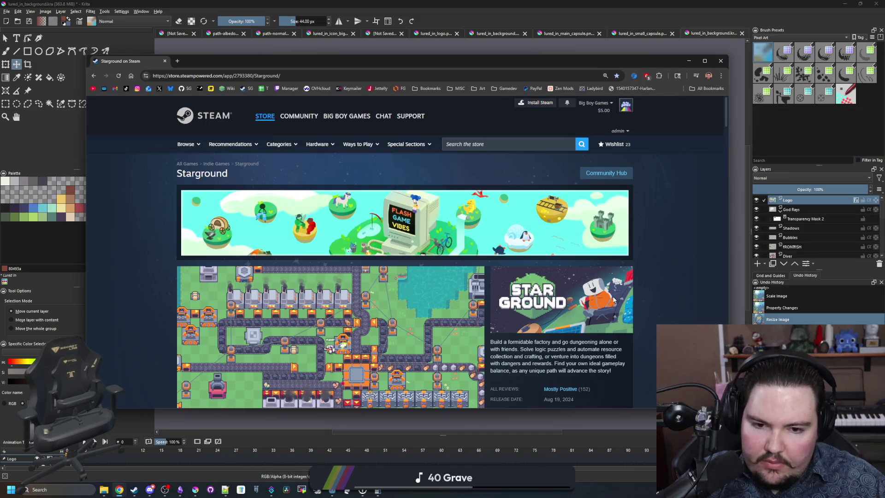
{"action": "scroll", "coordinate": [524, 266], "scroll_direction": "down", "scroll_amount": 1}
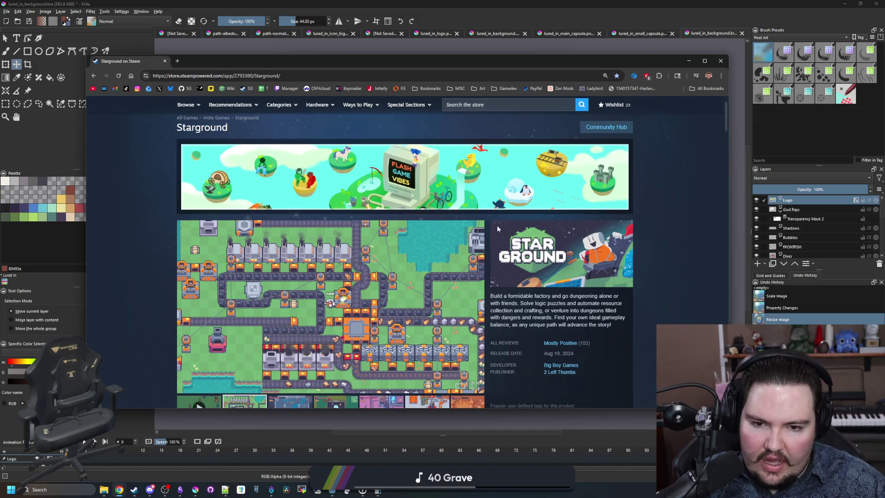
{"action": "left_click", "coordinate": [851, 105]}
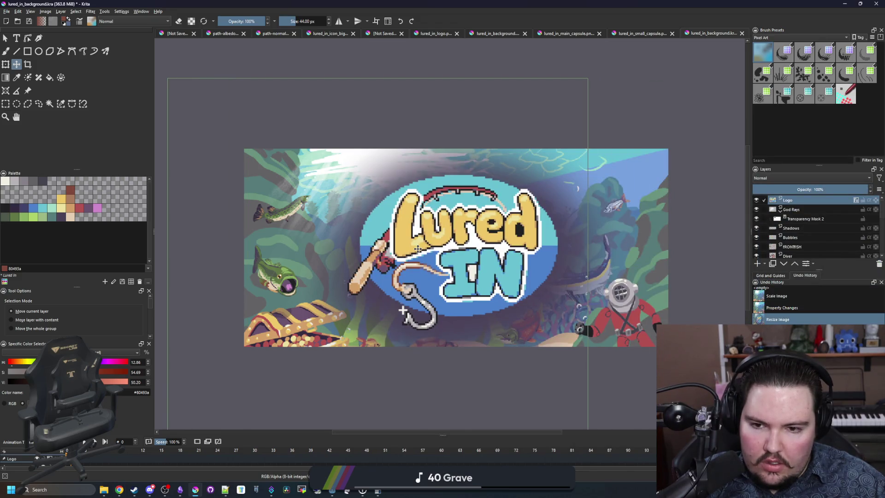
- Nudge the logo slightly to the right
{"action": "left_click_drag", "start_coordinate": [418, 249], "coordinate": [426, 247]}
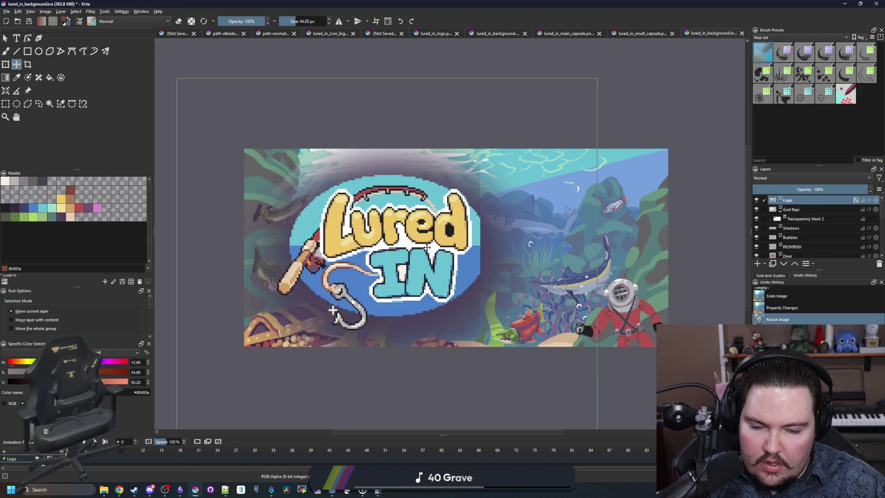
{"action": "scroll", "coordinate": [599, 311], "scroll_direction": "up", "scroll_amount": 1}
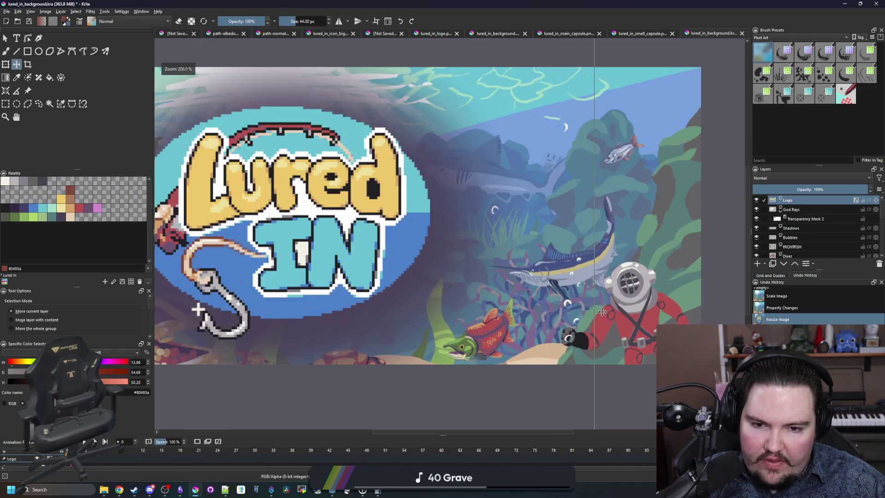
{"action": "scroll", "coordinate": [519, 276], "scroll_direction": "down", "scroll_amount": 5}
{"action": "scroll", "coordinate": [516, 287], "scroll_direction": "up", "scroll_amount": 2}
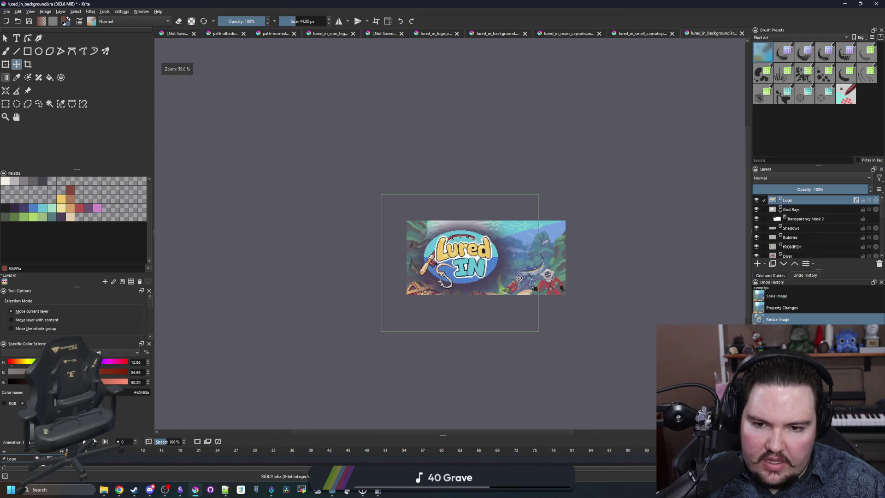
{"action": "scroll", "coordinate": [516, 268], "scroll_direction": "up", "scroll_amount": 2}
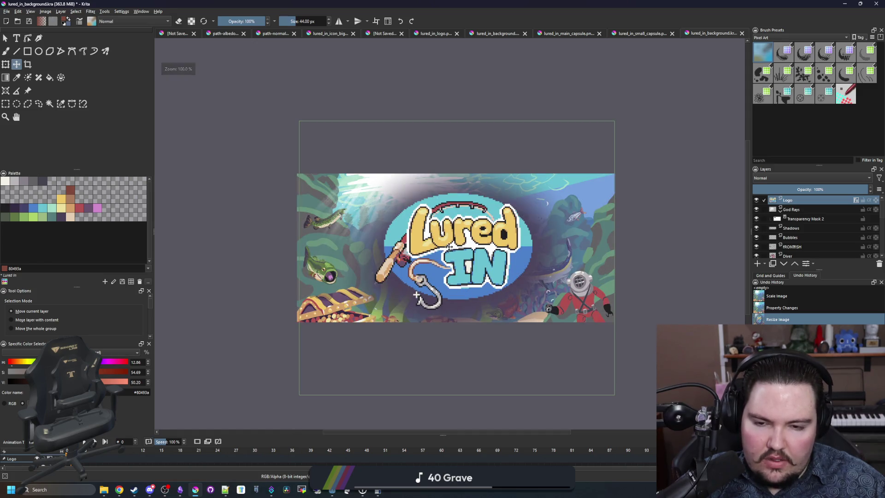
{"action": "scroll", "coordinate": [282, 177], "scroll_direction": "down", "scroll_amount": 1}
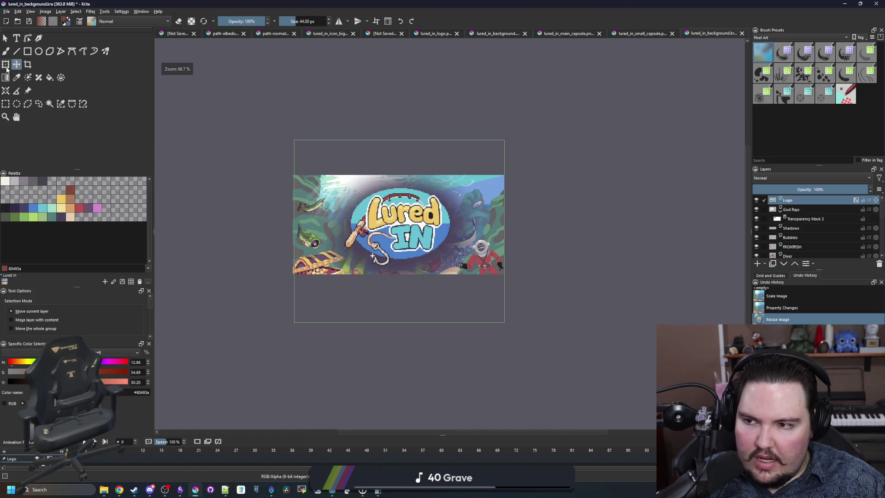
- Enlarge the logo from its corner, shift it up and right, and apply the transform
{"action": "left_click", "coordinate": [5, 65]}
{"action": "scroll", "coordinate": [306, 278], "scroll_direction": "up", "scroll_amount": 1}
{"action": "key", "text": "Escape"}
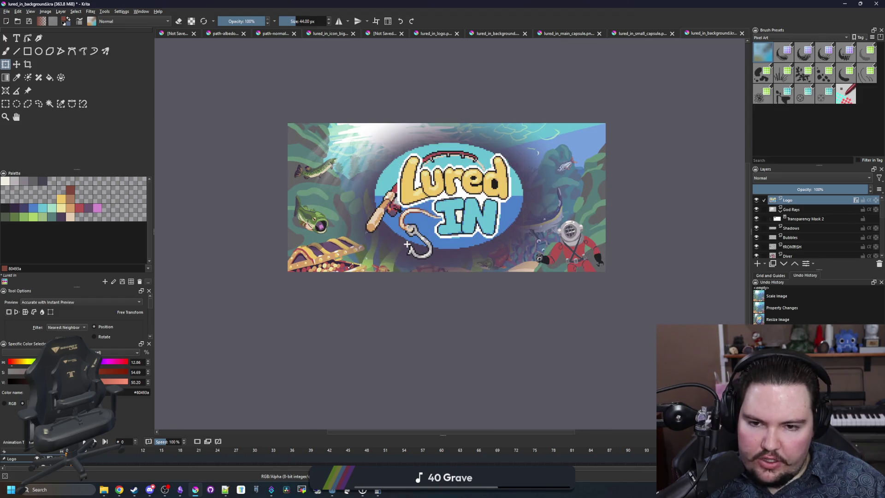
{"action": "left_click_drag", "start_coordinate": [346, 269], "coordinate": [334, 275]}
{"action": "scroll", "coordinate": [418, 243], "scroll_direction": "up", "scroll_amount": 4}
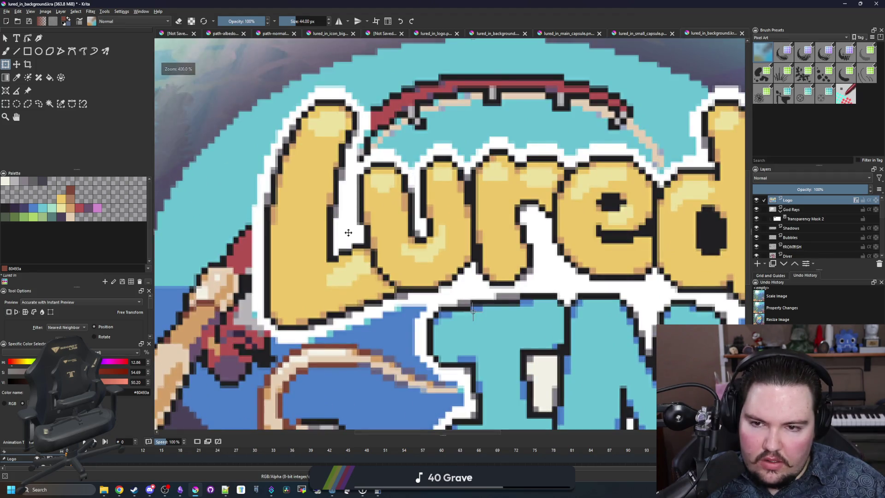
{"action": "scroll", "coordinate": [417, 243], "scroll_direction": "down", "scroll_amount": 3}
{"action": "left_click_drag", "start_coordinate": [418, 243], "coordinate": [432, 229]}
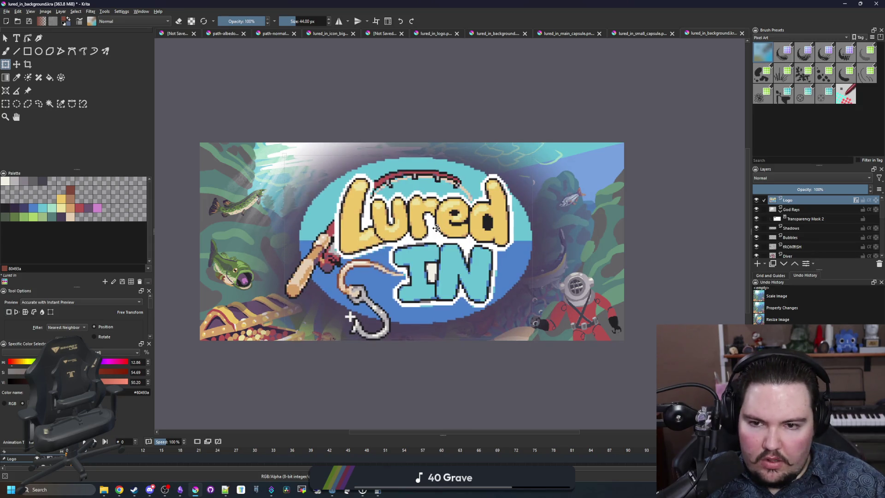
{"action": "mouse_move", "coordinate": [436, 227]}
{"action": "left_mouse_down"}
{"action": "mouse_move", "coordinate": [440, 218]}
{"action": "mouse_move", "coordinate": [437, 228]}
{"action": "left_mouse_up"}
{"action": "left_click", "coordinate": [7, 103]}
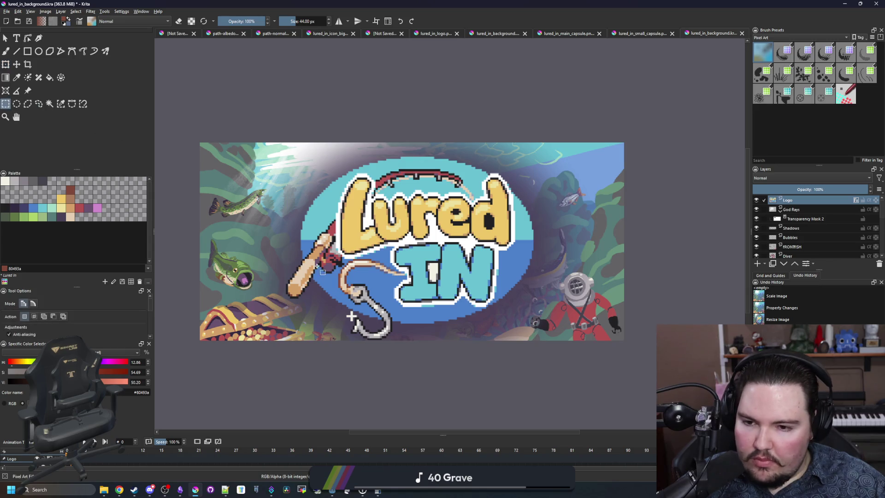
- Measure the gap beside the logo, then nudge the logo one pixel right and back
{"action": "scroll", "coordinate": [291, 248], "scroll_direction": "up", "scroll_amount": 1, "text": "ctrl"}
{"action": "left_click_drag", "start_coordinate": [175, 236], "coordinate": [219, 239]}
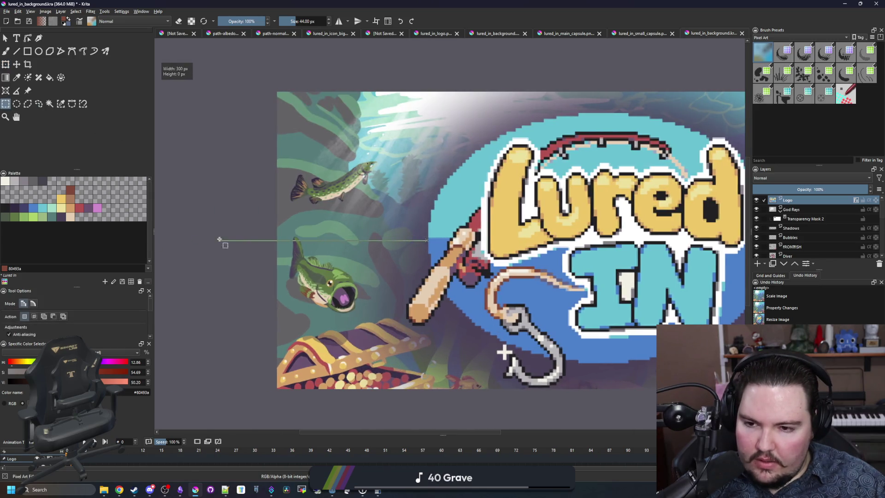
{"action": "scroll", "coordinate": [507, 246], "scroll_direction": "right", "scroll_amount": 5}
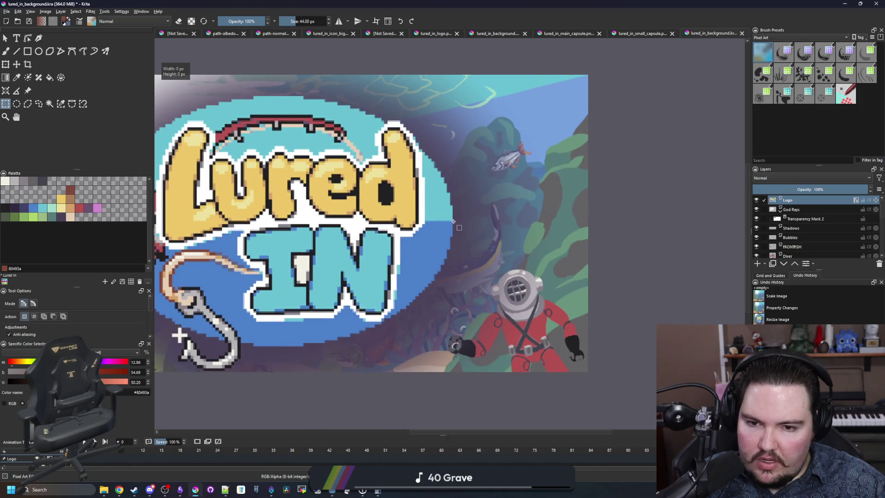
{"action": "scroll", "coordinate": [590, 237], "scroll_direction": "down", "scroll_amount": 2}
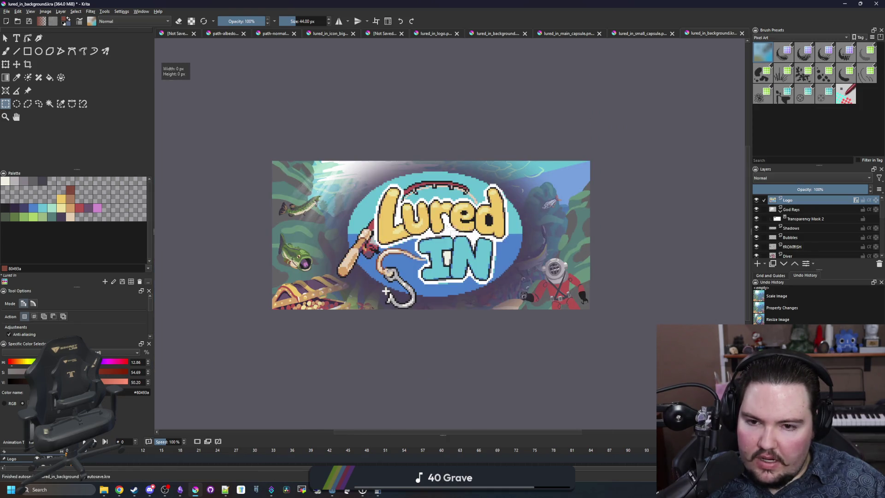
{"action": "key", "text": "t"}
{"action": "scroll", "coordinate": [475, 246], "scroll_direction": "up", "scroll_amount": 5}
{"action": "scroll", "coordinate": [475, 246], "scroll_direction": "down", "scroll_amount": 3}
{"action": "scroll", "coordinate": [361, 223], "scroll_direction": "up", "scroll_amount": 8}
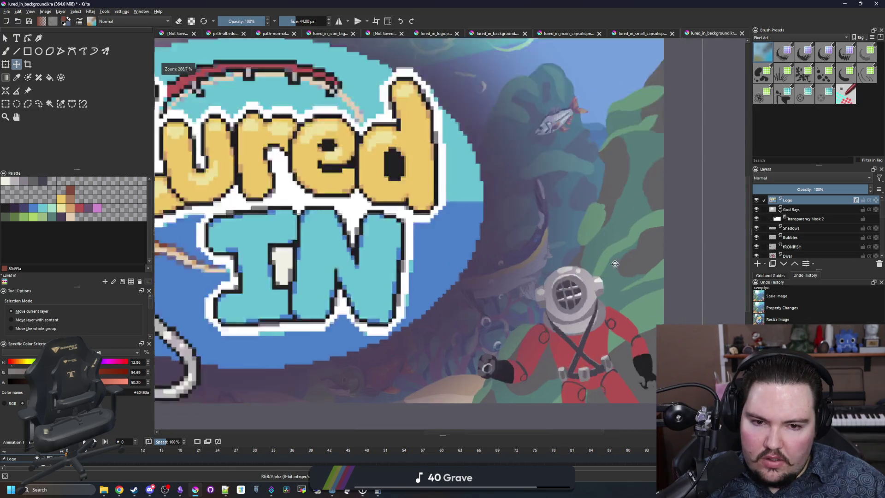
{"action": "left_click_drag", "start_coordinate": [374, 222], "coordinate": [395, 223]}
{"action": "scroll", "coordinate": [415, 226], "scroll_direction": "down", "scroll_amount": 8}
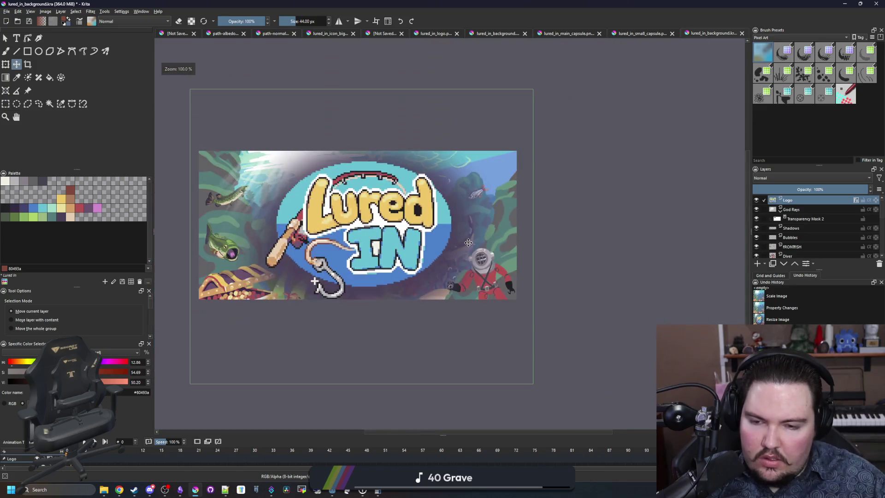
{"action": "scroll", "coordinate": [469, 229], "scroll_direction": "up", "scroll_amount": 8}
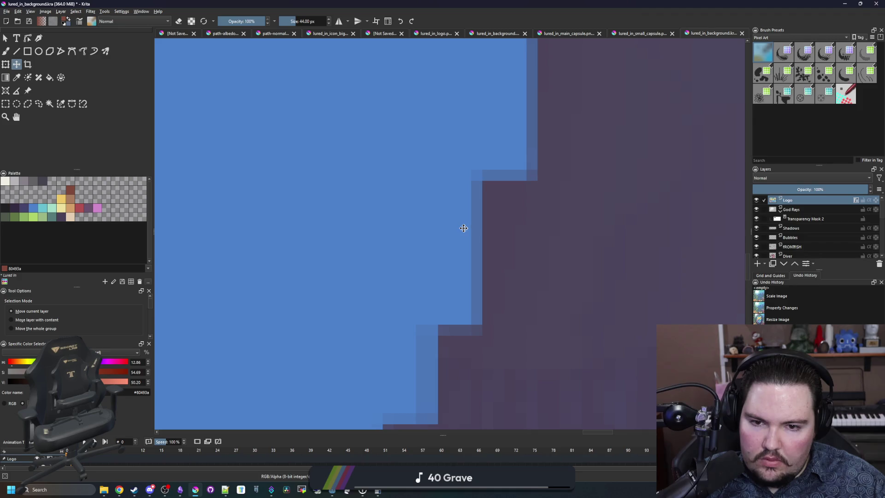
{"action": "left_click_drag", "start_coordinate": [463, 229], "coordinate": [457, 228]}
{"action": "scroll", "coordinate": [457, 228], "scroll_direction": "down", "scroll_amount": 8}
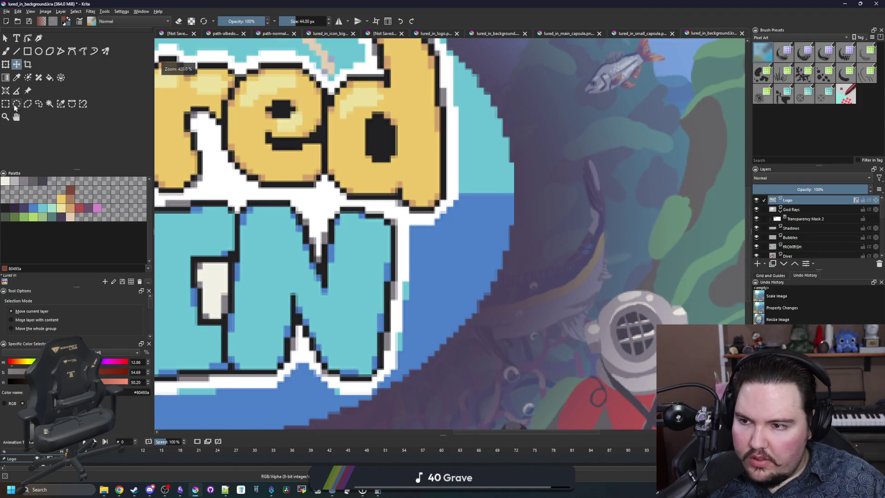
- Measure the logo's gaps to the canvas edges: about 191 px right and 224 px left
{"action": "key", "text": "ctrl+r"}
{"action": "left_click_drag", "start_coordinate": [461, 227], "coordinate": [594, 227]}
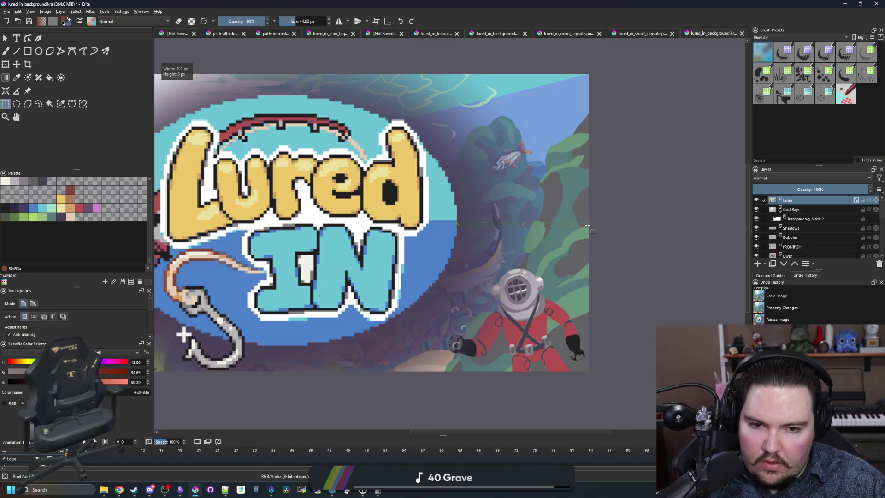
{"action": "scroll", "coordinate": [626, 249], "scroll_direction": "down", "scroll_amount": 5}
{"action": "scroll", "coordinate": [411, 238], "scroll_direction": "up", "scroll_amount": 6}
{"action": "left_click", "coordinate": [662, 262]}
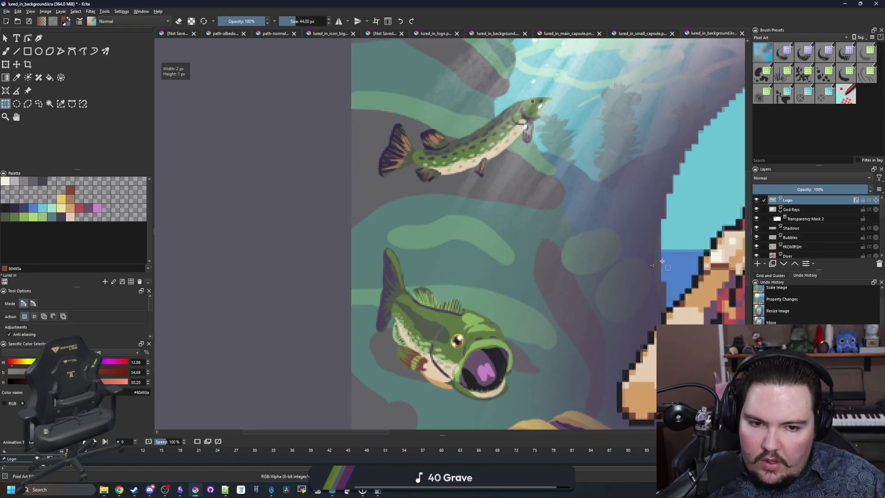
{"action": "left_click_drag", "start_coordinate": [660, 260], "coordinate": [351, 256]}
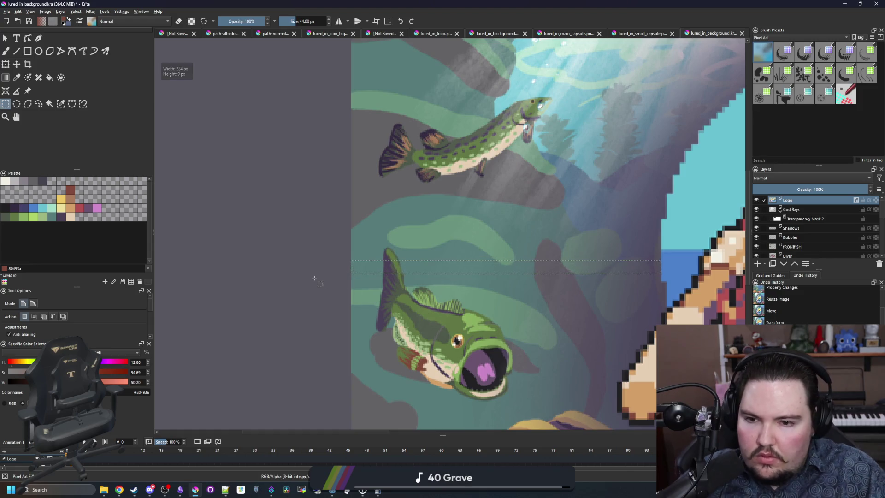
{"action": "scroll", "coordinate": [316, 277], "scroll_direction": "down", "scroll_amount": 3}
{"action": "left_click", "coordinate": [16, 64]}
{"action": "scroll", "coordinate": [441, 214], "scroll_direction": "up", "scroll_amount": 6}
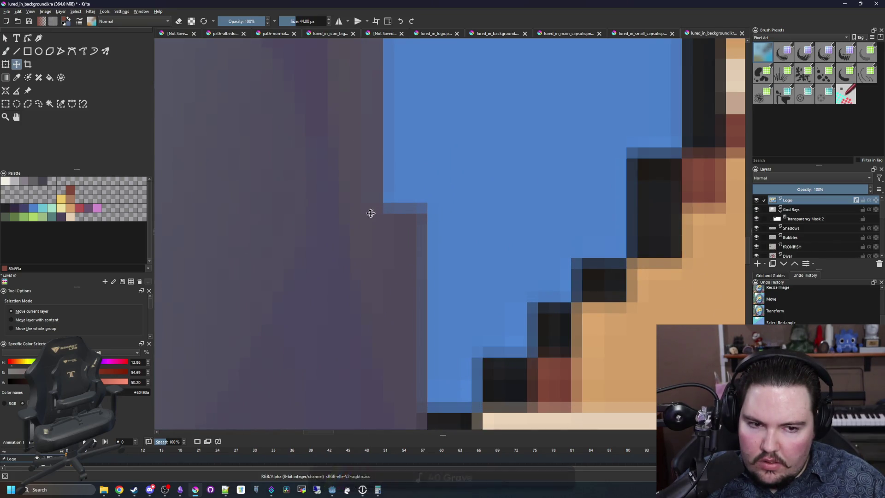
{"action": "left_click", "coordinate": [338, 212]}
- Clear the measuring selection, slide the logo left toward centre, and nudge it up one pixel
{"action": "scroll", "coordinate": [335, 217], "scroll_direction": "down", "scroll_amount": 3}
{"action": "scroll", "coordinate": [334, 218], "scroll_direction": "down", "scroll_amount": 3}
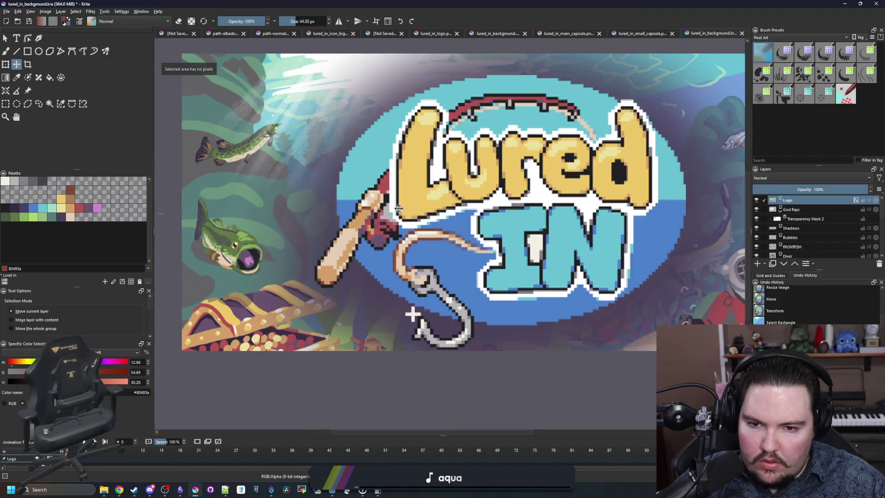
{"action": "key", "text": "ctrl+t"}
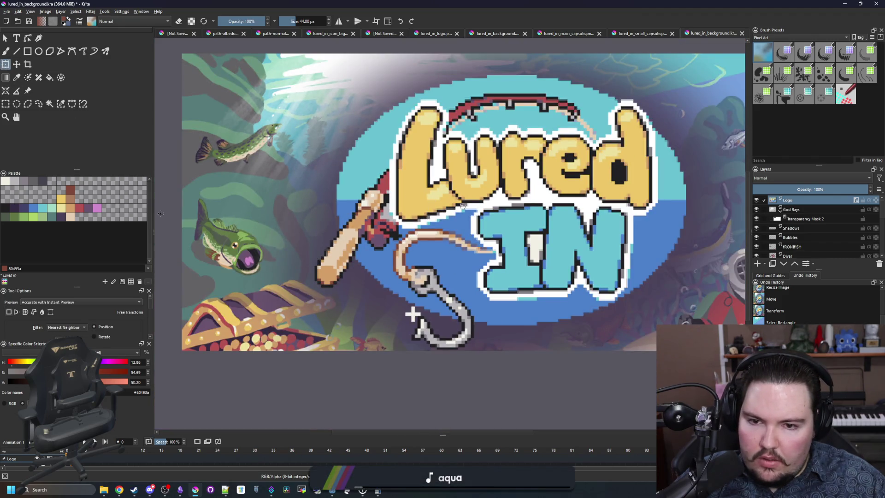
{"action": "scroll", "coordinate": [358, 289], "scroll_direction": "down", "scroll_amount": 3}
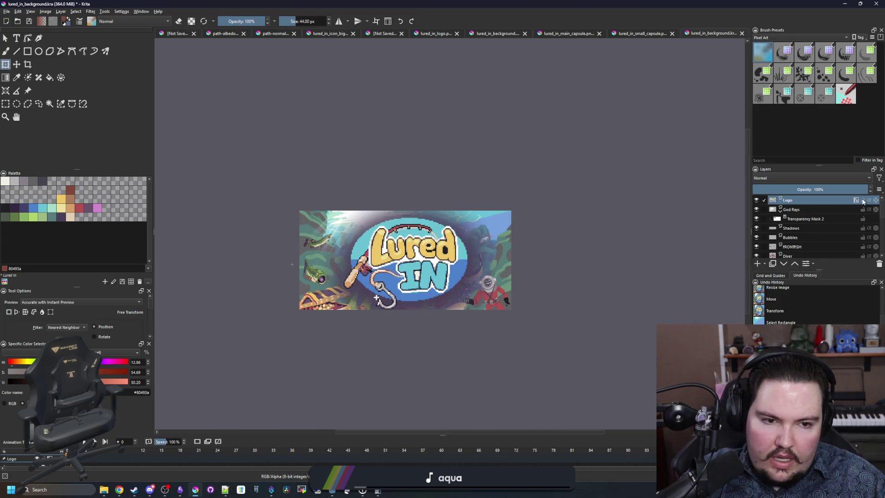
{"action": "key", "text": "ctrl+shift+a"}
{"action": "scroll", "coordinate": [469, 275], "scroll_direction": "up", "scroll_amount": 3}
{"action": "scroll", "coordinate": [415, 262], "scroll_direction": "down", "scroll_amount": 4}
{"action": "scroll", "coordinate": [406, 247], "scroll_direction": "up", "scroll_amount": 2}
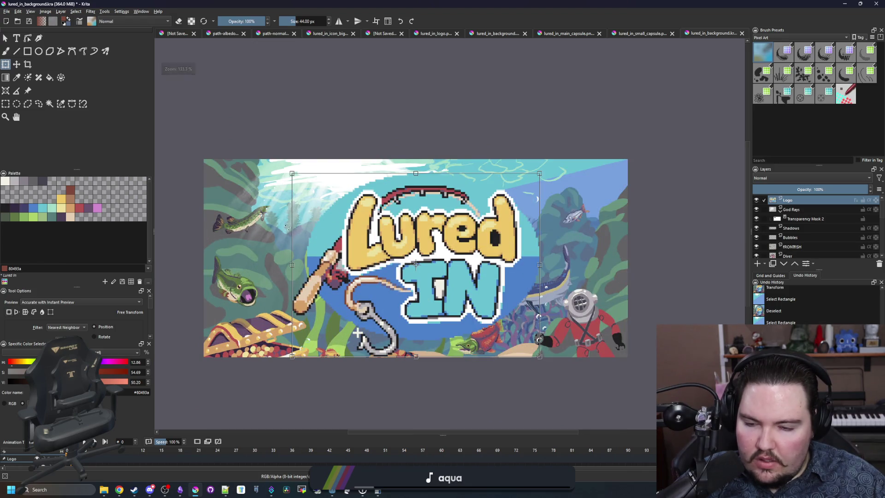
{"action": "scroll", "coordinate": [333, 227], "scroll_direction": "up", "scroll_amount": 8}
{"action": "left_click_drag", "start_coordinate": [329, 226], "coordinate": [298, 228]}
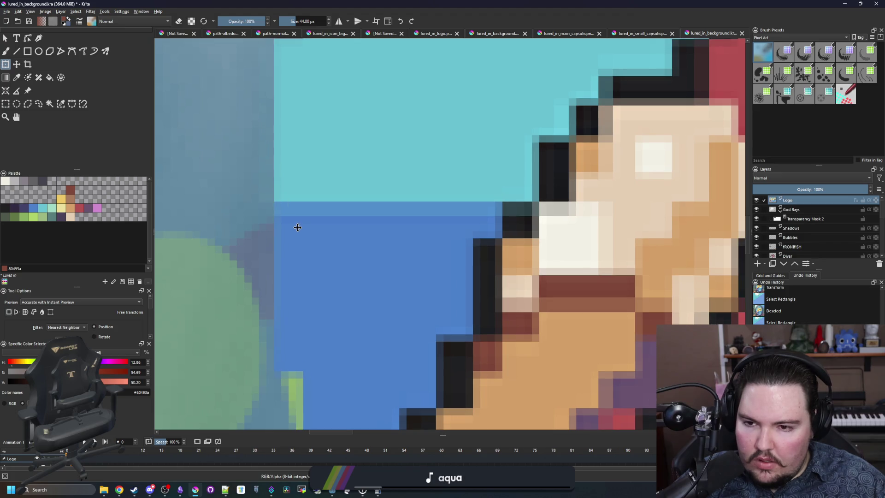
{"action": "key", "text": "Up"}
{"action": "scroll", "coordinate": [295, 225], "scroll_direction": "down", "scroll_amount": 5}
- Measure the logo's right gap, then shift the logo left to balance the margins
{"action": "left_click", "coordinate": [5, 104]}
{"action": "scroll", "coordinate": [312, 227], "scroll_direction": "down", "scroll_amount": 5}
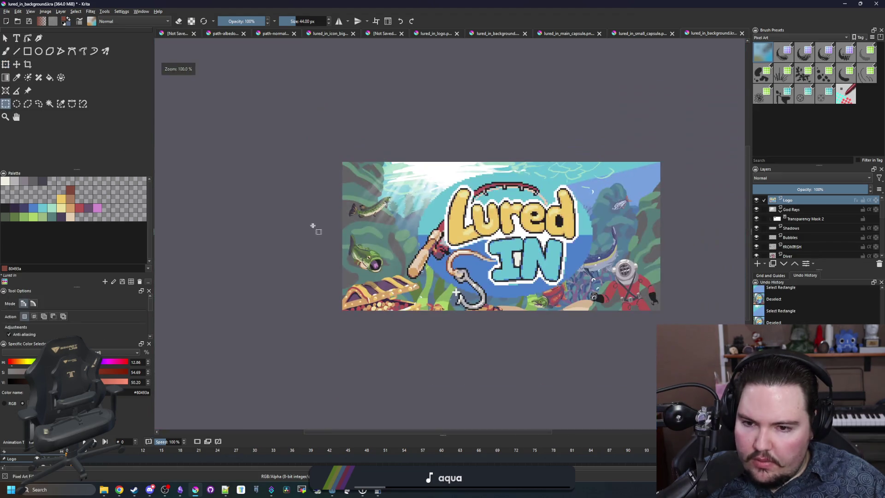
{"action": "scroll", "coordinate": [415, 233], "scroll_direction": "up", "scroll_amount": 4}
{"action": "scroll", "coordinate": [422, 235], "scroll_direction": "down", "scroll_amount": 3}
{"action": "scroll", "coordinate": [429, 237], "scroll_direction": "up", "scroll_amount": 1}
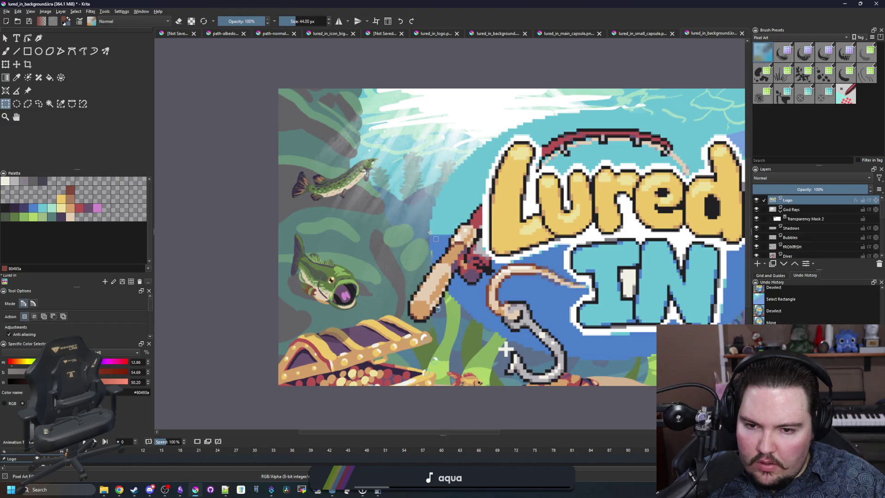
{"action": "scroll", "coordinate": [429, 233], "scroll_direction": "down", "scroll_amount": 4}
{"action": "scroll", "coordinate": [401, 254], "scroll_direction": "up", "scroll_amount": 8}
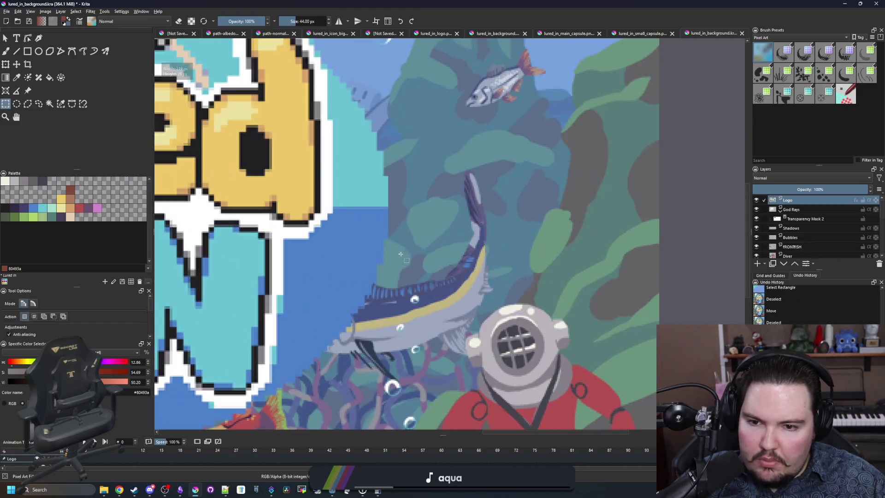
{"action": "mouse_move", "coordinate": [388, 213]}
{"action": "left_mouse_down"}
{"action": "mouse_move", "coordinate": [438, 228]}
{"action": "mouse_move", "coordinate": [652, 238]}
{"action": "left_mouse_up"}
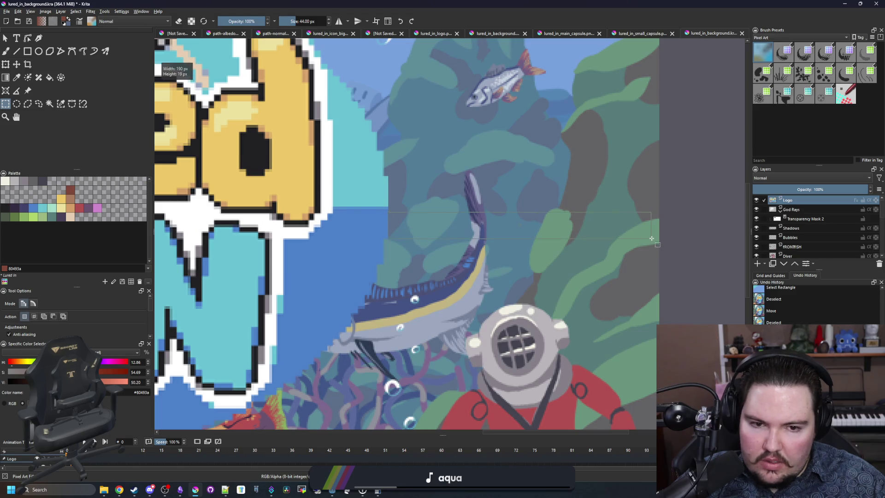
{"action": "left_click", "coordinate": [651, 238]}
{"action": "scroll", "coordinate": [652, 238], "scroll_direction": "down", "scroll_amount": 8}
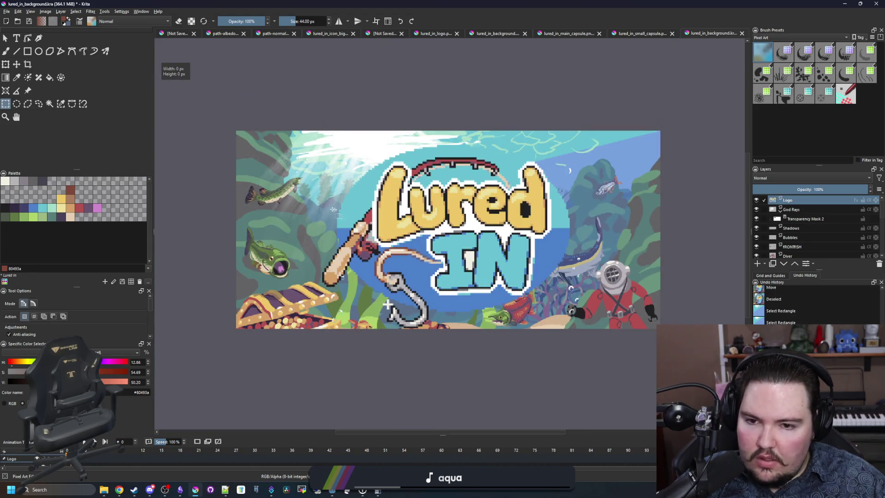
{"action": "key", "text": "t"}
{"action": "scroll", "coordinate": [333, 210], "scroll_direction": "up", "scroll_amount": 10}
{"action": "left_click_drag", "start_coordinate": [490, 275], "coordinate": [461, 281]}
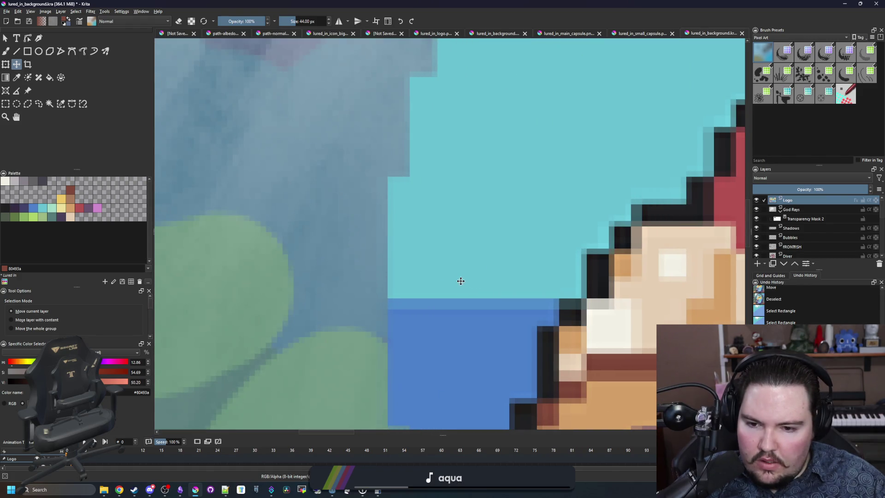
{"action": "scroll", "coordinate": [447, 277], "scroll_direction": "down", "scroll_amount": 6}
- Re-measure both side margins (left now about 209 px) and nudge the logo one step left
{"action": "key", "text": "ctrl+r"}
{"action": "scroll", "coordinate": [466, 317], "scroll_direction": "down", "scroll_amount": 2}
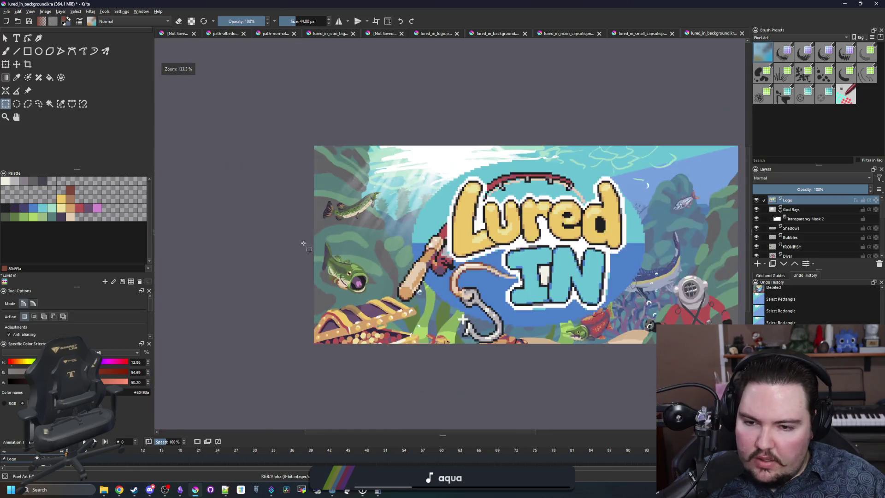
{"action": "scroll", "coordinate": [552, 270], "scroll_direction": "up", "scroll_amount": 4}
{"action": "left_click_drag", "start_coordinate": [529, 258], "coordinate": [235, 256]}
{"action": "scroll", "coordinate": [196, 251], "scroll_direction": "down", "scroll_amount": 5}
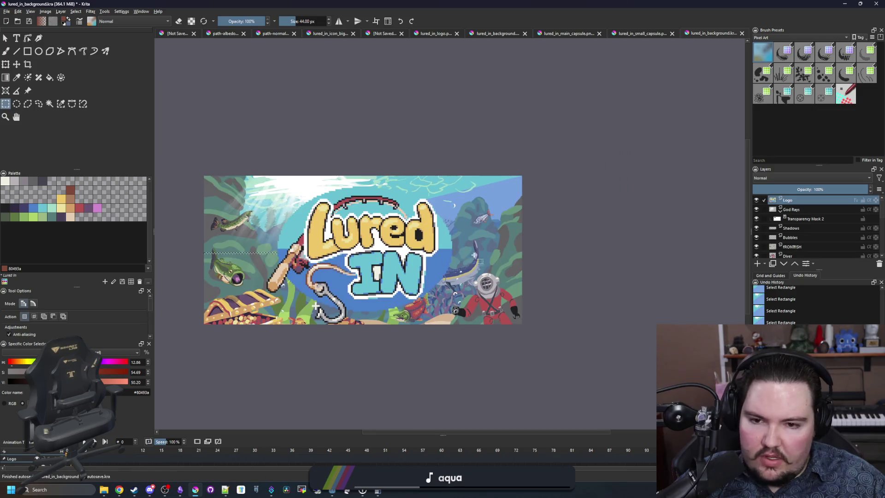
{"action": "scroll", "coordinate": [398, 256], "scroll_direction": "up", "scroll_amount": 5}
{"action": "left_click_drag", "start_coordinate": [391, 252], "coordinate": [670, 243]}
{"action": "scroll", "coordinate": [553, 249], "scroll_direction": "down", "scroll_amount": 5}
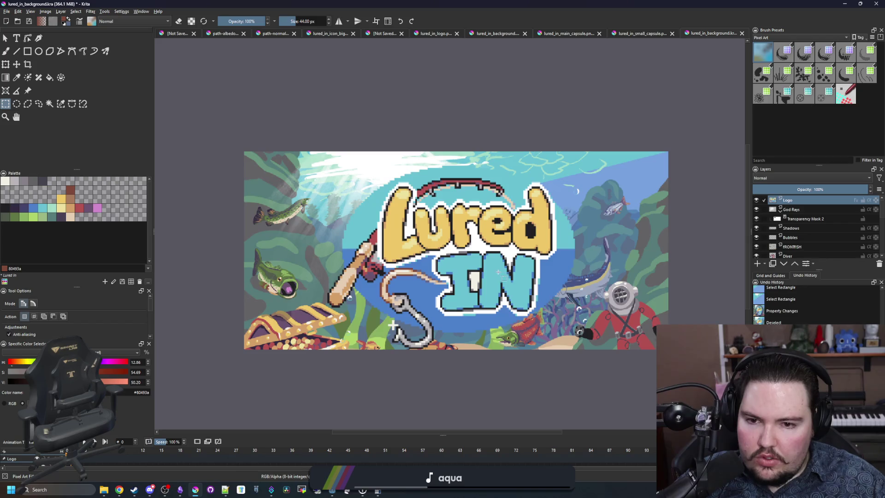
{"action": "left_click", "coordinate": [16, 65]}
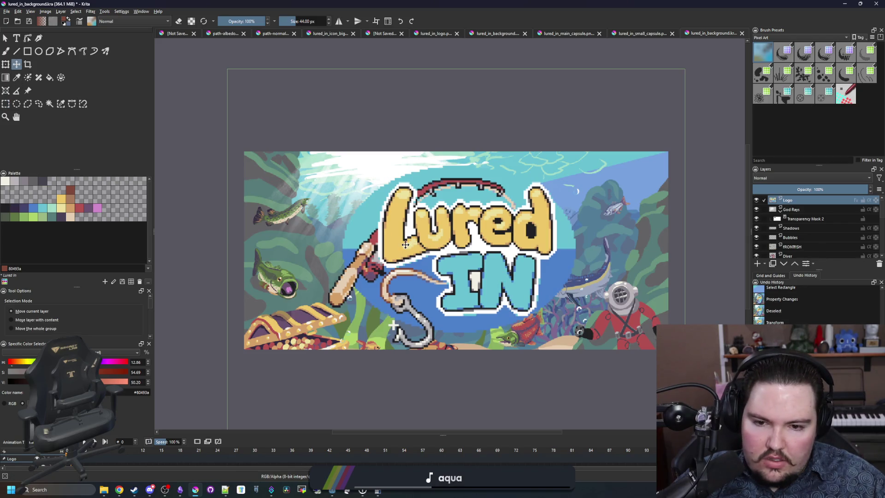
{"action": "scroll", "coordinate": [405, 245], "scroll_direction": "up", "scroll_amount": 5}
{"action": "key", "text": "Left"}
{"action": "key", "text": "Left"}
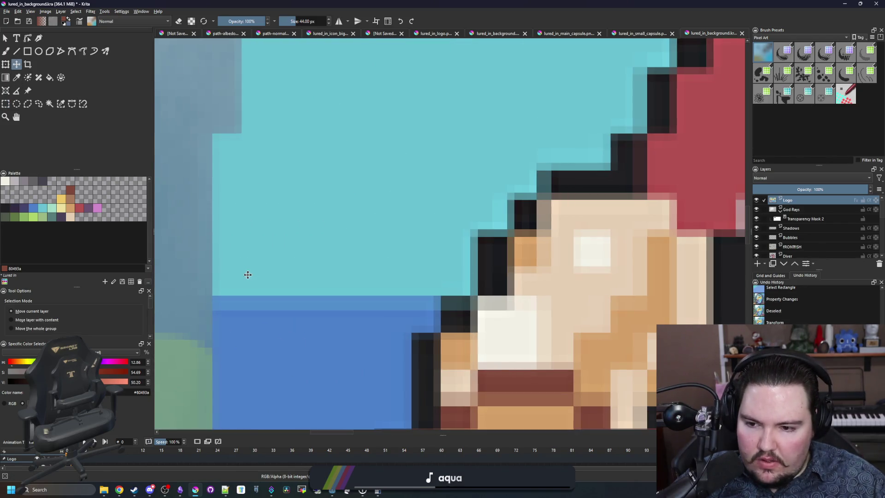
- Nudge the logo further left and add an empty Paint Layer 1 above it
{"action": "key", "text": "Left"}
{"action": "key", "text": "Left"}
{"action": "key", "text": "1"}
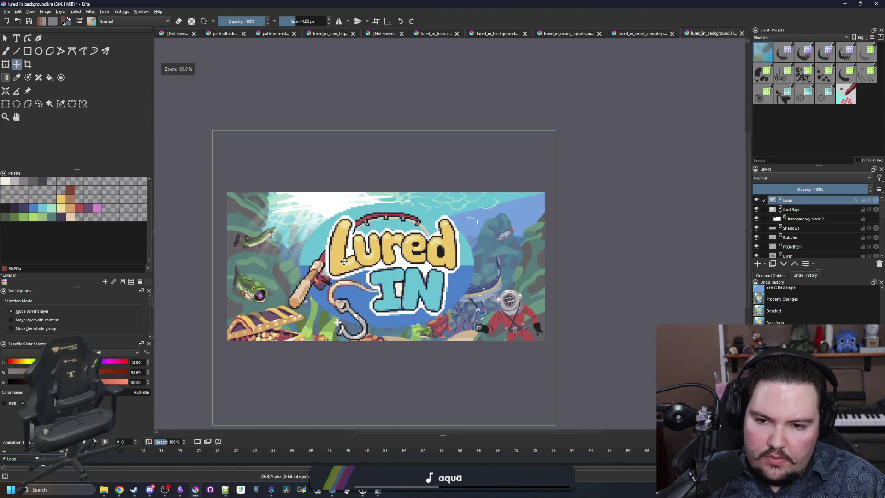
{"action": "left_click", "coordinate": [756, 264]}
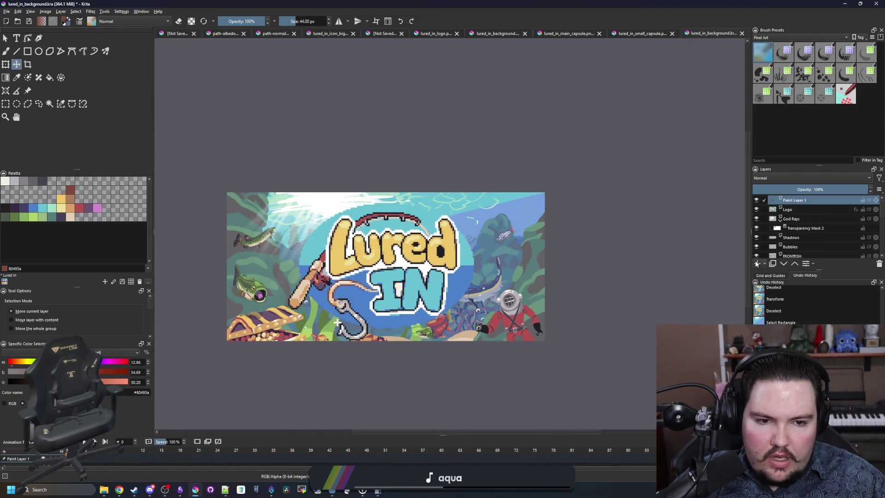
- Give the logo a drop shadow with 0 px distance, 20% spread and about 95 px size
{"action": "left_click", "coordinate": [856, 210]}
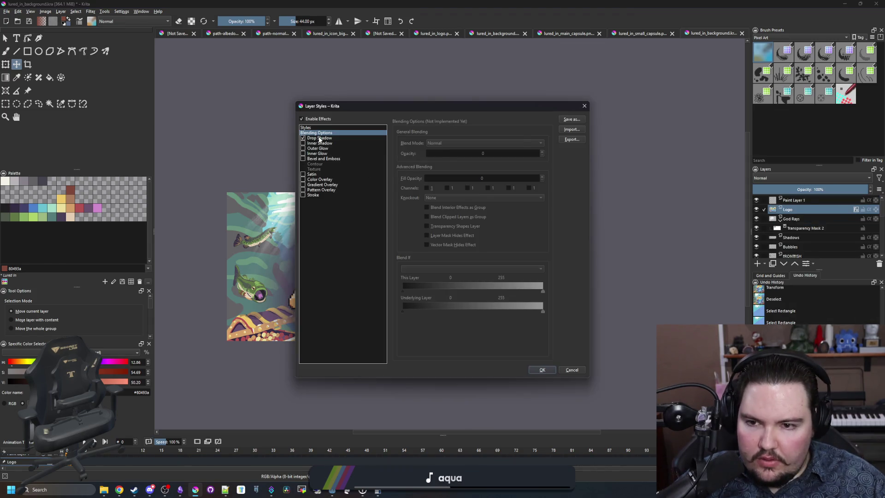
{"action": "left_click", "coordinate": [319, 138]}
{"action": "left_click_drag", "start_coordinate": [441, 108], "coordinate": [685, 118]}
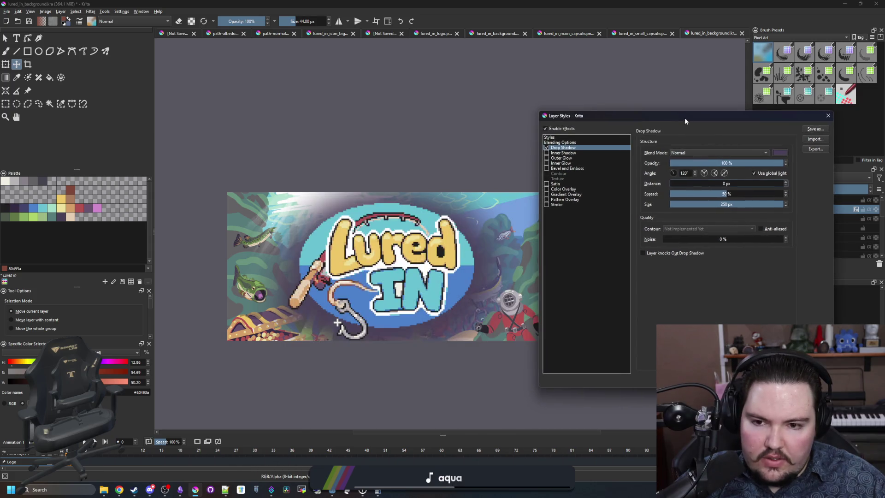
{"action": "mouse_move", "coordinate": [724, 204]}
{"action": "left_mouse_down"}
{"action": "mouse_move", "coordinate": [693, 197]}
{"action": "mouse_move", "coordinate": [723, 204]}
{"action": "left_mouse_up"}
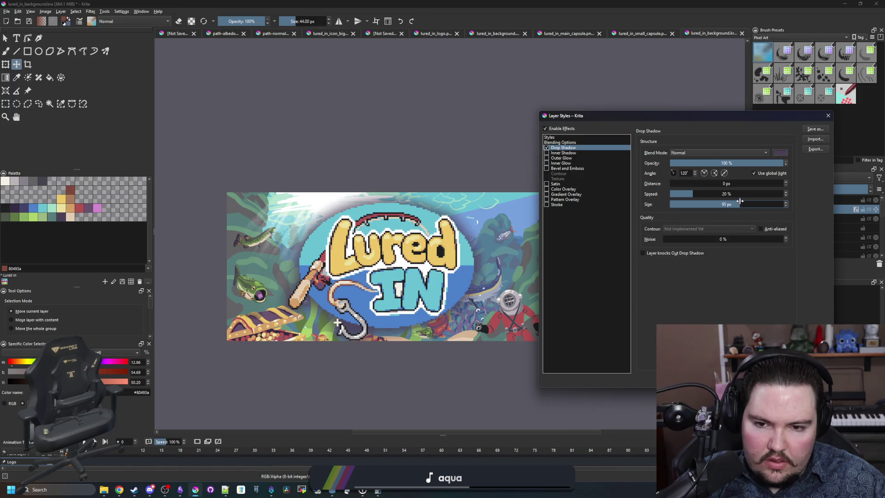
{"action": "key", "text": "Return"}
{"action": "scroll", "coordinate": [596, 251], "scroll_direction": "down", "scroll_amount": 5}
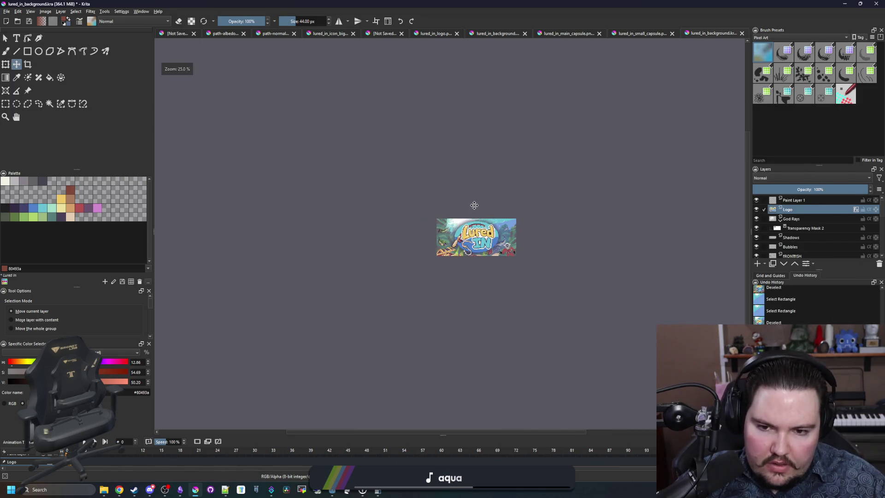
- On Paint Layer 1, choose the Rectangle tool with light brown #a77b5b and a 1 px brush
{"action": "scroll", "coordinate": [481, 213], "scroll_direction": "up", "scroll_amount": 5}
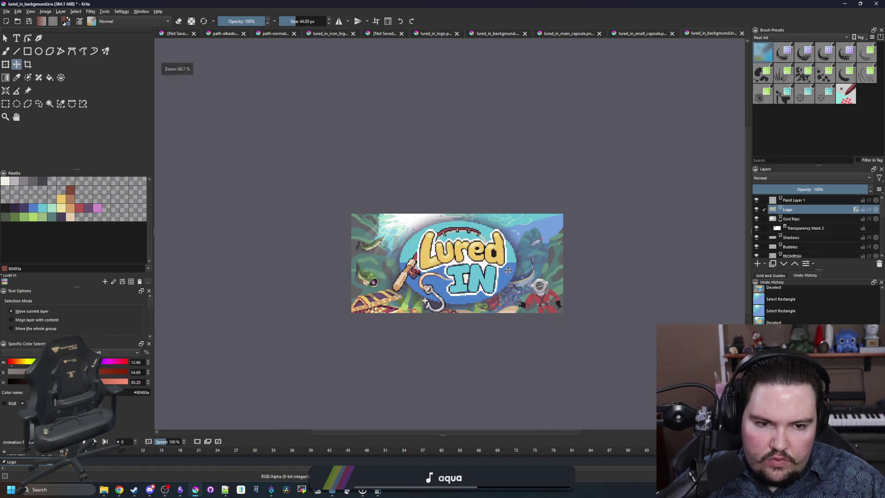
{"action": "left_click", "coordinate": [756, 200]}
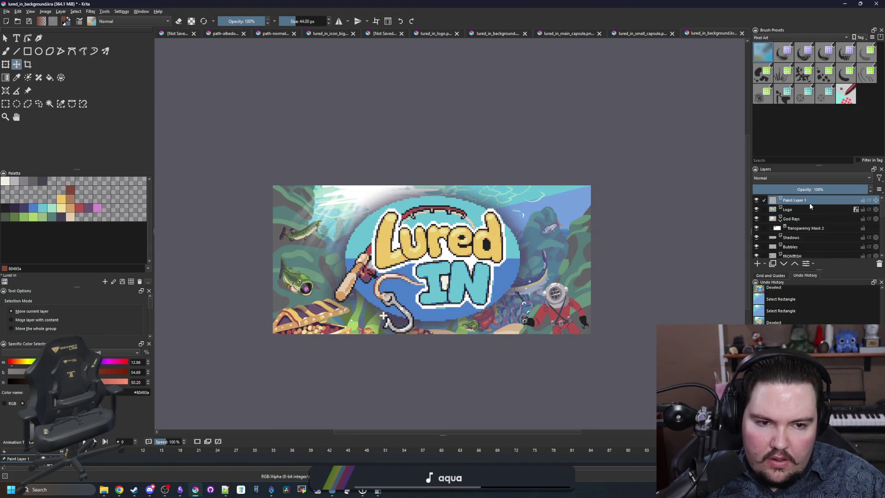
{"action": "left_click", "coordinate": [27, 52]}
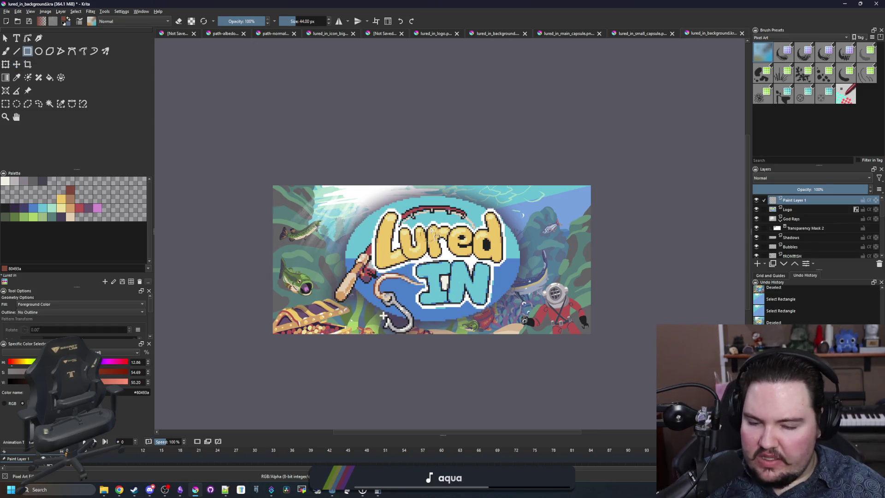
{"action": "scroll", "coordinate": [440, 239], "scroll_direction": "up", "scroll_amount": 1}
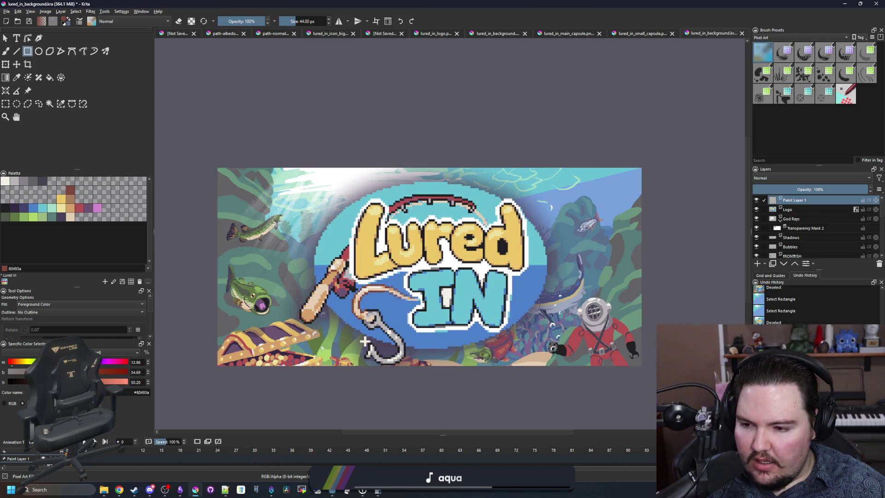
{"action": "left_click", "coordinate": [74, 198]}
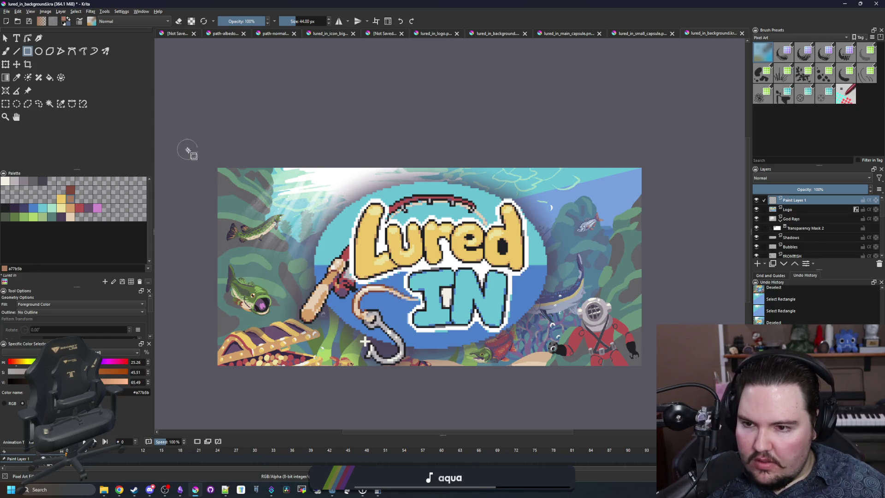
{"action": "scroll", "coordinate": [188, 150], "scroll_direction": "up", "scroll_amount": 5}
{"action": "key", "text": "bracketleft"}
{"action": "key", "text": "bracketleft"}
{"action": "key", "text": "bracketleft"}
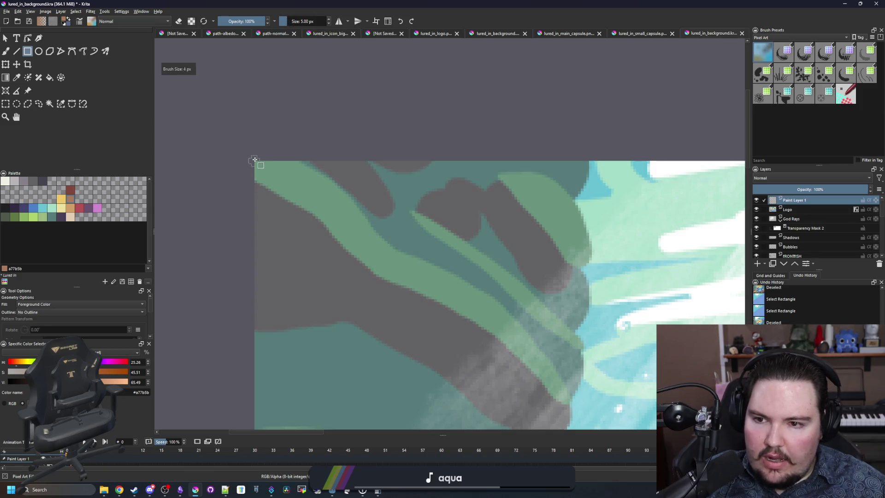
{"action": "key", "text": "bracketleft"}
{"action": "key", "text": "bracketleft"}
{"action": "scroll", "coordinate": [248, 161], "scroll_direction": "down", "scroll_amount": 4}
{"action": "scroll", "coordinate": [234, 161], "scroll_direction": "up", "scroll_amount": 2}
{"action": "scroll", "coordinate": [221, 187], "scroll_direction": "down", "scroll_amount": 3}
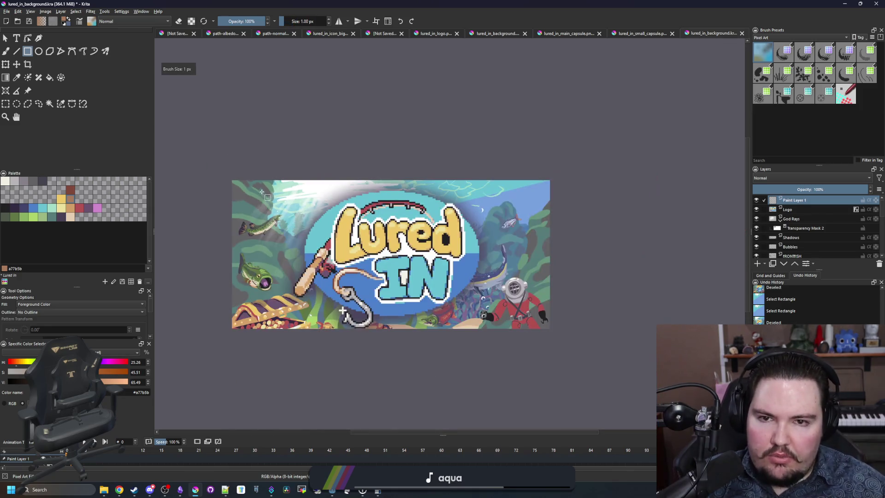
- Check the small and main capsule images, then return to lured_in_background.kra
{"action": "left_click", "coordinate": [655, 34]}
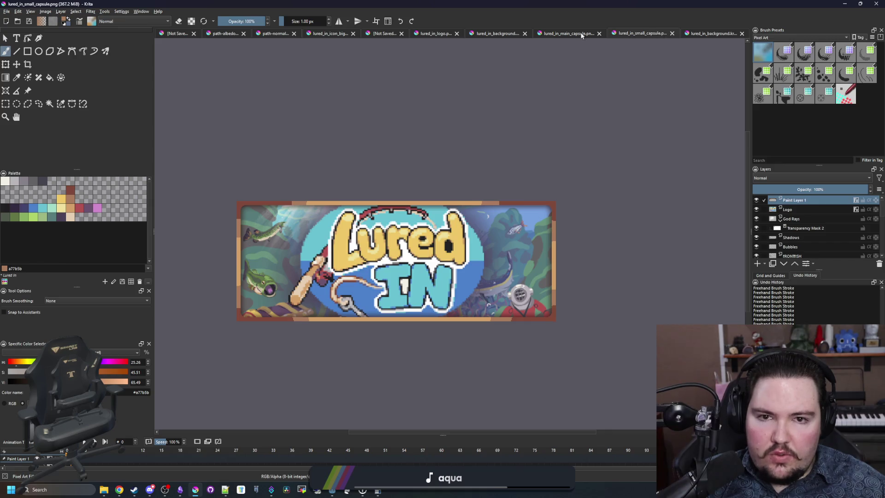
{"action": "left_click", "coordinate": [574, 34]}
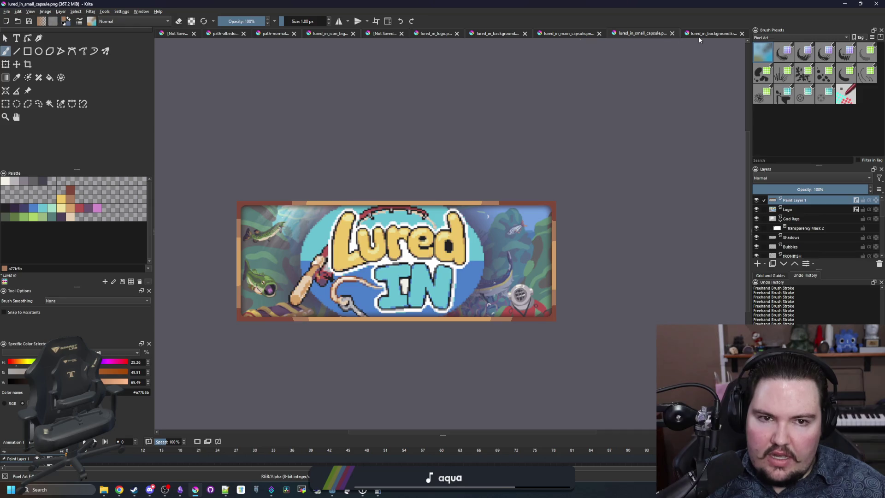
{"action": "key", "text": "ctrl+Tab"}
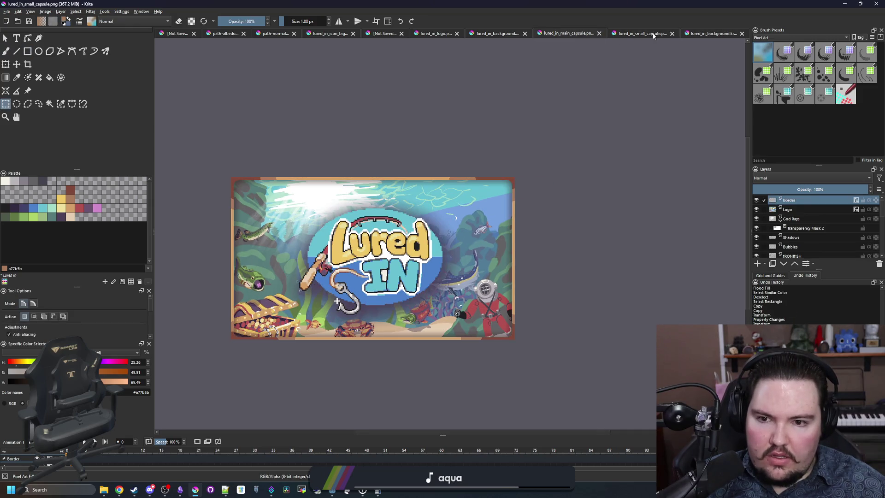
{"action": "left_click", "coordinate": [700, 35]}
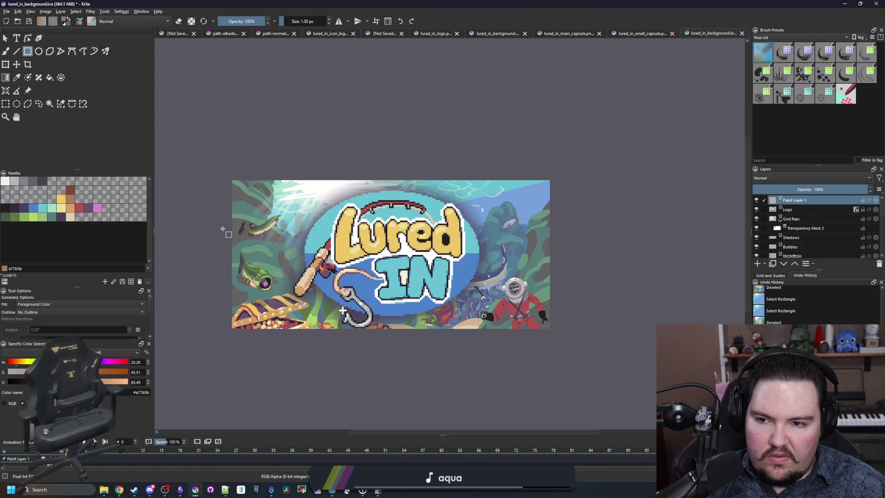
- Draw thin light-brown strips from the top-left corner down along the side edge
{"action": "scroll", "coordinate": [223, 229], "scroll_direction": "up", "scroll_amount": 4}
{"action": "scroll", "coordinate": [240, 206], "scroll_direction": "up", "scroll_amount": 4}
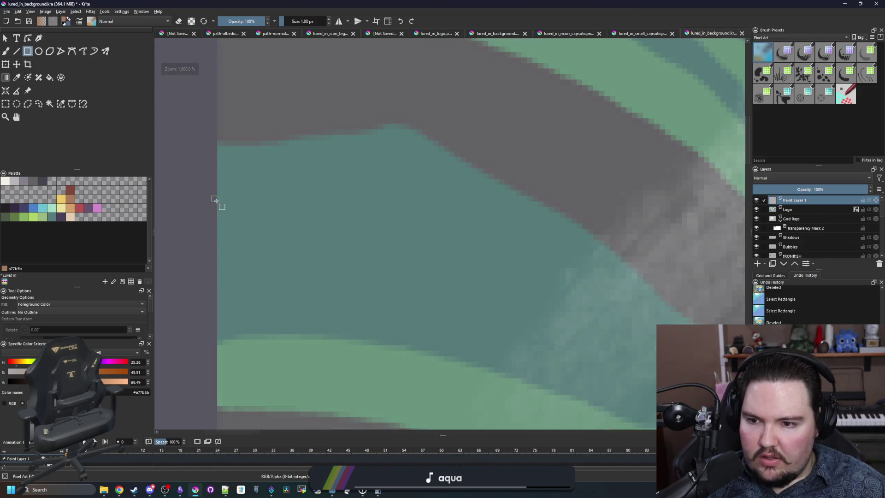
{"action": "scroll", "coordinate": [211, 191], "scroll_direction": "up", "scroll_amount": 4}
{"action": "left_click_drag", "start_coordinate": [265, 221], "coordinate": [358, 283]}
{"action": "mouse_move", "coordinate": [417, 290]}
{"action": "left_mouse_down"}
{"action": "mouse_move", "coordinate": [413, 417]}
{"action": "mouse_move", "coordinate": [433, 171]}
{"action": "mouse_move", "coordinate": [450, 419]}
{"action": "mouse_move", "coordinate": [415, 270]}
{"action": "mouse_move", "coordinate": [417, 74]}
{"action": "left_mouse_up"}
{"action": "scroll", "coordinate": [363, 153], "scroll_direction": "down", "scroll_amount": 3}
{"action": "mouse_move", "coordinate": [358, 148]}
{"action": "left_mouse_down"}
{"action": "mouse_move", "coordinate": [82, 25]}
{"action": "mouse_move", "coordinate": [342, 114]}
{"action": "mouse_move", "coordinate": [387, 119]}
{"action": "mouse_move", "coordinate": [387, 104]}
{"action": "mouse_move", "coordinate": [448, 198]}
{"action": "left_mouse_up"}
{"action": "mouse_move", "coordinate": [436, 27]}
{"action": "left_mouse_down"}
{"action": "mouse_move", "coordinate": [436, 6]}
{"action": "mouse_move", "coordinate": [438, 271]}
{"action": "mouse_move", "coordinate": [414, 333]}
{"action": "mouse_move", "coordinate": [553, 364]}
{"action": "mouse_move", "coordinate": [650, 363]}
{"action": "mouse_move", "coordinate": [443, 351]}
{"action": "mouse_move", "coordinate": [459, 361]}
{"action": "left_mouse_up"}
- Add the bottom, right and top border strips and fill the remaining gap in the frame
{"action": "scroll", "coordinate": [261, 249], "scroll_direction": "down", "scroll_amount": 6}
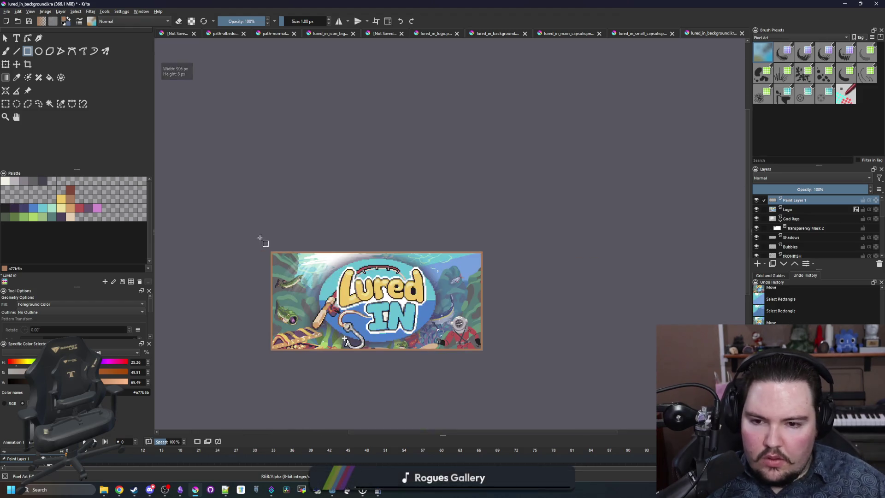
{"action": "scroll", "coordinate": [319, 314], "scroll_direction": "down", "scroll_amount": 1}
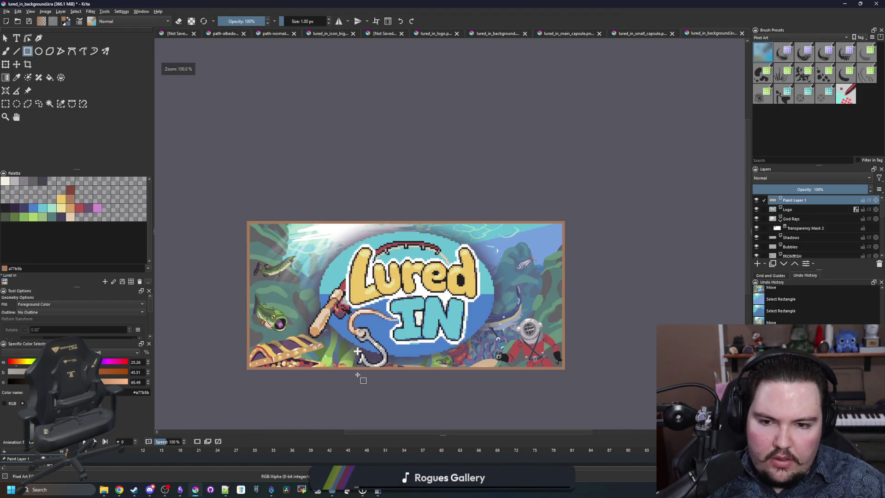
{"action": "scroll", "coordinate": [367, 306], "scroll_direction": "up", "scroll_amount": 10}
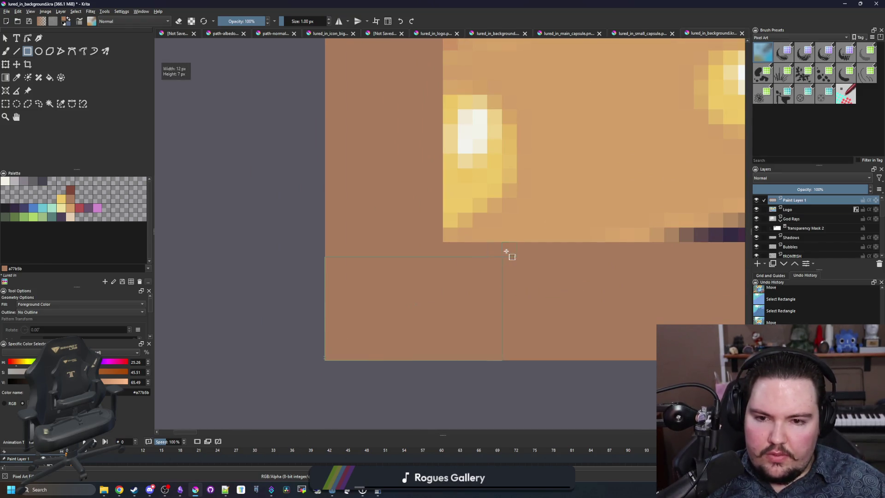
{"action": "mouse_move", "coordinate": [525, 243]}
{"action": "left_mouse_down"}
{"action": "mouse_move", "coordinate": [630, 226]}
{"action": "mouse_move", "coordinate": [793, 217]}
{"action": "mouse_move", "coordinate": [523, 226]}
{"action": "mouse_move", "coordinate": [307, 214]}
{"action": "mouse_move", "coordinate": [451, 266]}
{"action": "left_mouse_up"}
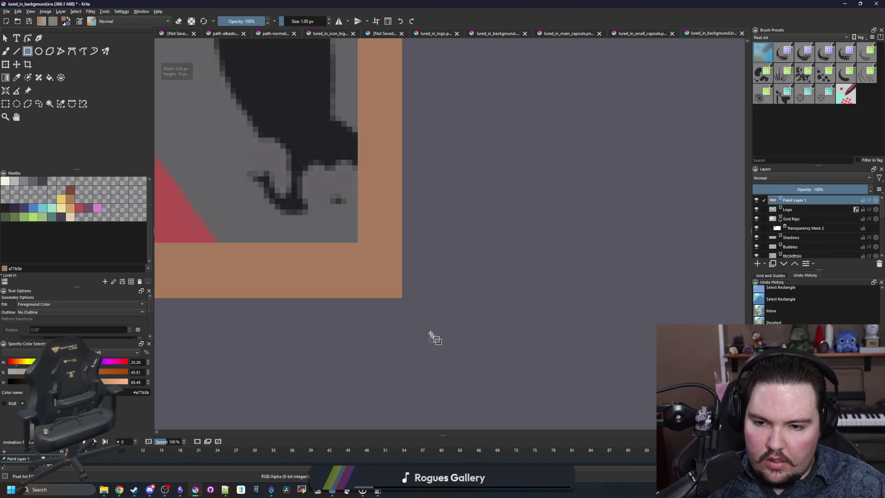
{"action": "mouse_move", "coordinate": [402, 298]}
{"action": "left_mouse_down"}
{"action": "mouse_move", "coordinate": [383, 138]}
{"action": "mouse_move", "coordinate": [350, 9]}
{"action": "mouse_move", "coordinate": [326, 3]}
{"action": "mouse_move", "coordinate": [332, 266]}
{"action": "mouse_move", "coordinate": [348, 261]}
{"action": "left_mouse_up"}
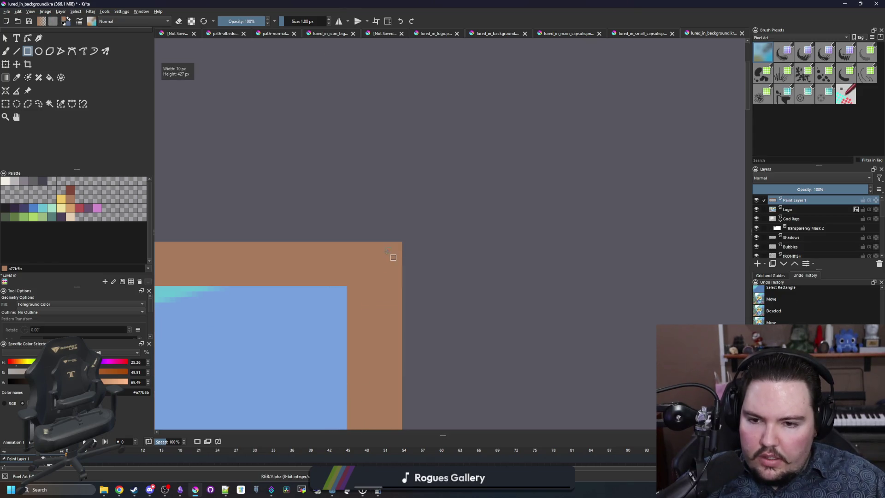
{"action": "left_click_drag", "start_coordinate": [228, 273], "coordinate": [153, 273]}
{"action": "left_click_drag", "start_coordinate": [168, 251], "coordinate": [676, 272]}
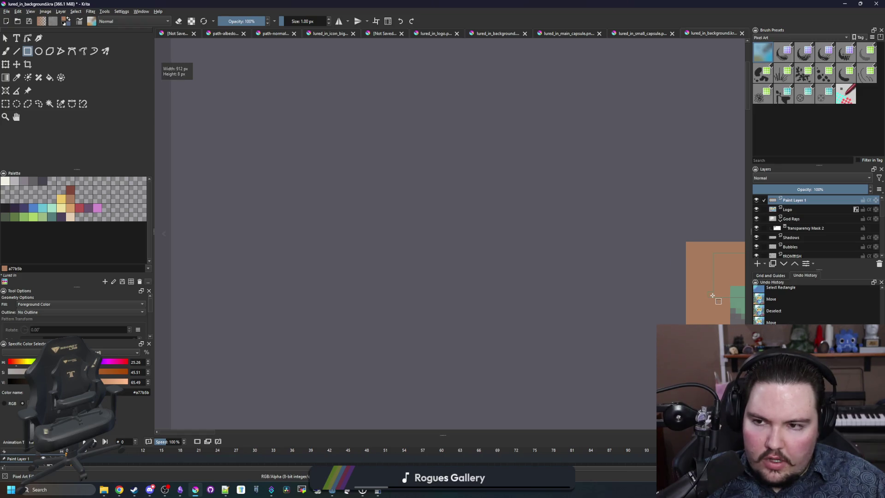
{"action": "mouse_move", "coordinate": [709, 293]}
{"action": "left_mouse_down"}
{"action": "mouse_move", "coordinate": [184, 271]}
{"action": "mouse_move", "coordinate": [454, 275]}
{"action": "mouse_move", "coordinate": [507, 292]}
{"action": "mouse_move", "coordinate": [454, 174]}
{"action": "mouse_move", "coordinate": [483, 230]}
{"action": "mouse_move", "coordinate": [498, 181]}
{"action": "mouse_move", "coordinate": [460, 391]}
{"action": "mouse_move", "coordinate": [422, 107]}
{"action": "mouse_move", "coordinate": [317, 281]}
{"action": "mouse_move", "coordinate": [547, 224]}
{"action": "left_mouse_up"}
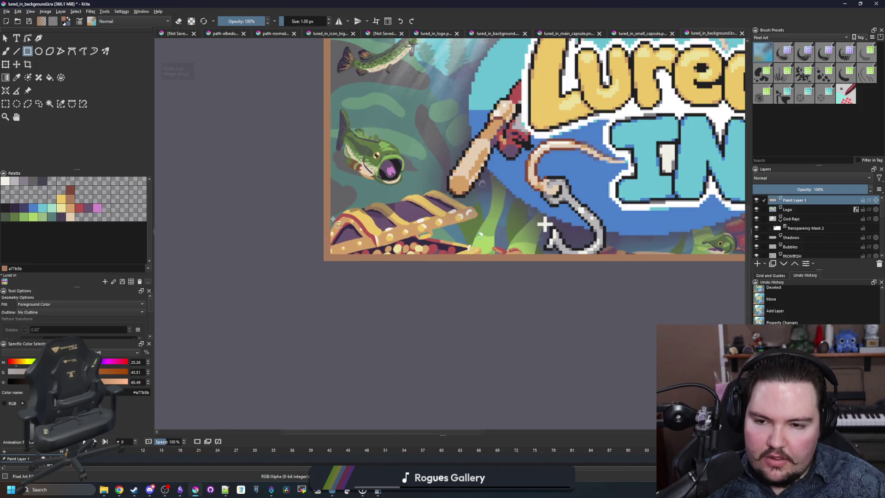
- With the Freehand Brush, paint border brown over the chest's light edge pixels and a stray white pixel
{"action": "scroll", "coordinate": [547, 223], "scroll_direction": "up", "scroll_amount": 2}
{"action": "scroll", "coordinate": [340, 374], "scroll_direction": "down", "scroll_amount": 2}
{"action": "key", "text": "b"}
{"action": "scroll", "coordinate": [340, 374], "scroll_direction": "up", "scroll_amount": 5}
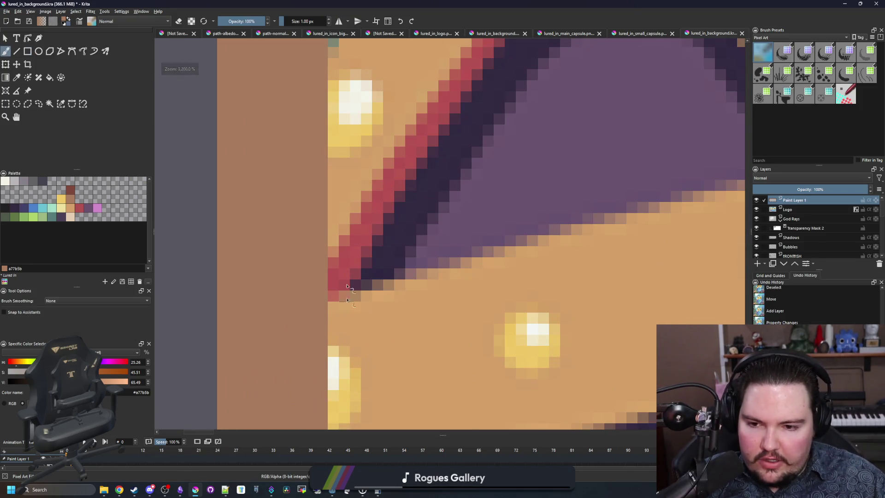
{"action": "scroll", "coordinate": [348, 287], "scroll_direction": "down", "scroll_amount": 2}
{"action": "scroll", "coordinate": [330, 322], "scroll_direction": "up", "scroll_amount": 3}
{"action": "mouse_move", "coordinate": [330, 322]}
{"action": "left_mouse_down"}
{"action": "mouse_move", "coordinate": [360, 314]}
{"action": "mouse_move", "coordinate": [316, 265]}
{"action": "mouse_move", "coordinate": [387, 322]}
{"action": "mouse_move", "coordinate": [393, 304]}
{"action": "mouse_move", "coordinate": [345, 260]}
{"action": "left_mouse_up"}
{"action": "left_click", "coordinate": [324, 219]}
{"action": "mouse_move", "coordinate": [456, 331]}
{"action": "left_mouse_down"}
{"action": "mouse_move", "coordinate": [387, 283]}
{"action": "mouse_move", "coordinate": [327, 201]}
{"action": "left_mouse_up"}
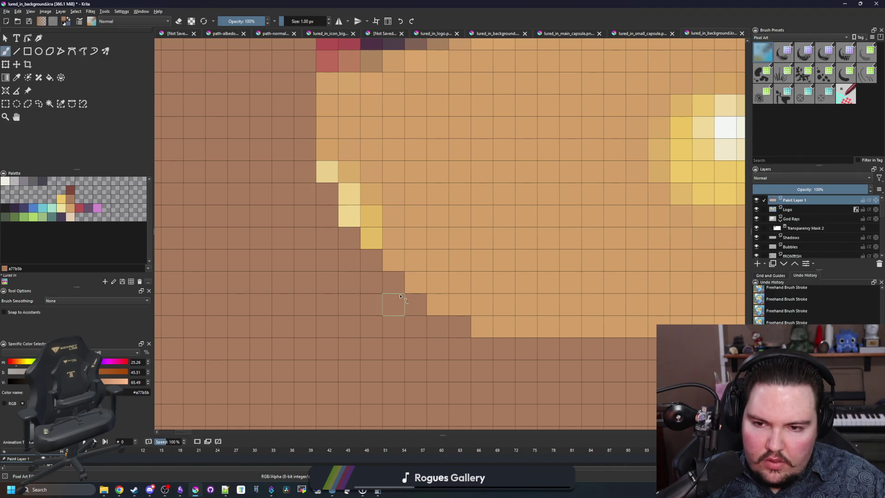
{"action": "scroll", "coordinate": [381, 286], "scroll_direction": "down", "scroll_amount": 3}
{"action": "scroll", "coordinate": [380, 286], "scroll_direction": "down", "scroll_amount": 2}
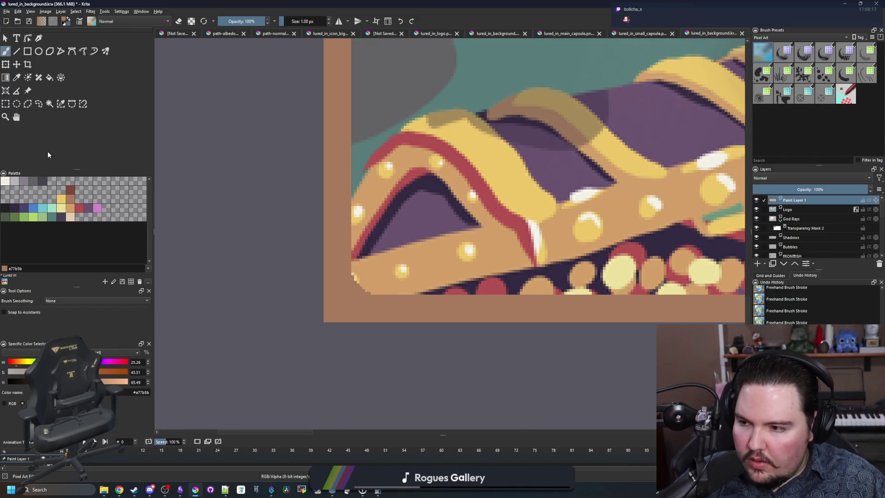
- Paint over the remaining light edge pixels at the corner in brown
{"action": "key", "text": "ctrl+r"}
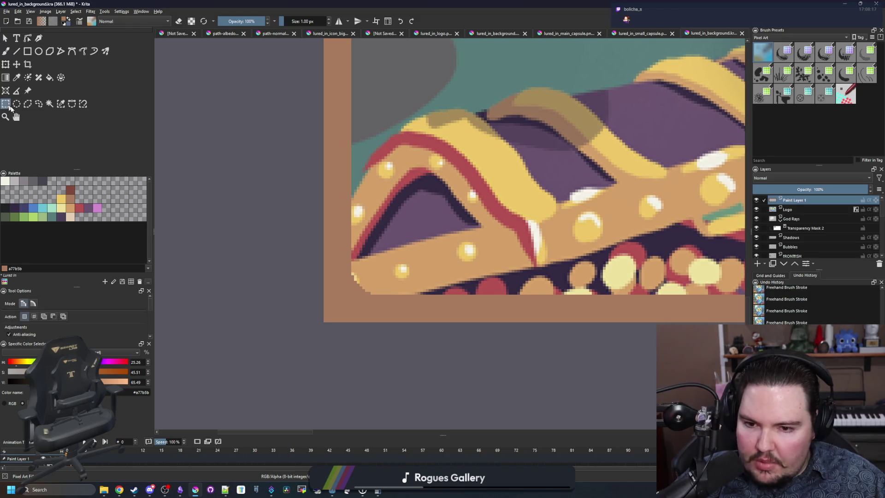
{"action": "scroll", "coordinate": [328, 334], "scroll_direction": "down", "scroll_amount": 4}
{"action": "scroll", "coordinate": [335, 327], "scroll_direction": "up", "scroll_amount": 3}
{"action": "scroll", "coordinate": [335, 328], "scroll_direction": "up", "scroll_amount": 10}
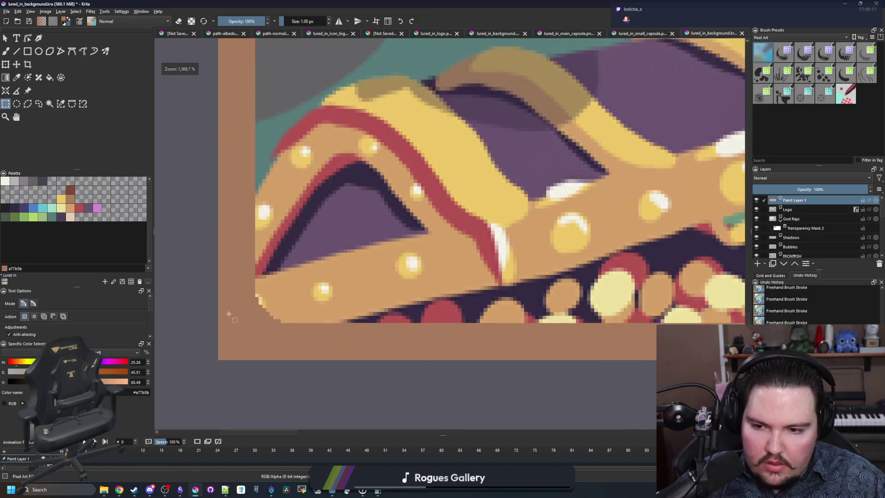
{"action": "key", "text": "b"}
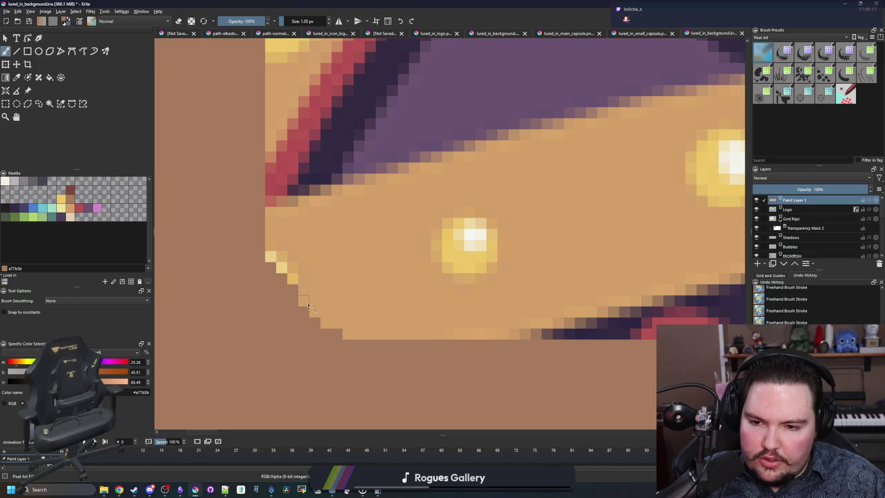
{"action": "scroll", "coordinate": [284, 310], "scroll_direction": "up", "scroll_amount": 1}
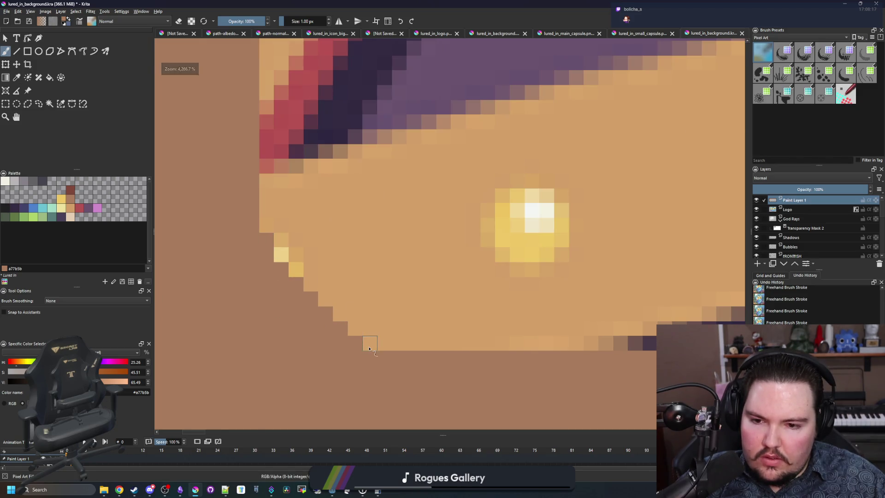
{"action": "left_click_drag", "start_coordinate": [369, 349], "coordinate": [385, 344]}
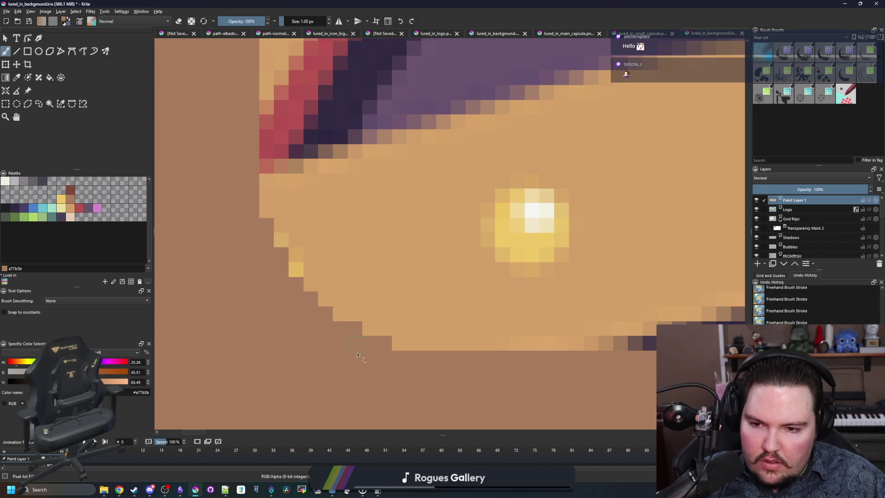
{"action": "scroll", "coordinate": [259, 276], "scroll_direction": "down", "scroll_amount": 4}
{"action": "scroll", "coordinate": [266, 248], "scroll_direction": "up", "scroll_amount": 3}
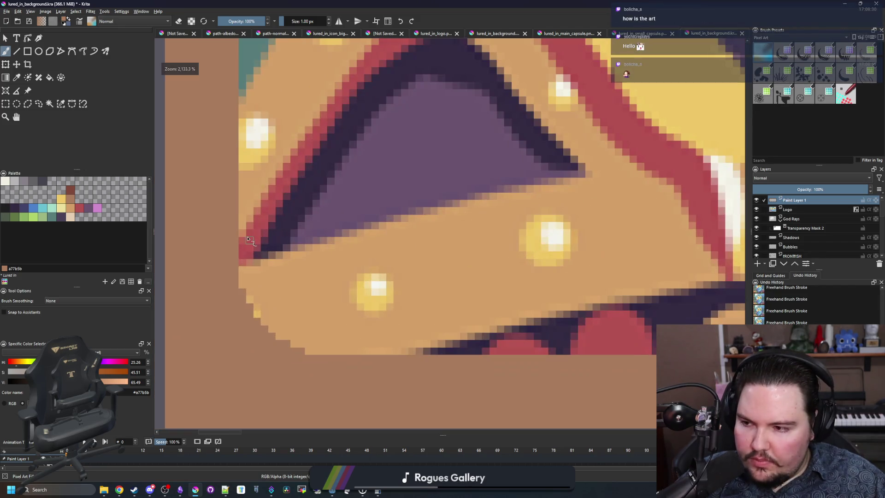
{"action": "scroll", "coordinate": [243, 288], "scroll_direction": "up", "scroll_amount": 1}
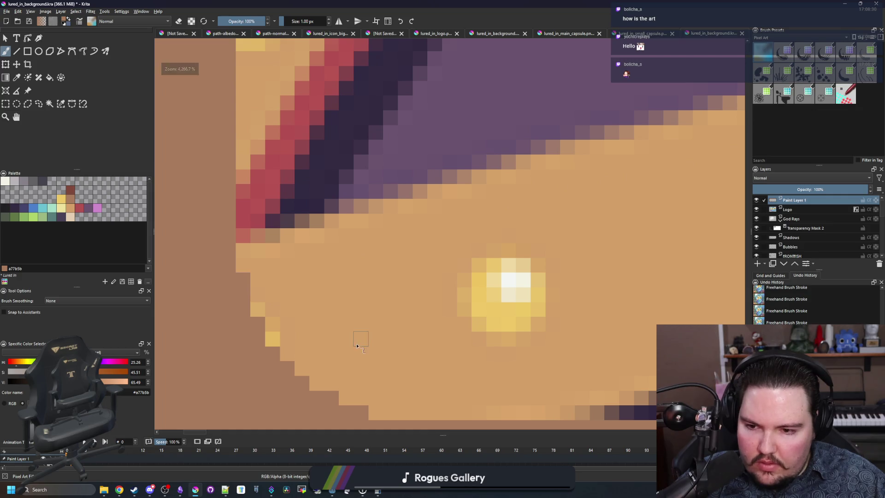
{"action": "scroll", "coordinate": [357, 340], "scroll_direction": "down", "scroll_amount": 1}
{"action": "scroll", "coordinate": [400, 359], "scroll_direction": "down", "scroll_amount": 1}
- Select the frame corner piece near the chest and start a transform on it
{"action": "left_click", "coordinate": [6, 104]}
{"action": "scroll", "coordinate": [223, 328], "scroll_direction": "down", "scroll_amount": 2}
{"action": "left_click_drag", "start_coordinate": [216, 280], "coordinate": [286, 357]}
{"action": "scroll", "coordinate": [247, 351], "scroll_direction": "down", "scroll_amount": 3}
{"action": "key", "text": "ctrl+t"}
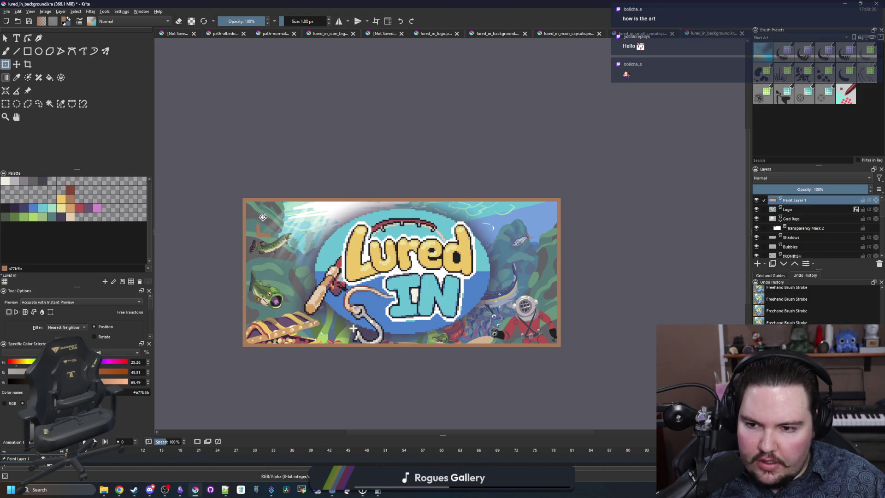
- Rotate the corner piece 90°, place it in the top-left corner, and nudge it up one pixel
{"action": "scroll", "coordinate": [226, 196], "scroll_direction": "up", "scroll_amount": 4}
{"action": "scroll", "coordinate": [258, 200], "scroll_direction": "up", "scroll_amount": 2}
{"action": "mouse_move", "coordinate": [499, 341]}
{"action": "left_mouse_down"}
{"action": "mouse_move", "coordinate": [450, 306]}
{"action": "mouse_move", "coordinate": [518, 328]}
{"action": "mouse_move", "coordinate": [466, 371]}
{"action": "mouse_move", "coordinate": [482, 371]}
{"action": "left_mouse_up"}
{"action": "scroll", "coordinate": [408, 249], "scroll_direction": "up", "scroll_amount": 2}
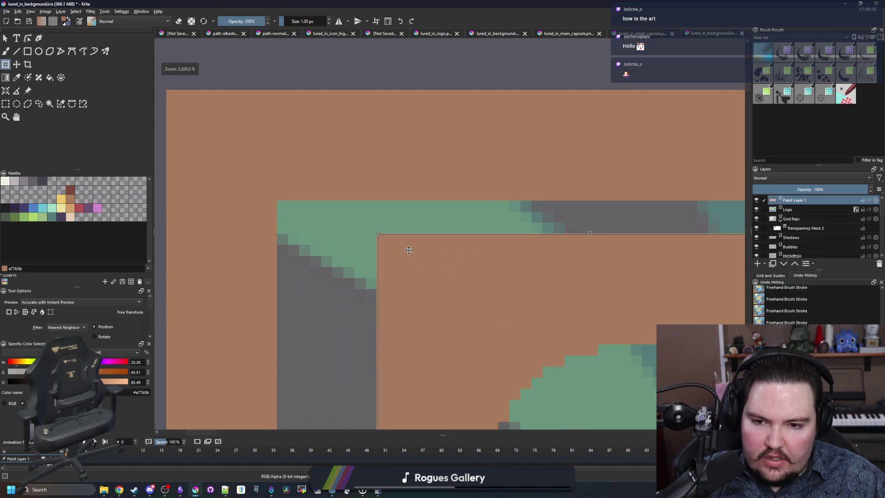
{"action": "scroll", "coordinate": [263, 180], "scroll_direction": "down", "scroll_amount": 2}
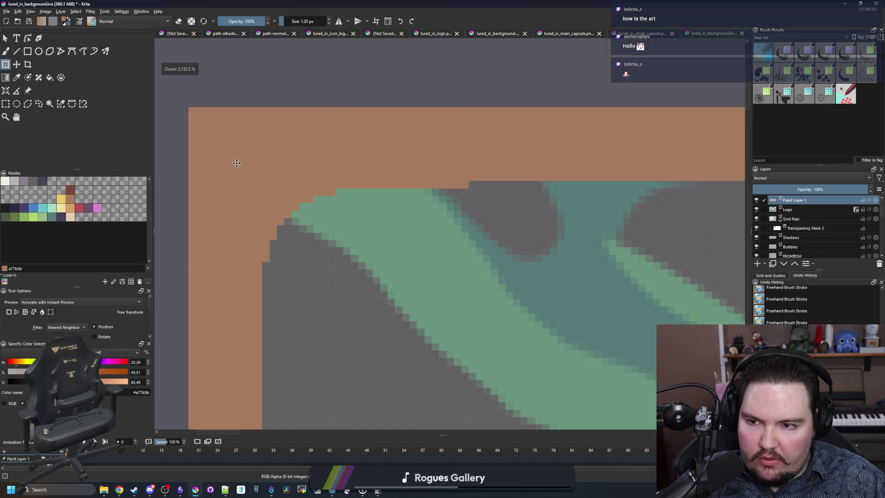
{"action": "left_click_drag", "start_coordinate": [236, 163], "coordinate": [237, 155]}
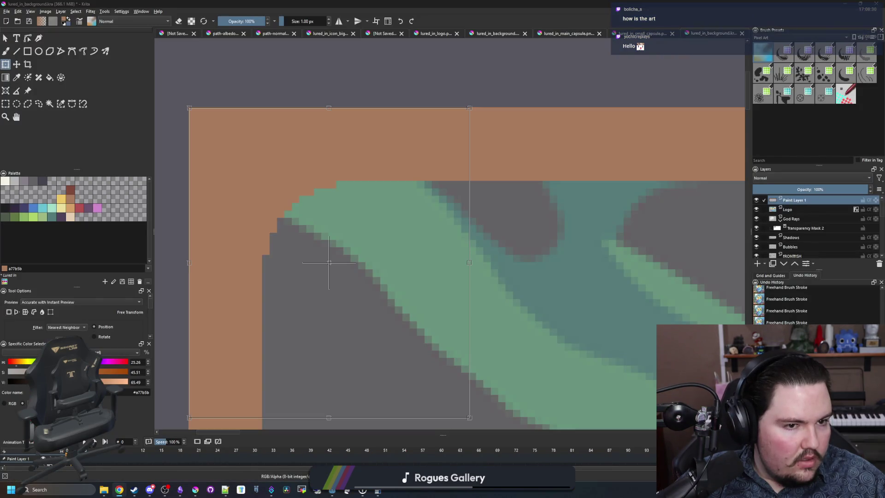
{"action": "key", "text": "alt+Tab"}
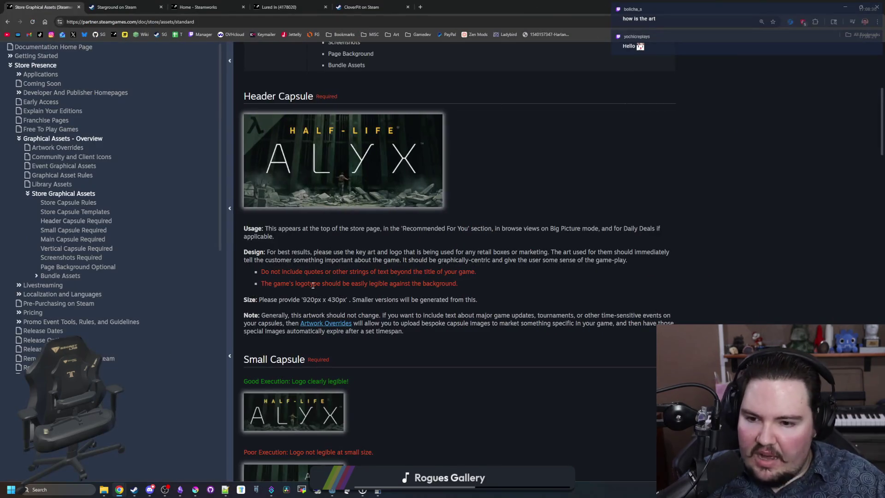
{"action": "key", "text": "alt+Tab"}
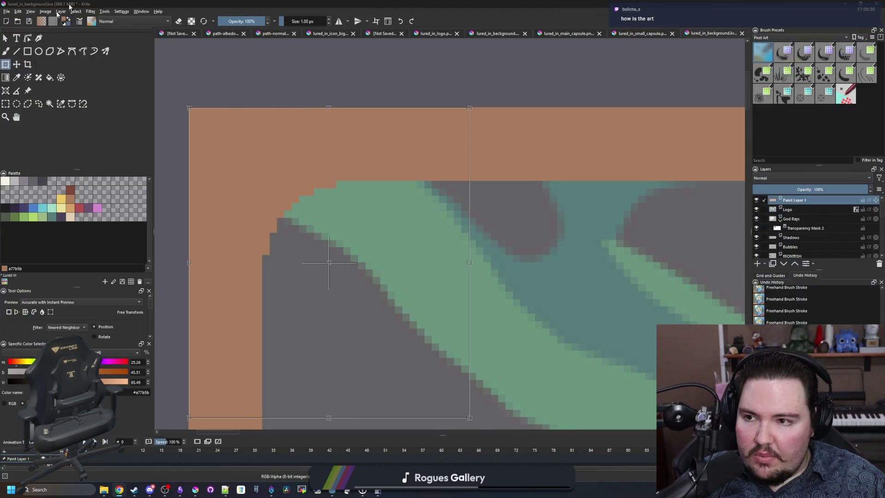
{"action": "left_click", "coordinate": [45, 11]}
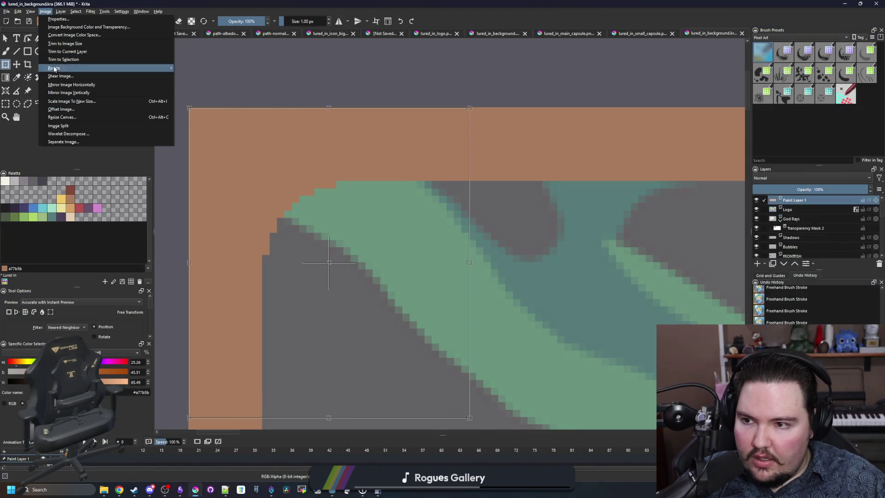
{"action": "left_click", "coordinate": [60, 118]}
{"action": "left_click", "coordinate": [485, 305]}
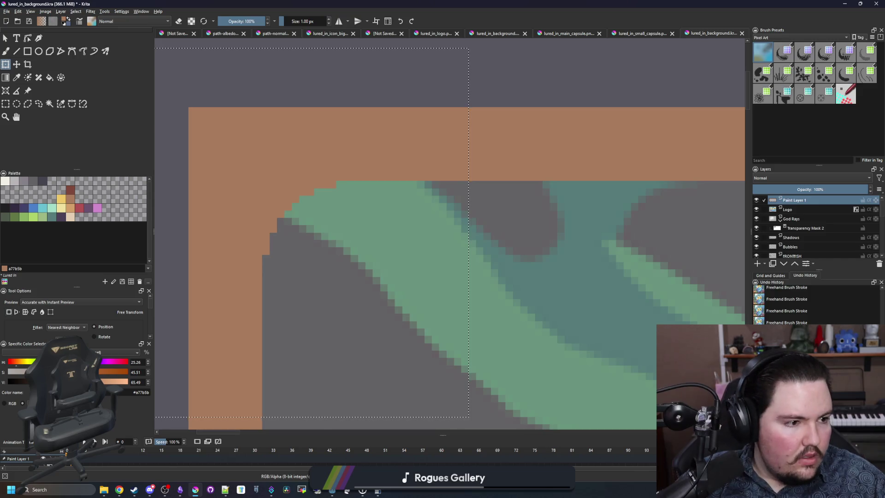
{"action": "key", "text": "alt+Tab"}
{"action": "scroll", "coordinate": [288, 210], "scroll_direction": "down", "scroll_amount": 7}
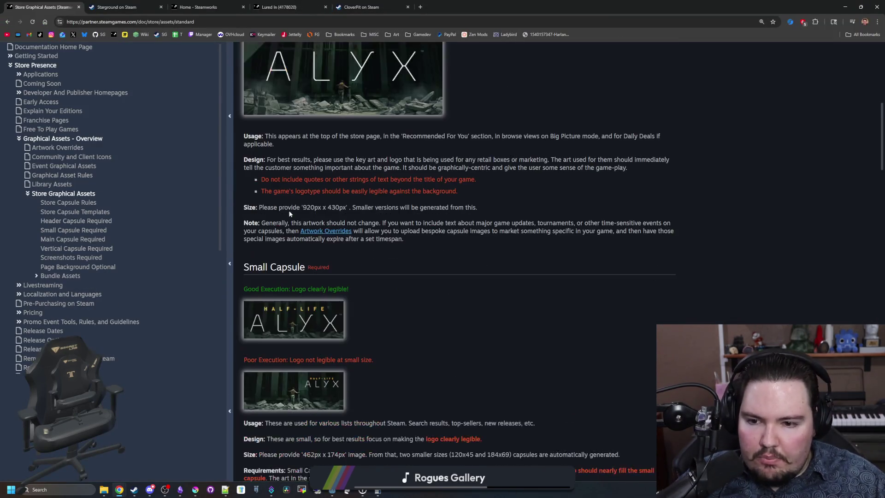
{"action": "scroll", "coordinate": [315, 257], "scroll_direction": "down", "scroll_amount": 13}
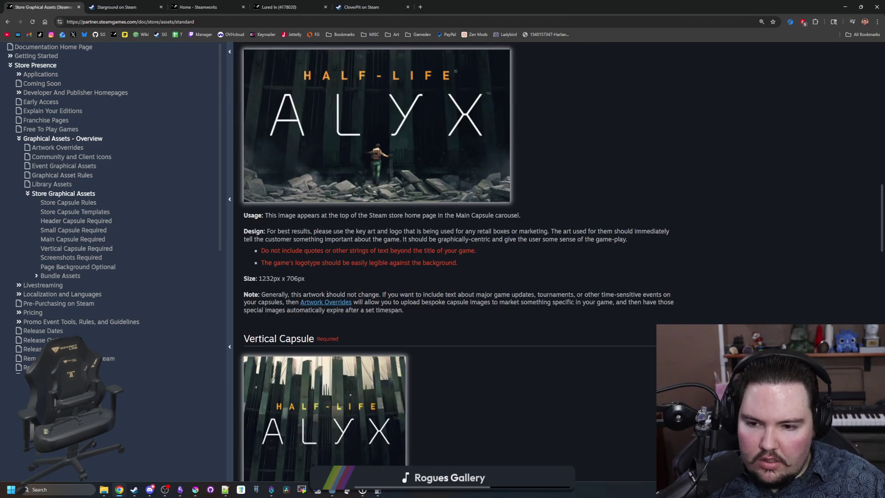
{"action": "scroll", "coordinate": [335, 279], "scroll_direction": "down", "scroll_amount": 10}
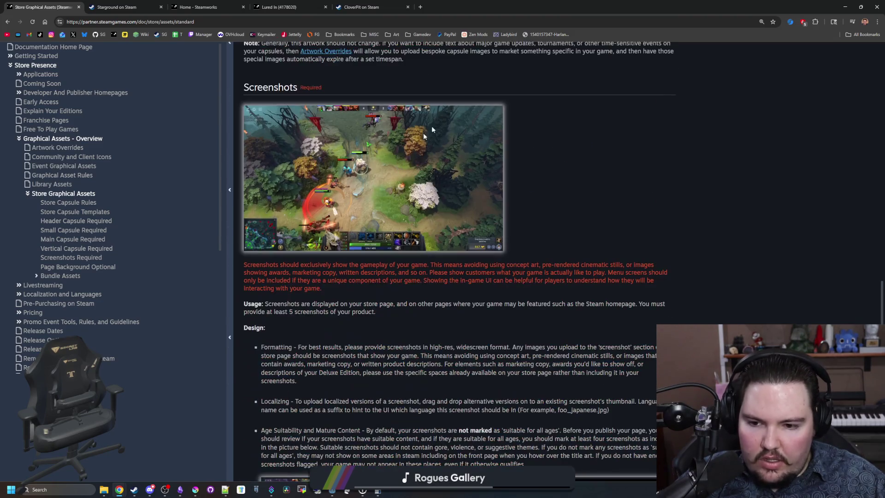
{"action": "key", "text": "alt+Tab"}
{"action": "scroll", "coordinate": [289, 182], "scroll_direction": "down", "scroll_amount": 8}
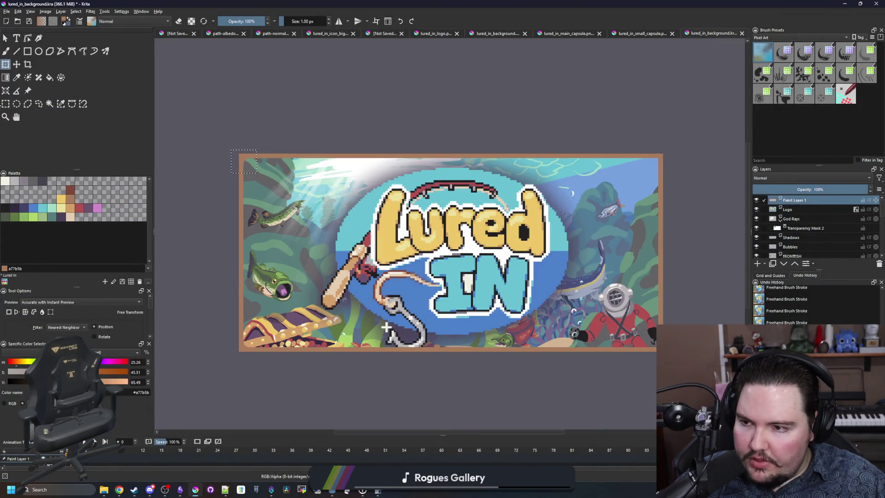
- Select the frame's left border strip and rotate it 180° to face the right side
{"action": "left_click", "coordinate": [5, 105]}
{"action": "mouse_move", "coordinate": [198, 132]}
{"action": "left_mouse_down"}
{"action": "mouse_move", "coordinate": [243, 257]}
{"action": "mouse_move", "coordinate": [302, 372]}
{"action": "left_mouse_up"}
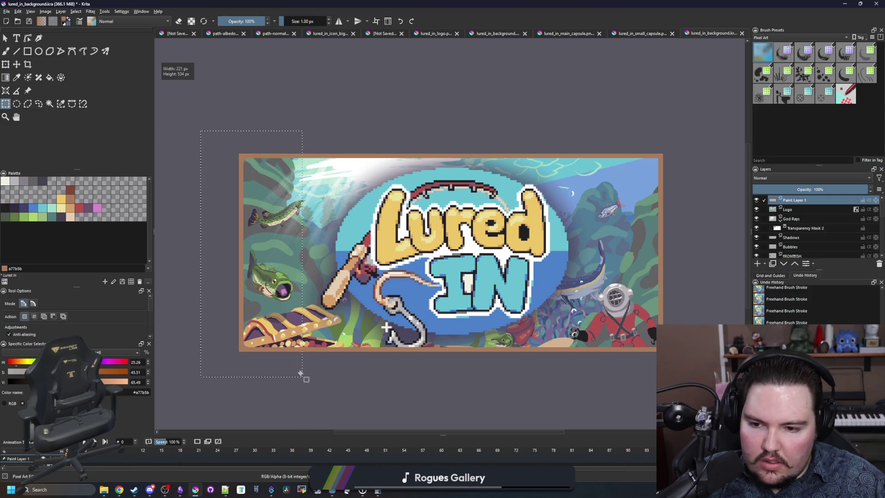
{"action": "key", "text": "ctrl+t"}
{"action": "mouse_move", "coordinate": [309, 228]}
{"action": "left_mouse_down"}
{"action": "mouse_move", "coordinate": [252, 313]}
{"action": "mouse_move", "coordinate": [227, 326]}
{"action": "mouse_move", "coordinate": [203, 305]}
{"action": "left_mouse_up"}
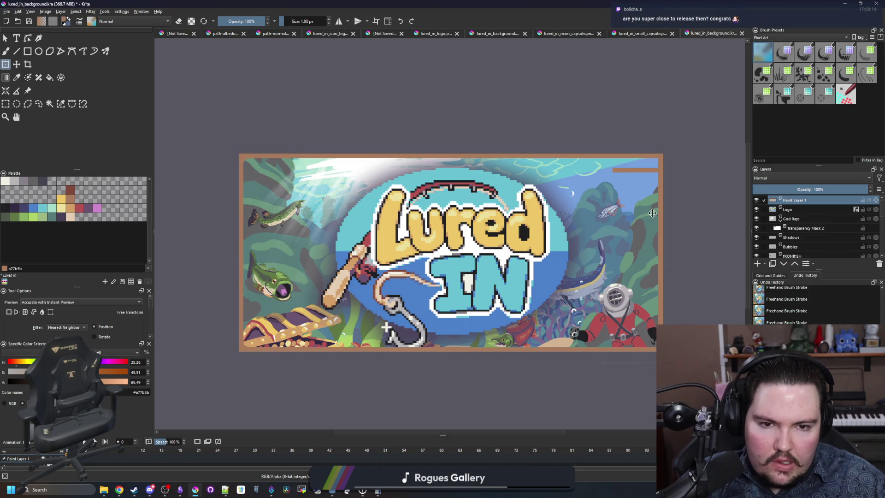
- Place the rotated strip on the image's right edge, nudged one pixel left
{"action": "scroll", "coordinate": [660, 147], "scroll_direction": "up", "scroll_amount": 8}
{"action": "scroll", "coordinate": [628, 414], "scroll_direction": "up", "scroll_amount": 2}
{"action": "mouse_move", "coordinate": [628, 414]}
{"action": "left_mouse_down"}
{"action": "mouse_move", "coordinate": [598, 257]}
{"action": "mouse_move", "coordinate": [580, 231]}
{"action": "left_mouse_up"}
{"action": "scroll", "coordinate": [578, 229], "scroll_direction": "down", "scroll_amount": 10}
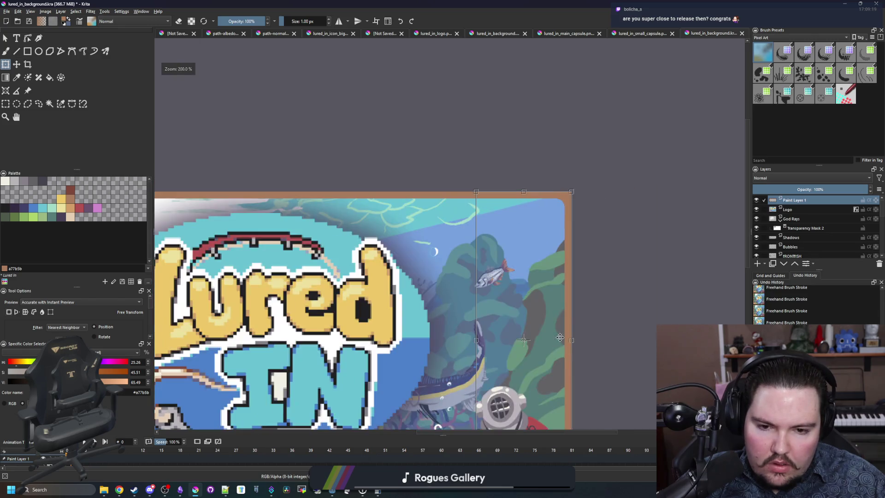
{"action": "scroll", "coordinate": [568, 324], "scroll_direction": "up", "scroll_amount": 10}
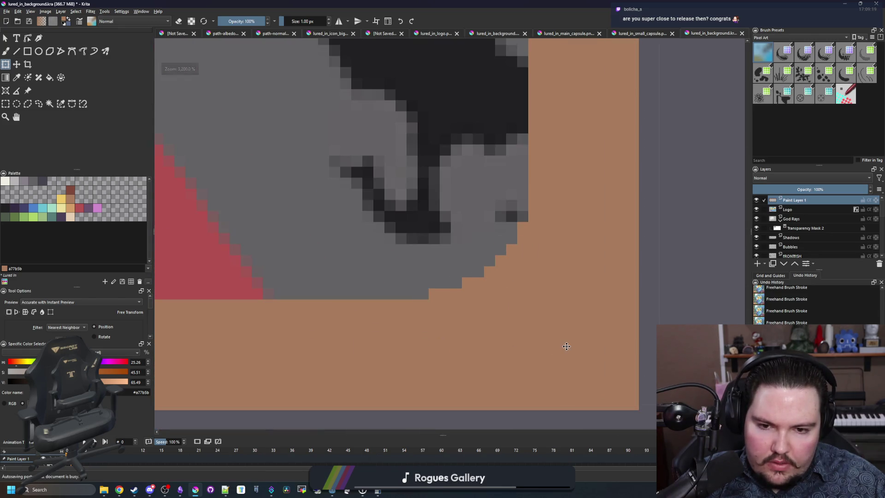
{"action": "mouse_move", "coordinate": [552, 355]}
{"action": "left_mouse_down"}
{"action": "mouse_move", "coordinate": [537, 355]}
{"action": "mouse_move", "coordinate": [547, 355]}
{"action": "left_mouse_up"}
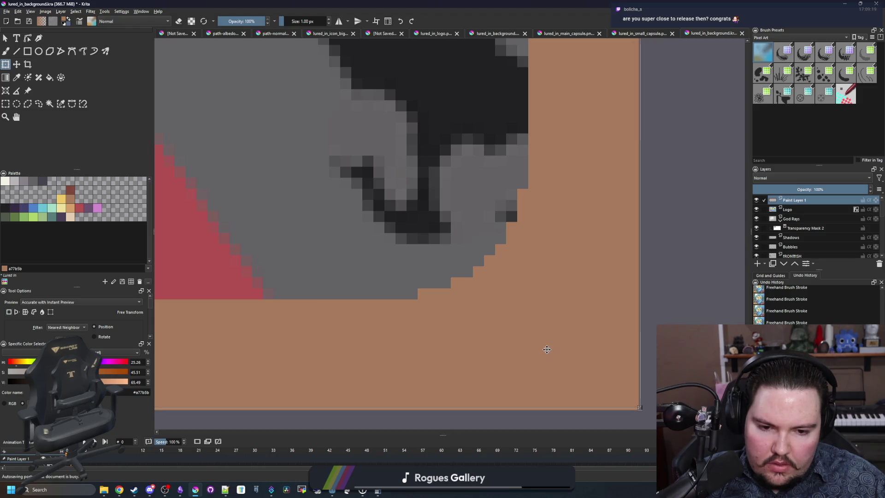
{"action": "scroll", "coordinate": [547, 355], "scroll_direction": "down", "scroll_amount": 8}
{"action": "scroll", "coordinate": [474, 280], "scroll_direction": "down", "scroll_amount": 1}
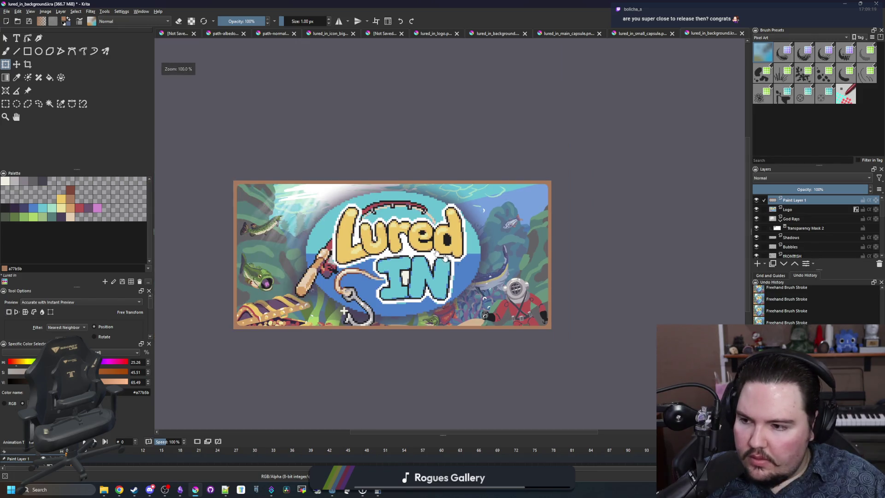
{"action": "scroll", "coordinate": [315, 199], "scroll_direction": "up", "scroll_amount": 1}
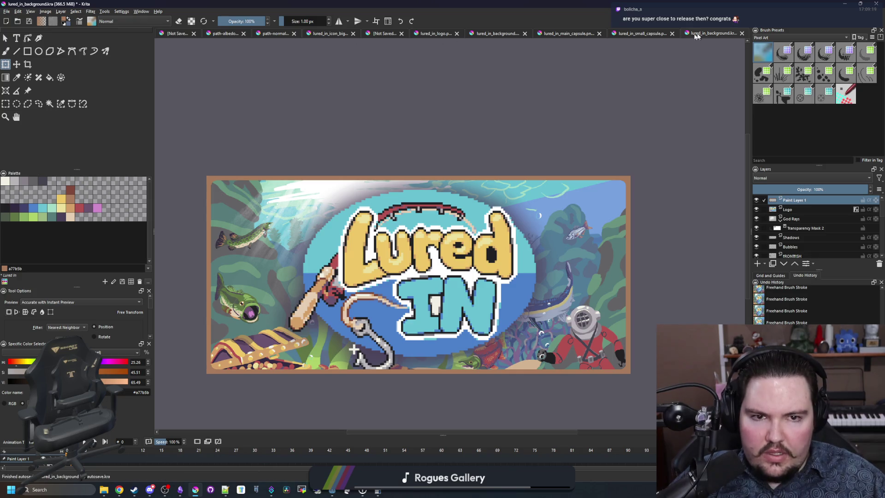
{"action": "left_click", "coordinate": [639, 35]}
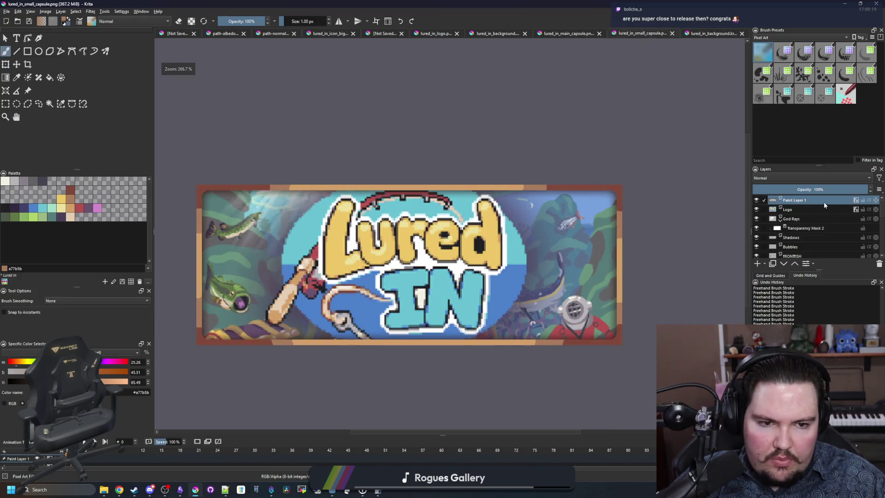
- Copy Paint Layer 1's layer style from the small capsule and paste it onto the background's Paint Layer 1
{"action": "right_click", "coordinate": [811, 201]}
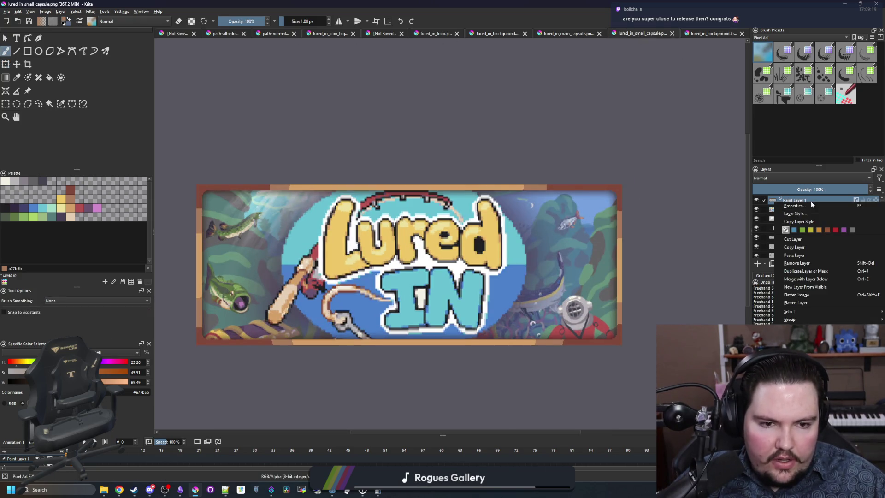
{"action": "left_click", "coordinate": [797, 223]}
{"action": "left_click", "coordinate": [705, 33]}
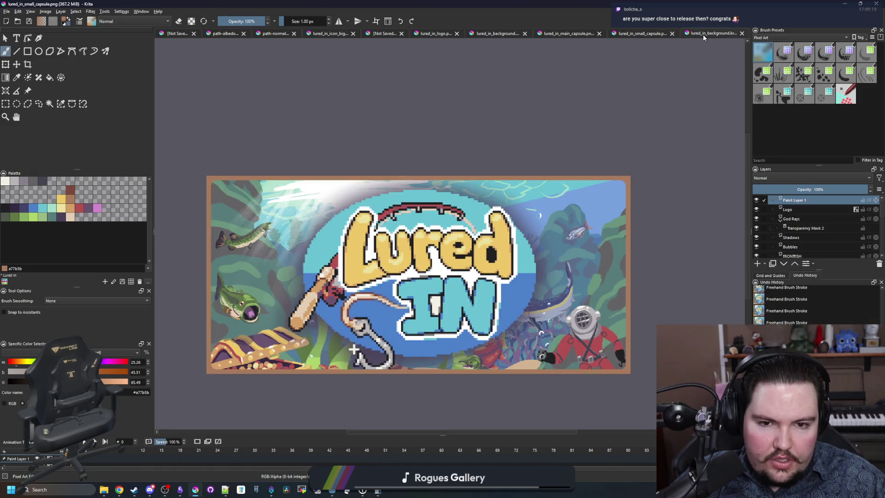
{"action": "right_click", "coordinate": [796, 200]}
{"action": "left_click", "coordinate": [799, 217]}
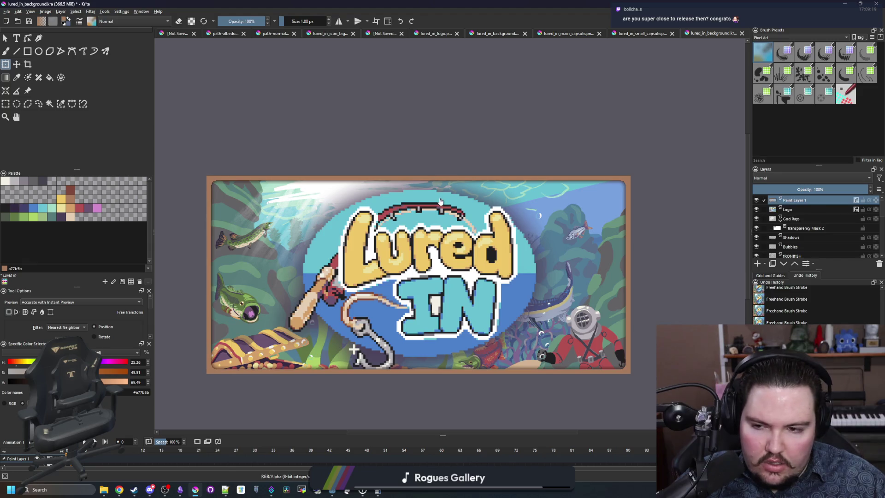
{"action": "left_click", "coordinate": [805, 199]}
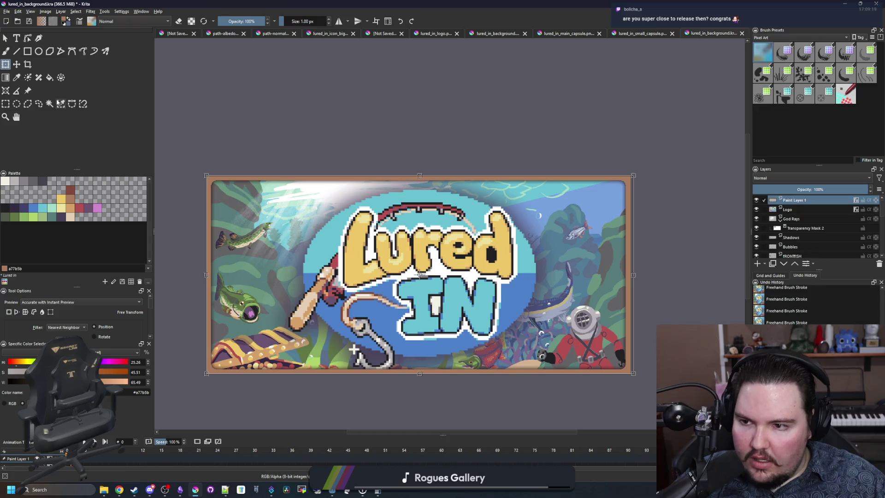
{"action": "left_click", "coordinate": [59, 104]}
- Set the brush to tan d3a068, pick 80493a, copy the border selection, then deselect
{"action": "key", "text": "b"}
{"action": "left_click", "coordinate": [70, 209]}
{"action": "key", "text": "bracketright"}
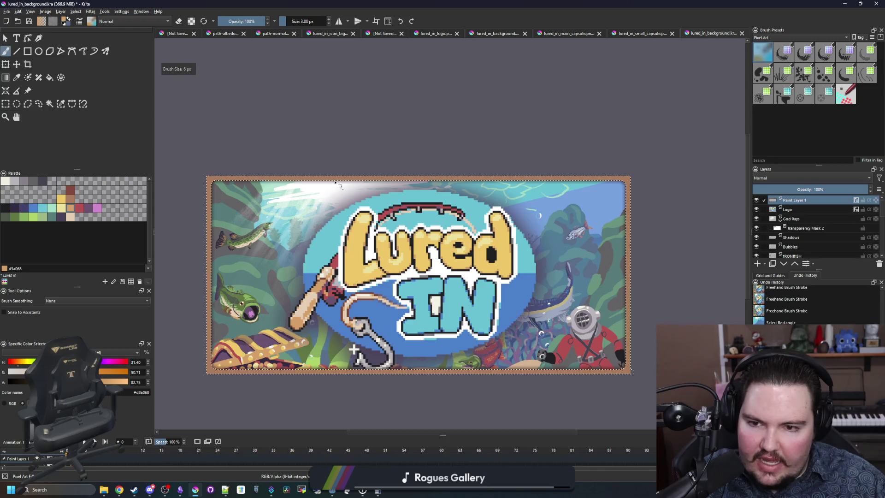
{"action": "key", "text": "ctrl+c"}
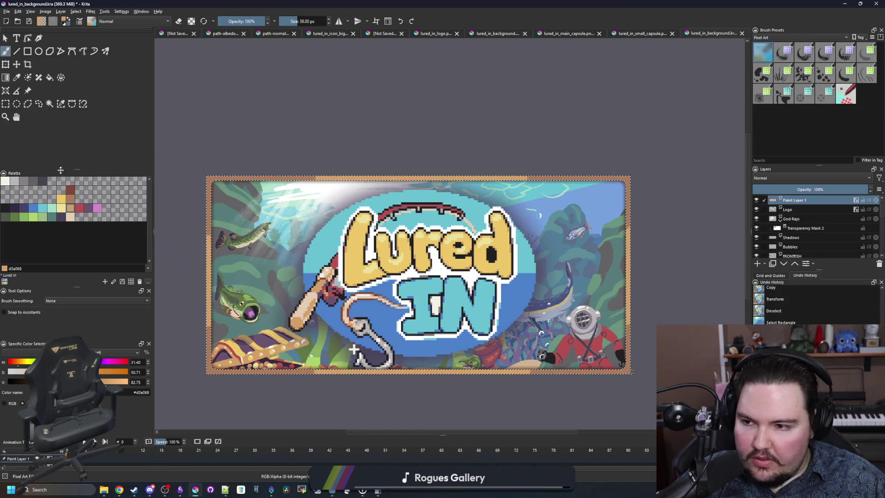
{"action": "left_click", "coordinate": [72, 190]}
{"action": "key", "text": "ctrl+c"}
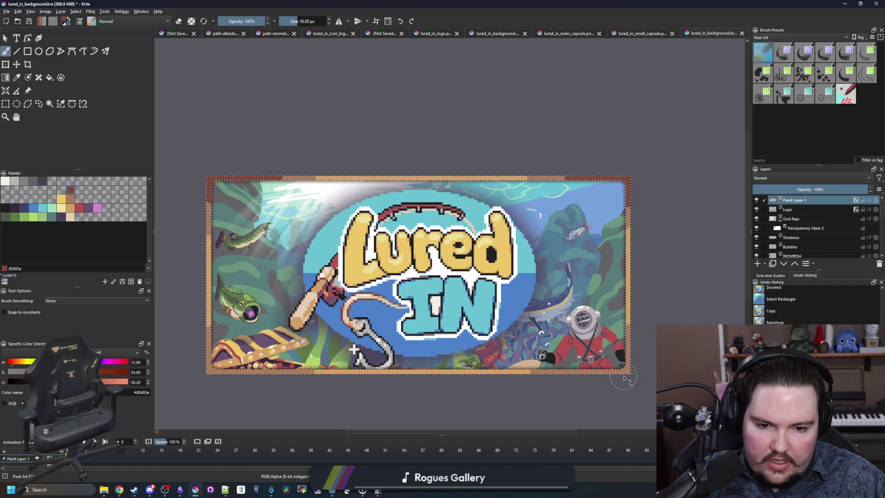
{"action": "key", "text": "ctrl+shift+a"}
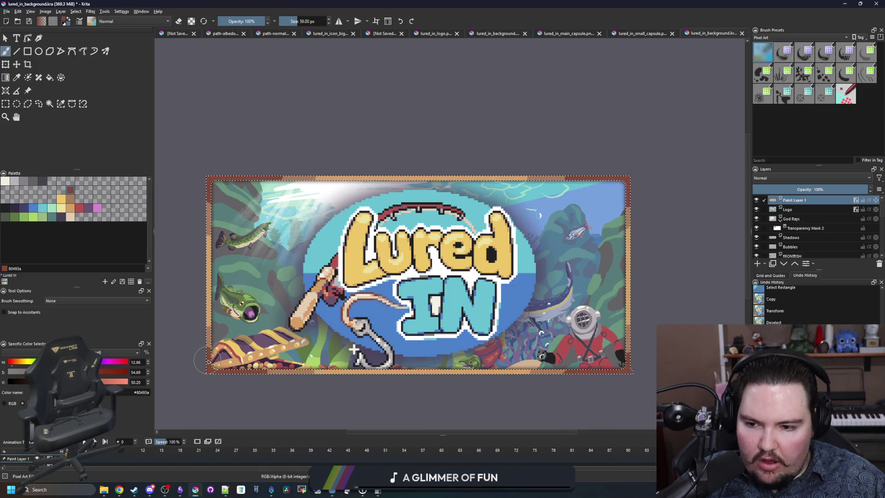
- Enable a drop shadow (15 px size, 0 px distance, 8% spread) in Paint Layer 1's Layer Styles
{"action": "scroll", "coordinate": [364, 286], "scroll_direction": "down", "scroll_amount": 1}
{"action": "scroll", "coordinate": [346, 350], "scroll_direction": "up", "scroll_amount": 1}
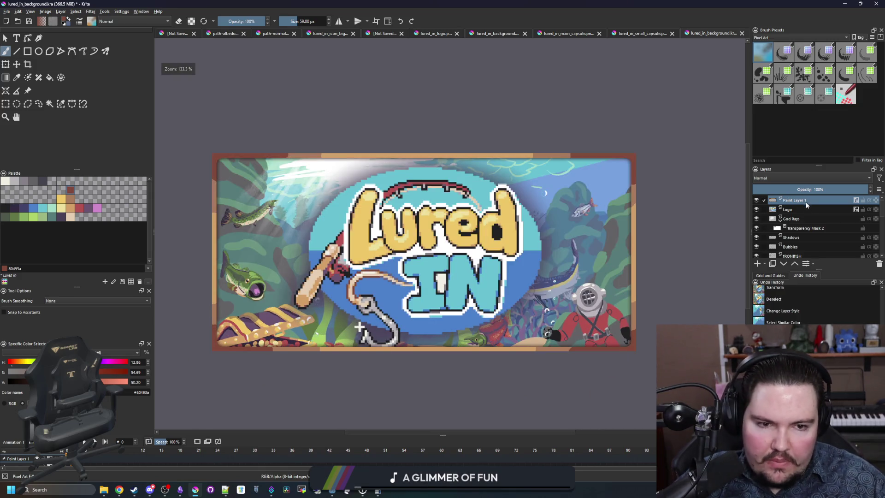
{"action": "left_click", "coordinate": [814, 264]}
{"action": "left_click", "coordinate": [803, 285]}
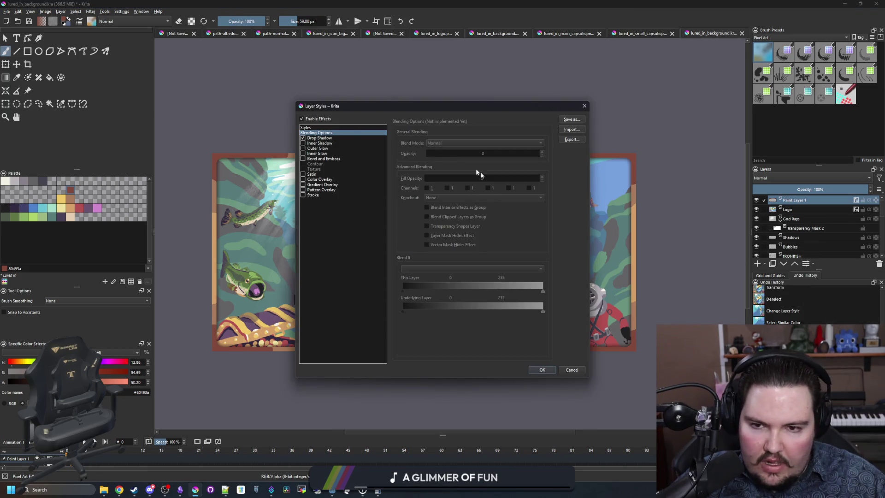
{"action": "left_click", "coordinate": [317, 138]}
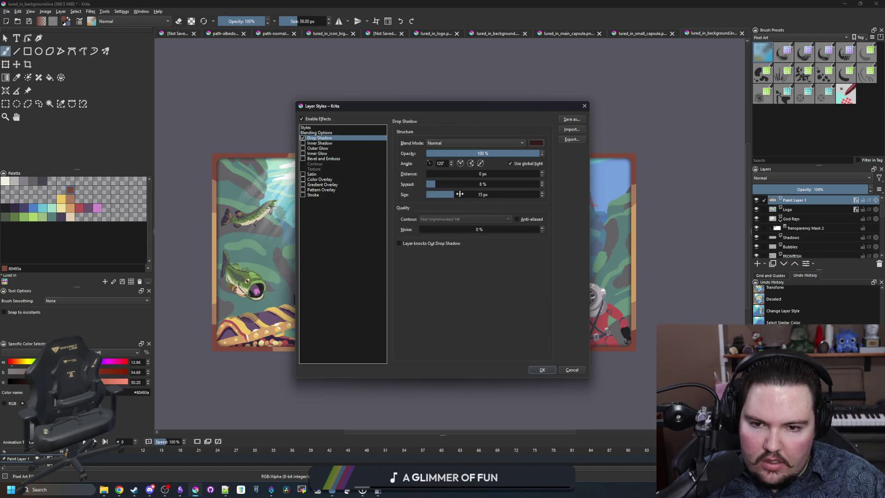
{"action": "left_click", "coordinate": [542, 370]}
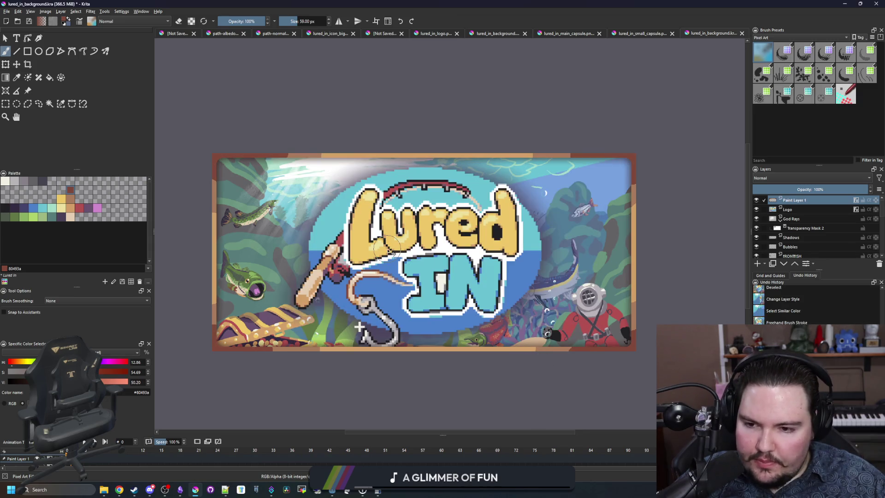
{"action": "scroll", "coordinate": [294, 232], "scroll_direction": "down", "scroll_amount": 1}
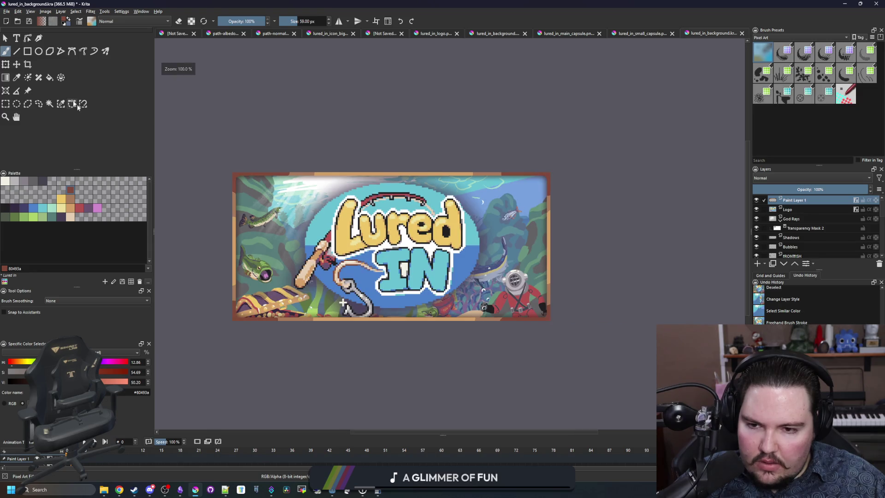
- Save the document as lured_in_main_header.kra
{"action": "left_click", "coordinate": [6, 11]}
{"action": "left_click", "coordinate": [20, 51]}
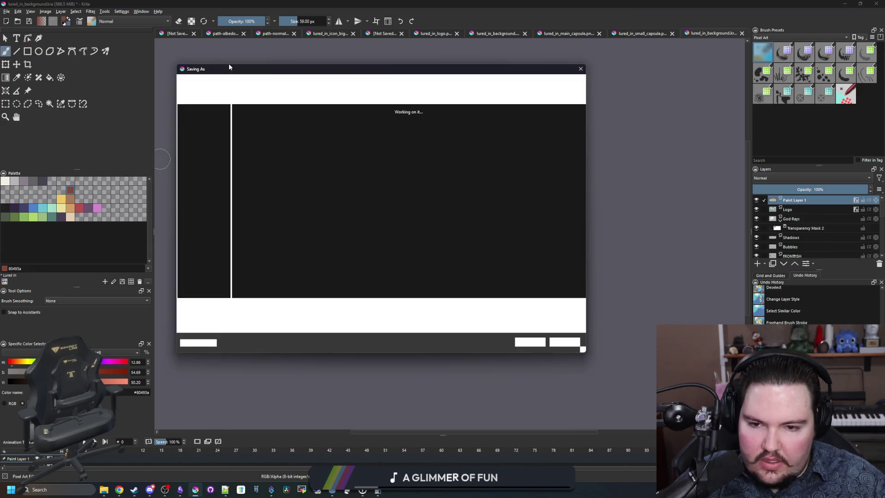
{"action": "type", "text": "lured"}
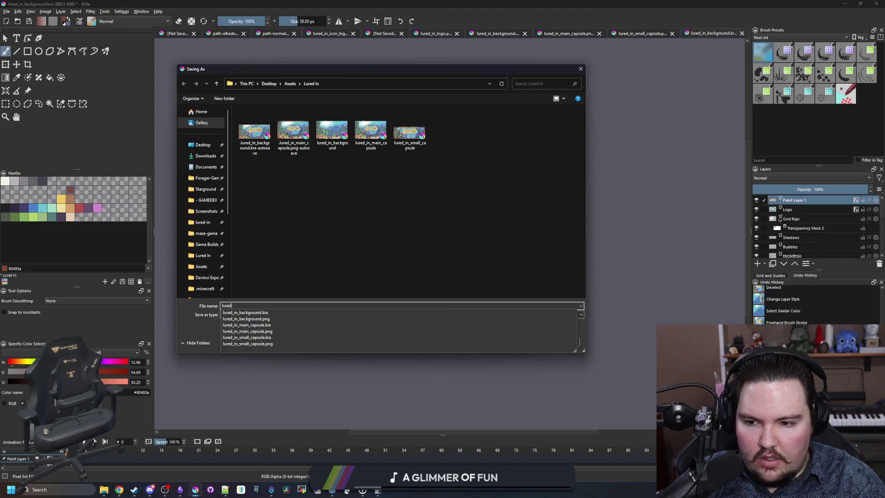
{"action": "type", "text": "_in_main_header"}
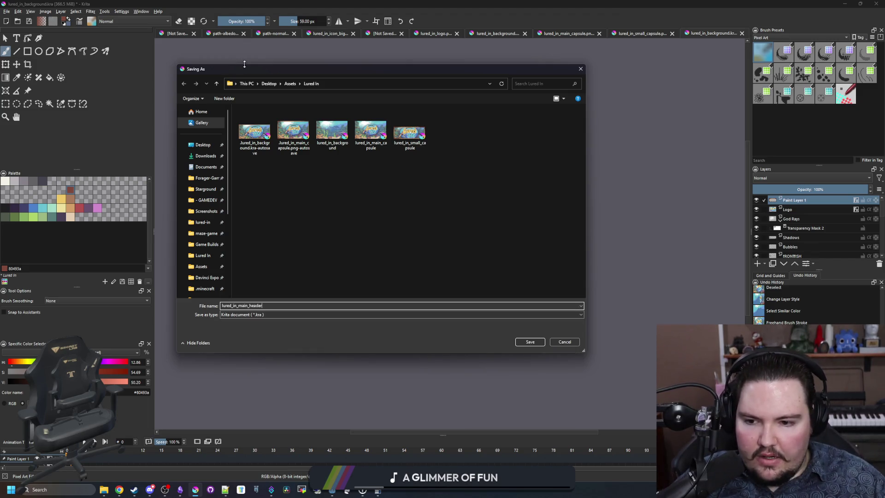
{"action": "left_click", "coordinate": [530, 341]}
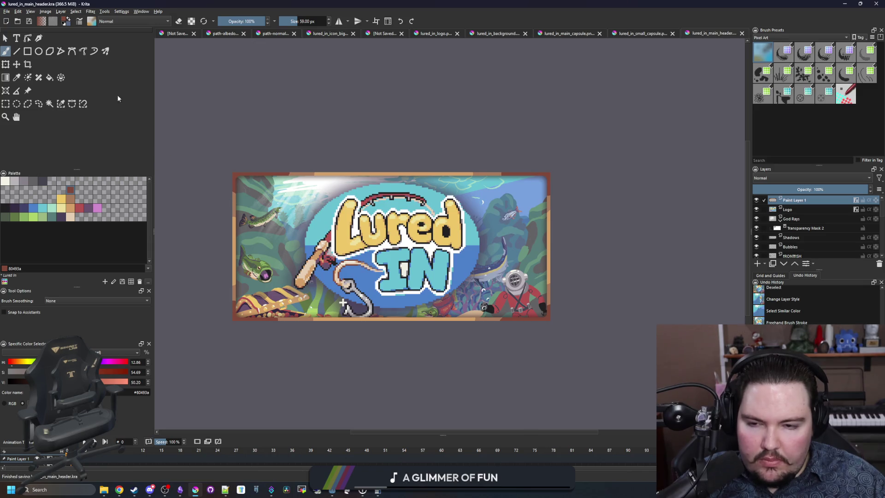
- Save a PNG copy as lured_in_main_header.png, accepting the PNG export options
{"action": "left_click", "coordinate": [6, 11]}
{"action": "left_click", "coordinate": [27, 49]}
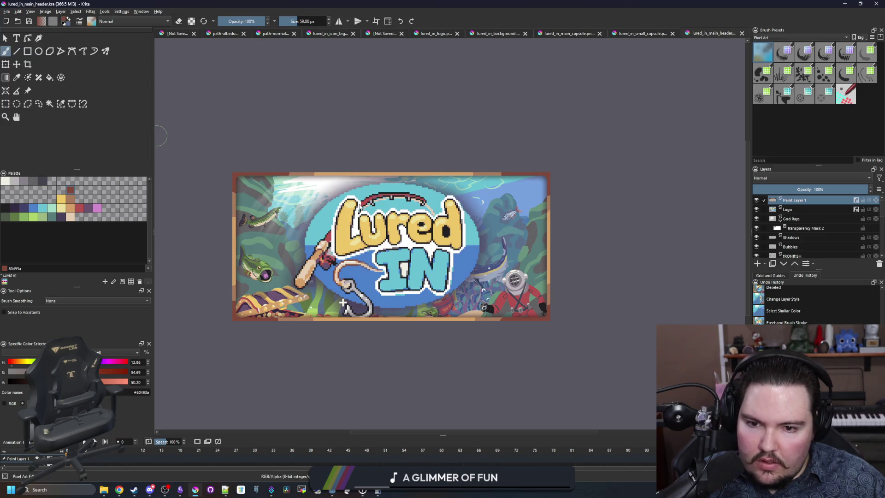
{"action": "left_click", "coordinate": [262, 313]}
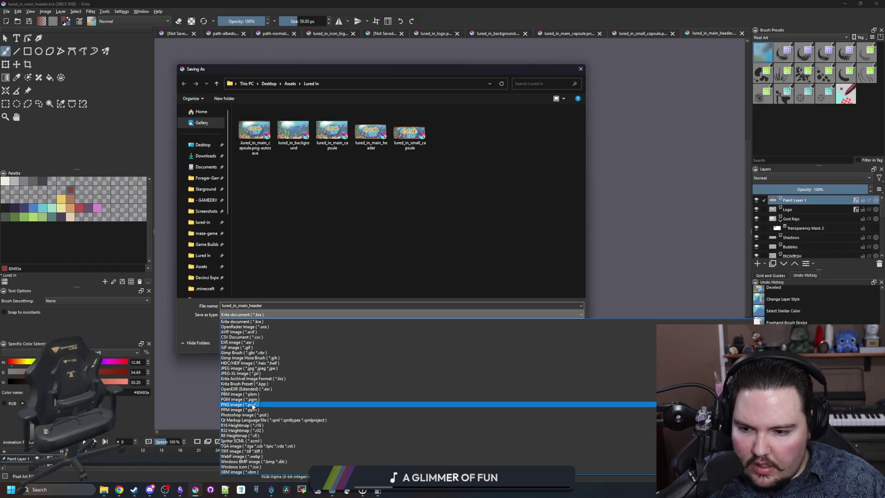
{"action": "left_click", "coordinate": [317, 389]}
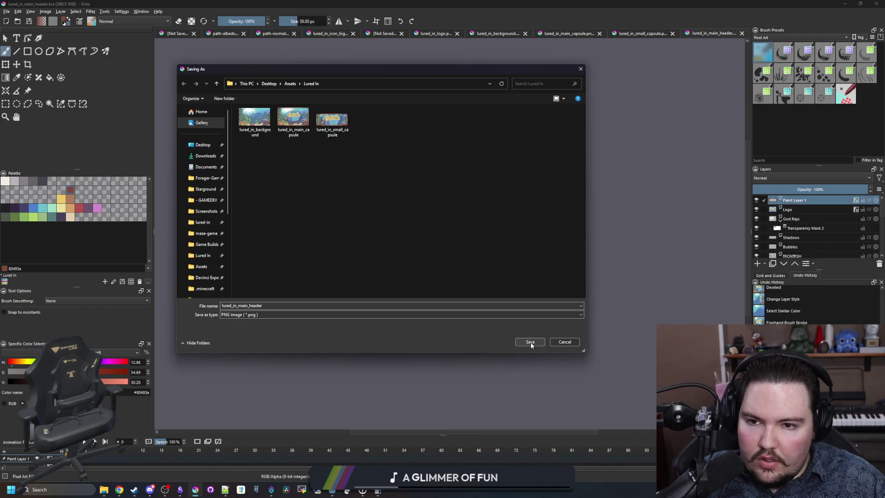
{"action": "left_click", "coordinate": [530, 342]}
{"action": "left_click", "coordinate": [484, 332]}
{"action": "scroll", "coordinate": [417, 308], "scroll_direction": "down", "scroll_amount": 4}
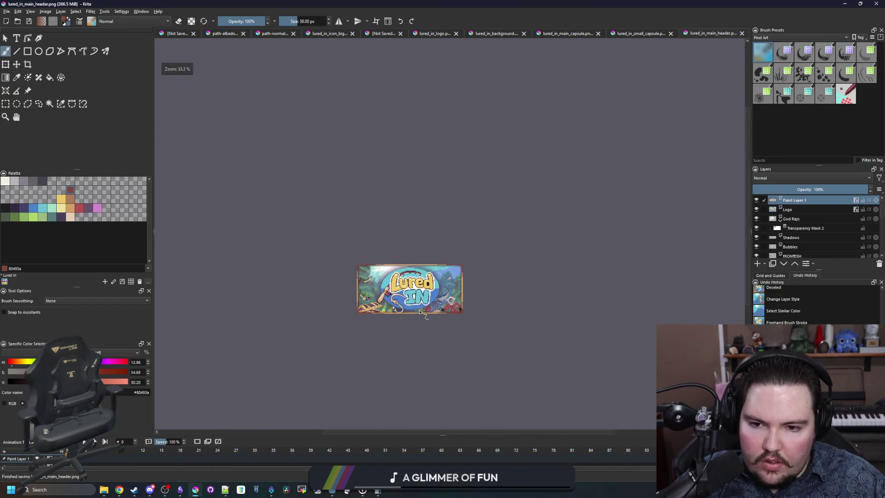
{"action": "scroll", "coordinate": [416, 308], "scroll_direction": "up", "scroll_amount": 4}
{"action": "scroll", "coordinate": [416, 307], "scroll_direction": "down", "scroll_amount": 2}
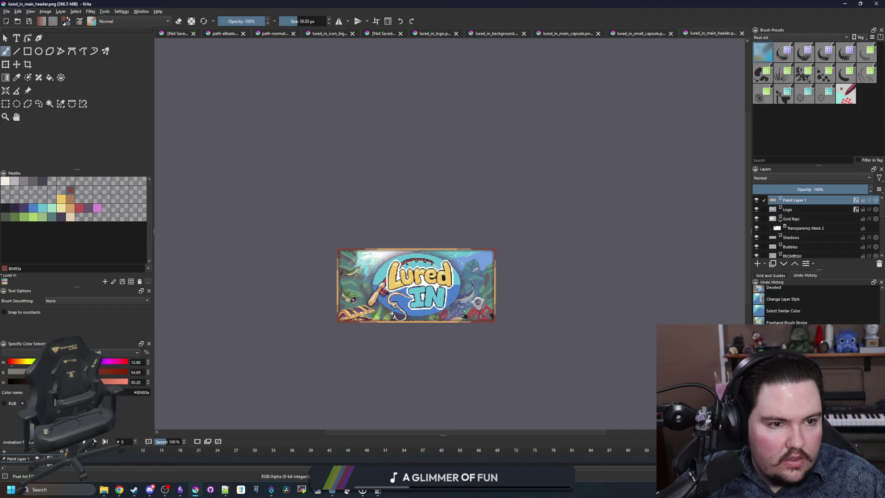
{"action": "key", "text": "alt+Tab"}
{"action": "scroll", "coordinate": [376, 333], "scroll_direction": "up", "scroll_amount": 20}
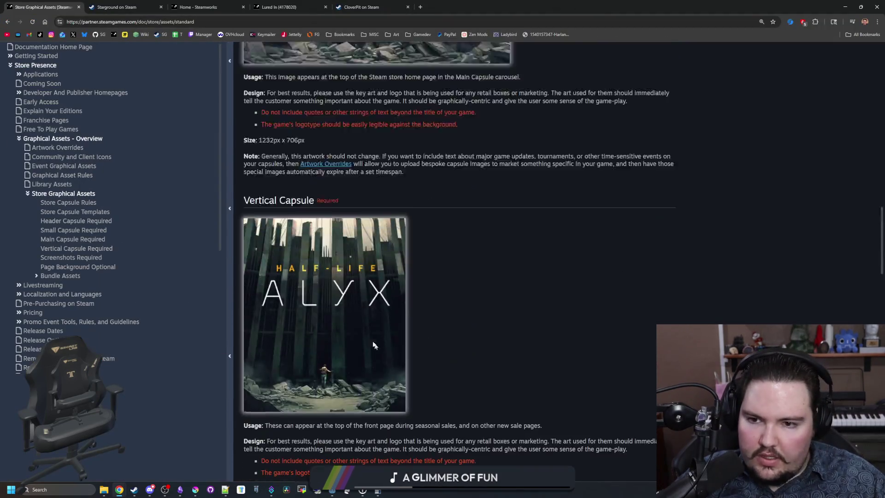
{"action": "scroll", "coordinate": [371, 327], "scroll_direction": "down", "scroll_amount": 7}
{"action": "scroll", "coordinate": [310, 180], "scroll_direction": "down", "scroll_amount": 9}
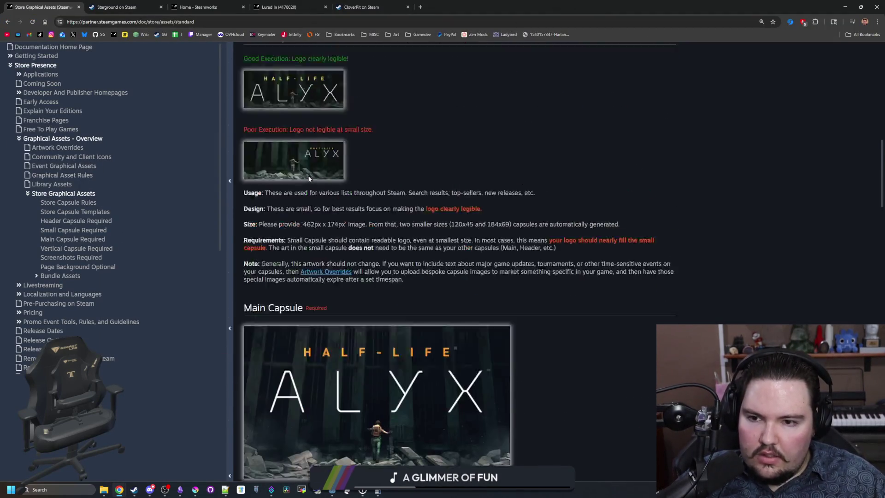
{"action": "scroll", "coordinate": [348, 174], "scroll_direction": "down", "scroll_amount": 3}
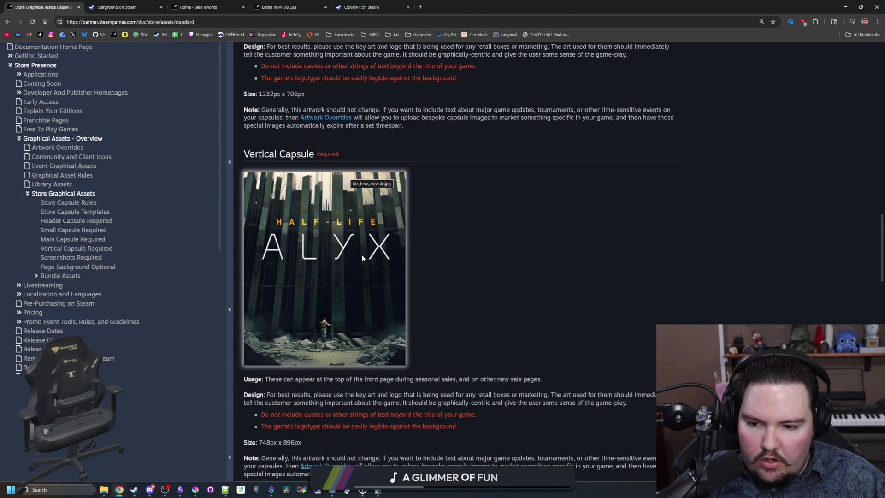
{"action": "scroll", "coordinate": [365, 244], "scroll_direction": "down", "scroll_amount": 5}
{"action": "scroll", "coordinate": [365, 243], "scroll_direction": "down", "scroll_amount": 8}
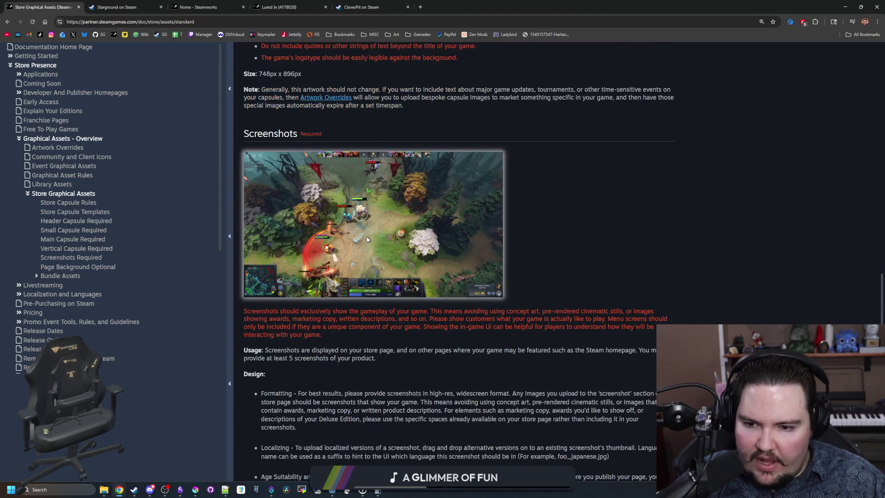
{"action": "scroll", "coordinate": [368, 226], "scroll_direction": "down", "scroll_amount": 3}
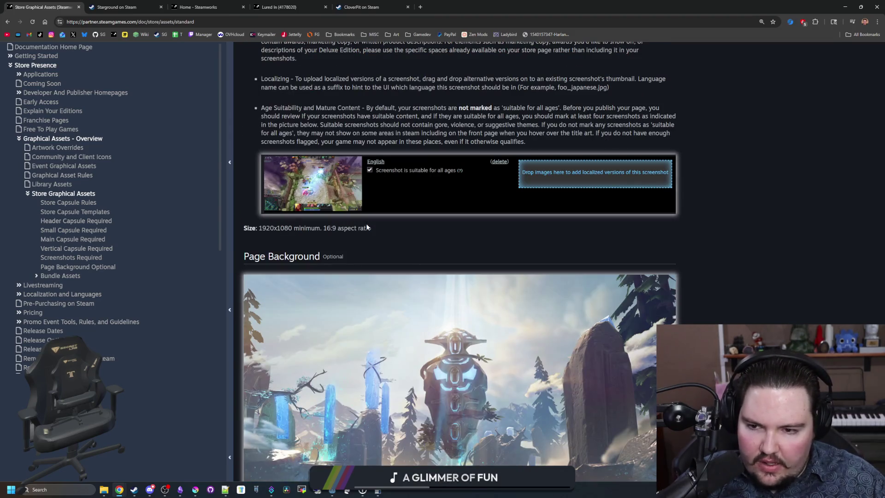
{"action": "scroll", "coordinate": [367, 225], "scroll_direction": "up", "scroll_amount": 12}
{"action": "scroll", "coordinate": [383, 224], "scroll_direction": "up", "scroll_amount": 1}
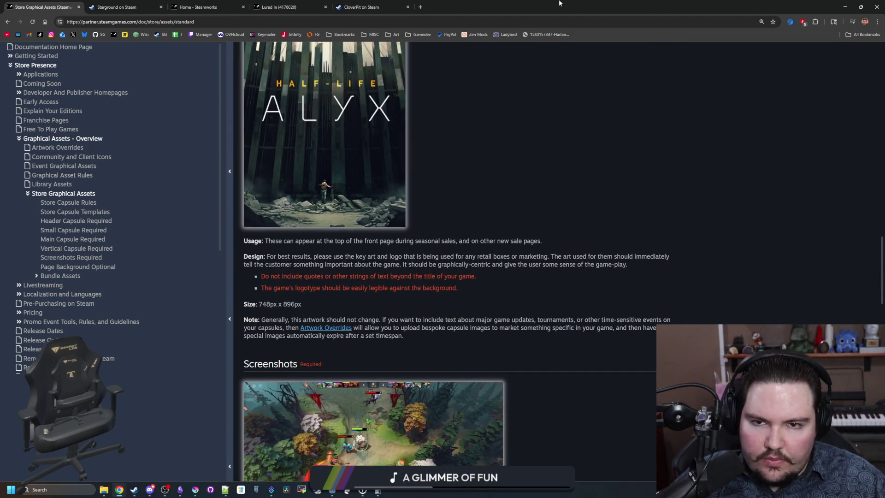
{"action": "key", "text": "alt+Tab"}
{"action": "scroll", "coordinate": [399, 257], "scroll_direction": "up", "scroll_amount": 4}
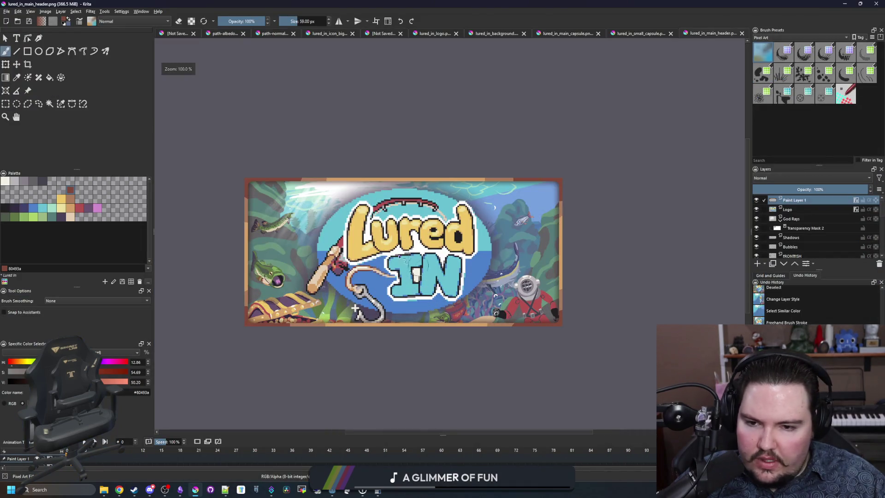
- Open the lured_in_background file from the Open Images dialog
{"action": "left_click", "coordinate": [6, 11]}
{"action": "left_click", "coordinate": [18, 28]}
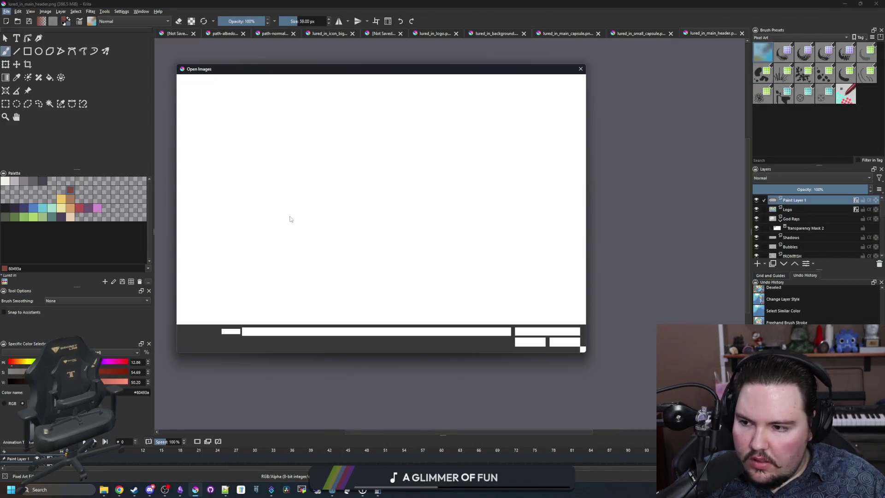
{"action": "double_click", "coordinate": [294, 139]}
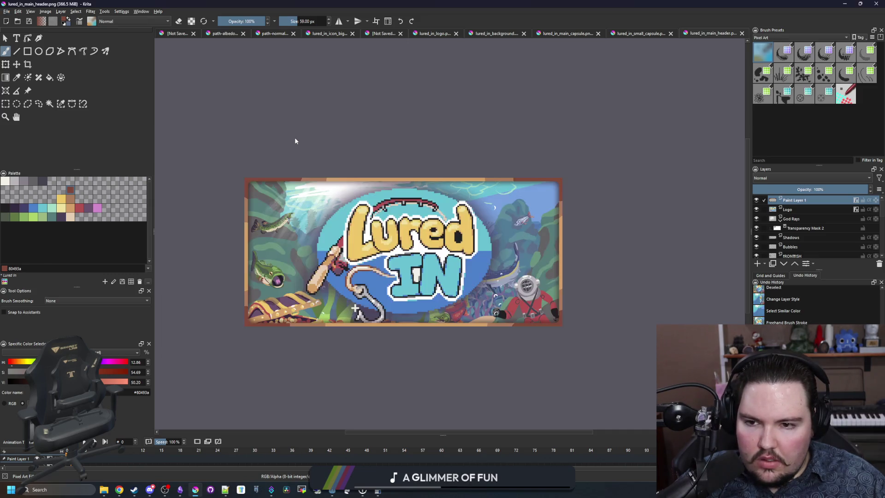
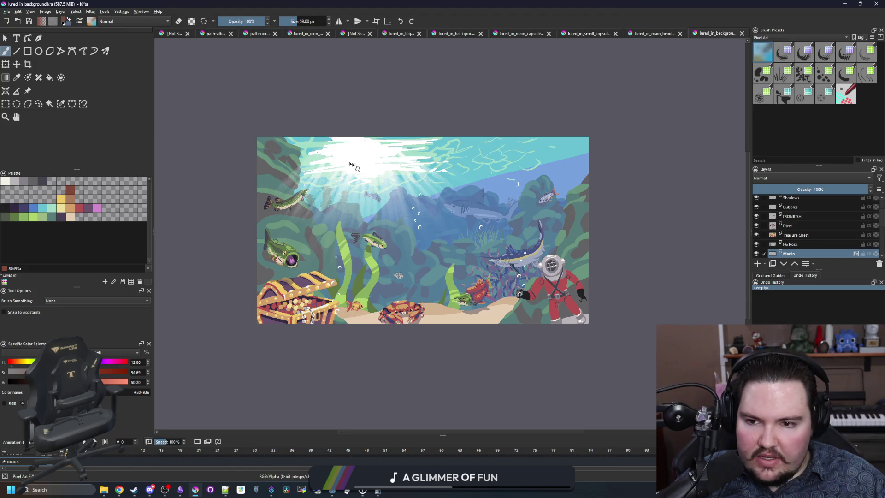
- Measure a trial rectangle on the underwater scene, clear the selection, and bring up Calculator
{"action": "left_click", "coordinate": [6, 103]}
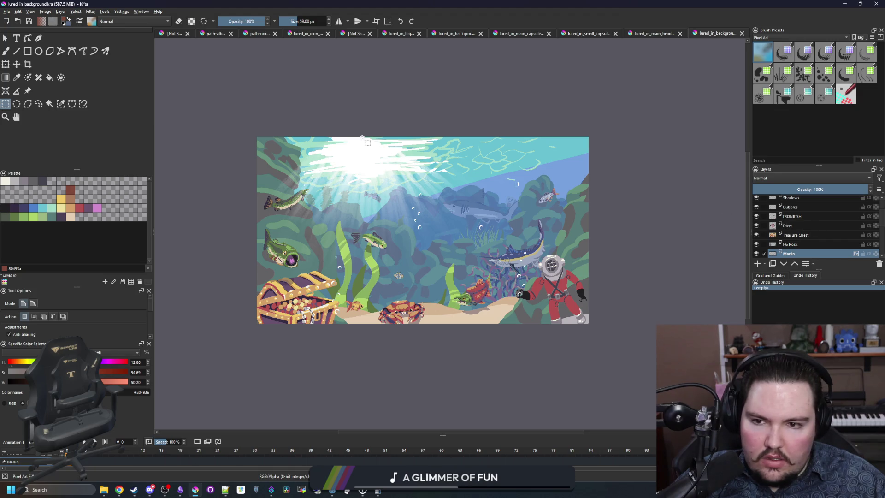
{"action": "mouse_move", "coordinate": [338, 136]}
{"action": "left_mouse_down"}
{"action": "mouse_move", "coordinate": [499, 349]}
{"action": "mouse_move", "coordinate": [496, 340]}
{"action": "left_mouse_up"}
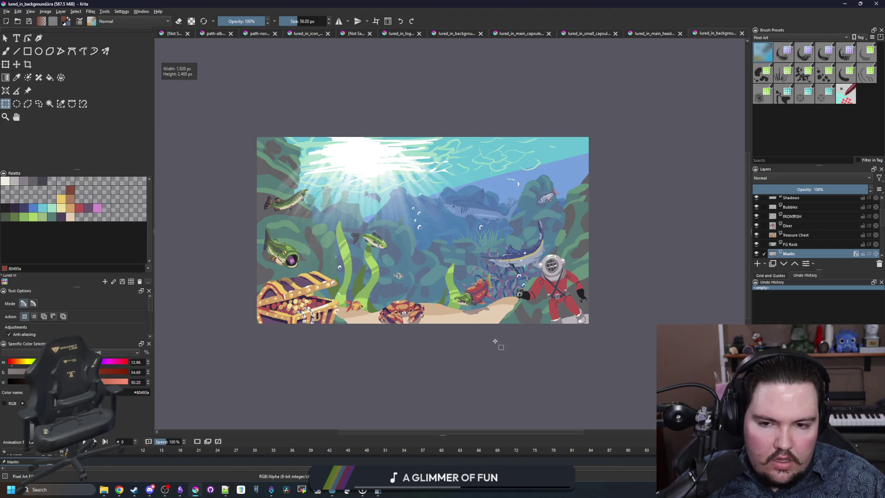
{"action": "left_click", "coordinate": [493, 350]}
{"action": "left_click", "coordinate": [378, 490]}
- In Calculator, compute 3840 ÷ 748 × 896 ≈ 4,599.79
{"action": "left_click", "coordinate": [649, 236]}
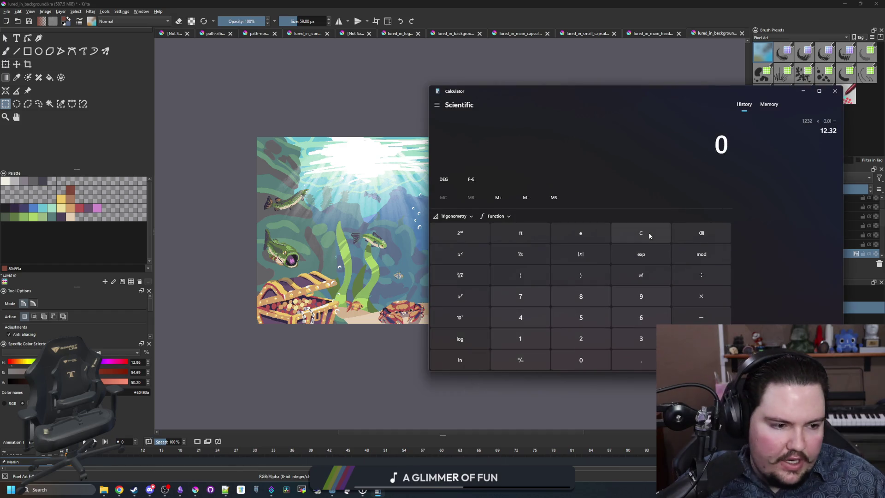
{"action": "type", "text": "3840"}
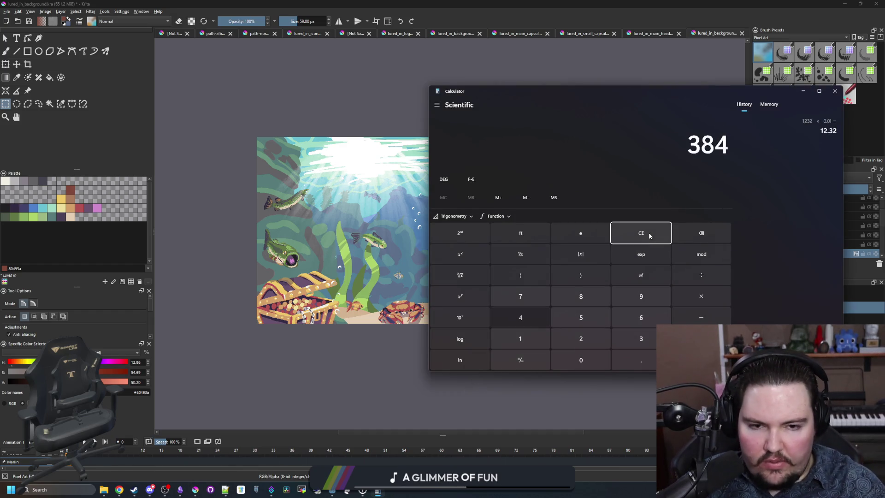
{"action": "left_click", "coordinate": [649, 236]}
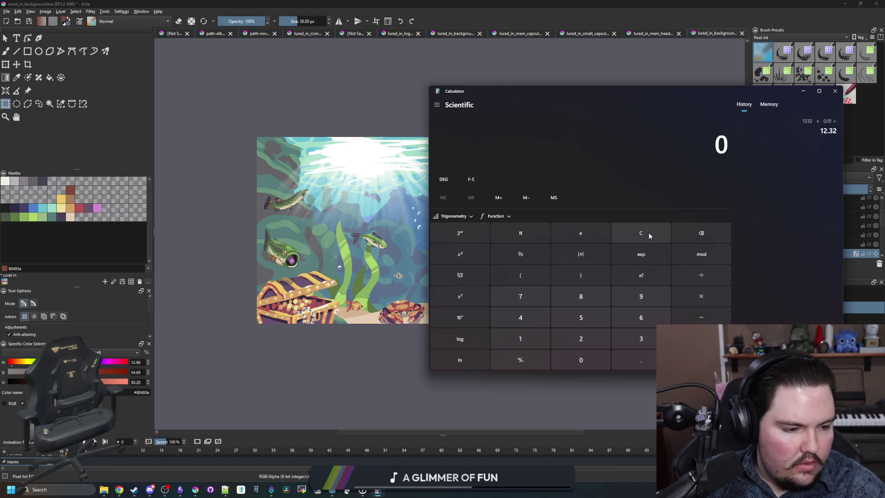
{"action": "type", "text": "3840 ÷ 748"}
{"action": "key", "text": "Return"}
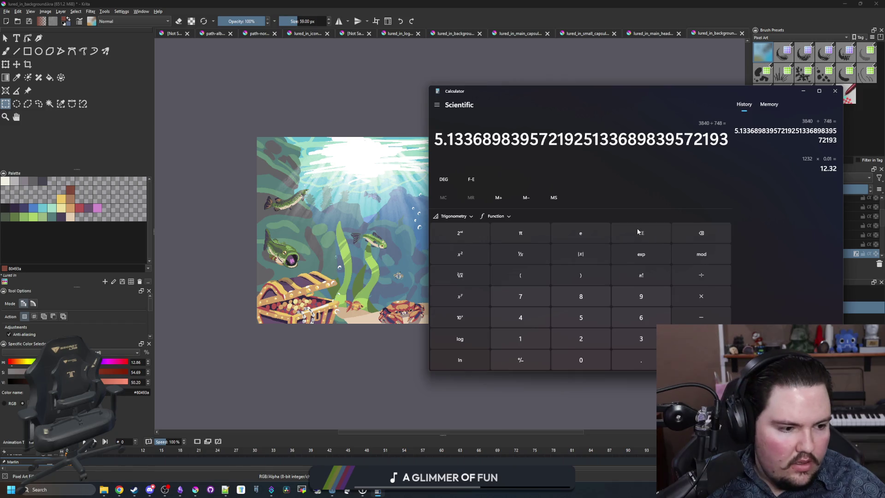
{"action": "left_click", "coordinate": [638, 231]}
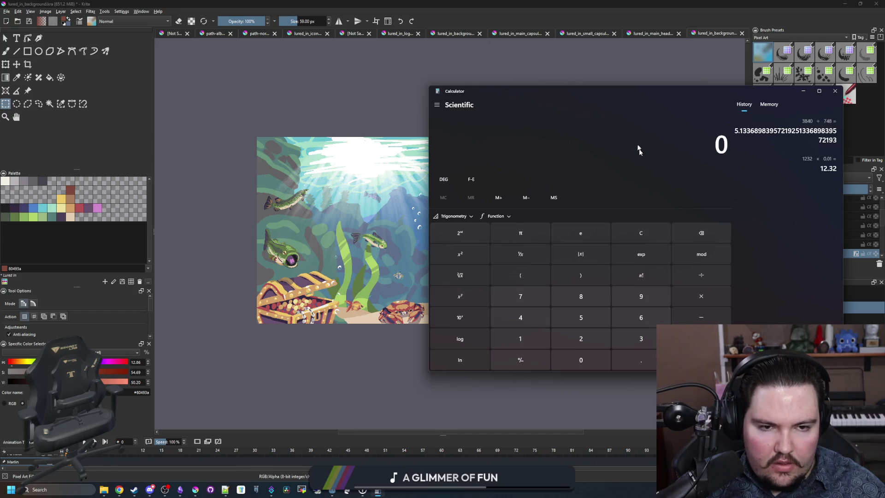
{"action": "type", "text": "3840"}
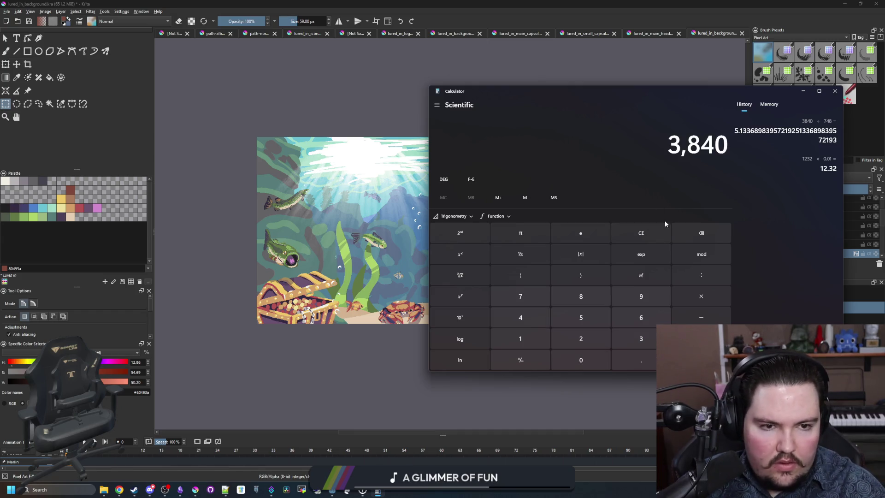
{"action": "key", "text": "slash"}
{"action": "type", "text": "748"}
{"action": "key", "text": "Return"}
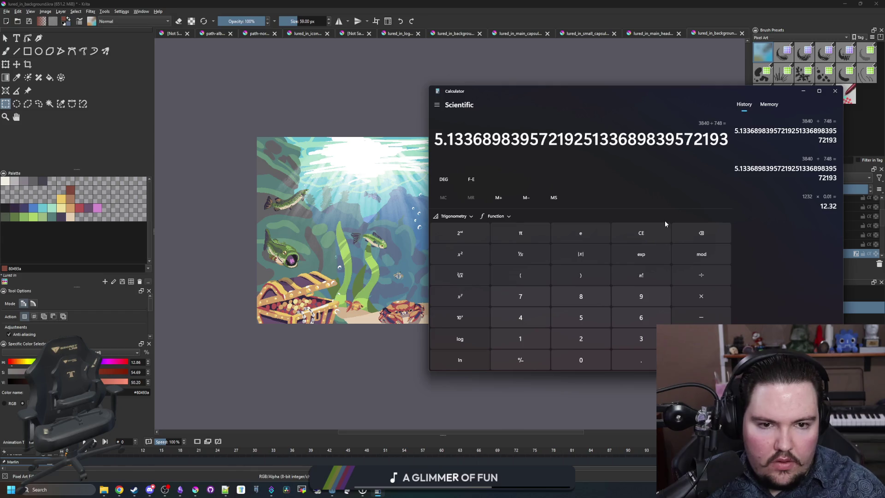
{"action": "key", "text": "asterisk"}
{"action": "type", "text": "896"}
{"action": "key", "text": "Return"}
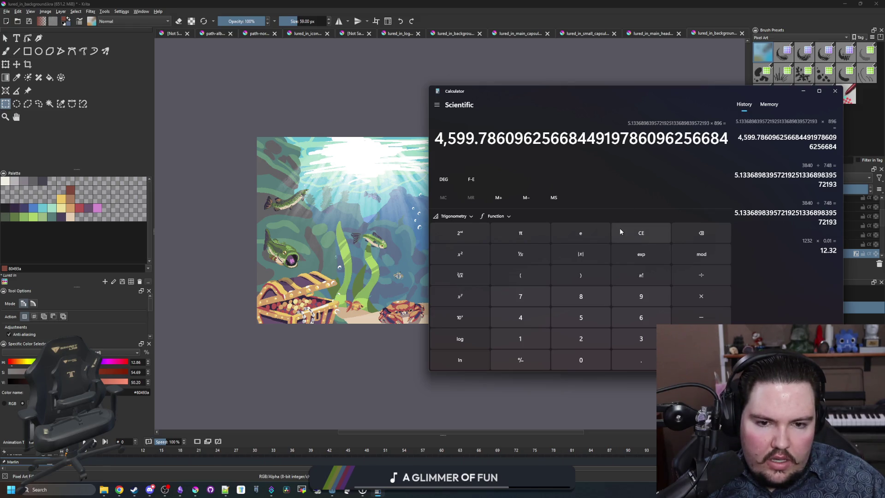
- Compute 2160 ÷ 896 × 748 ≈ 1,803.21, then move the Calculator window off screen
{"action": "mouse_move", "coordinate": [792, 91]}
{"action": "left_mouse_down"}
{"action": "mouse_move", "coordinate": [671, 229]}
{"action": "mouse_move", "coordinate": [632, 319]}
{"action": "mouse_move", "coordinate": [613, 319]}
{"action": "mouse_move", "coordinate": [623, 182]}
{"action": "mouse_move", "coordinate": [654, 113]}
{"action": "left_mouse_up"}
{"action": "left_click", "coordinate": [533, 250]}
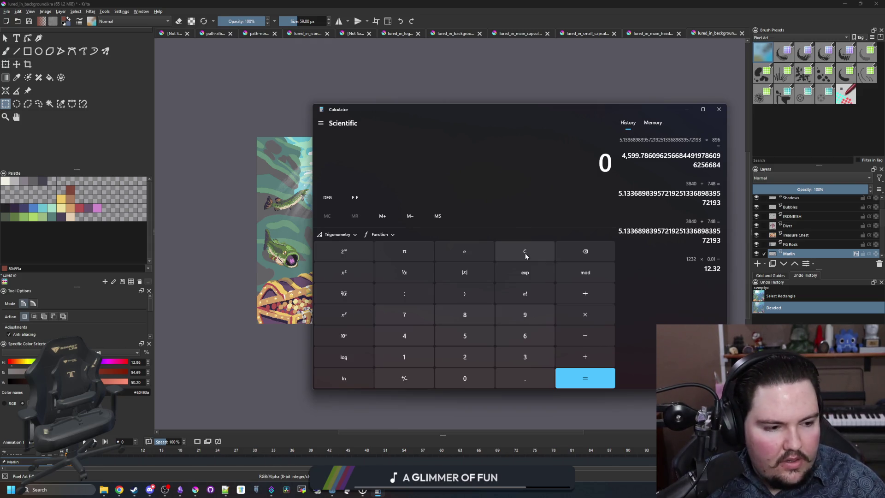
{"action": "type", "text": "216"}
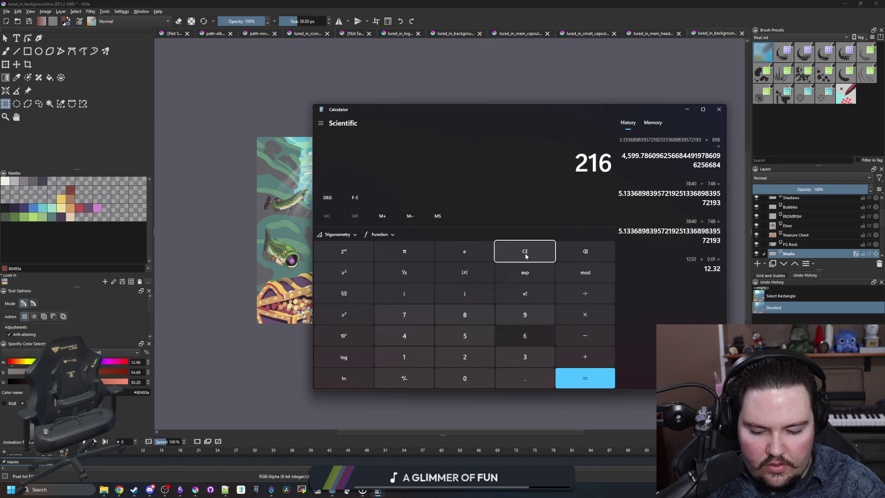
{"action": "type", "text": "0/896"}
{"action": "key", "text": "Return"}
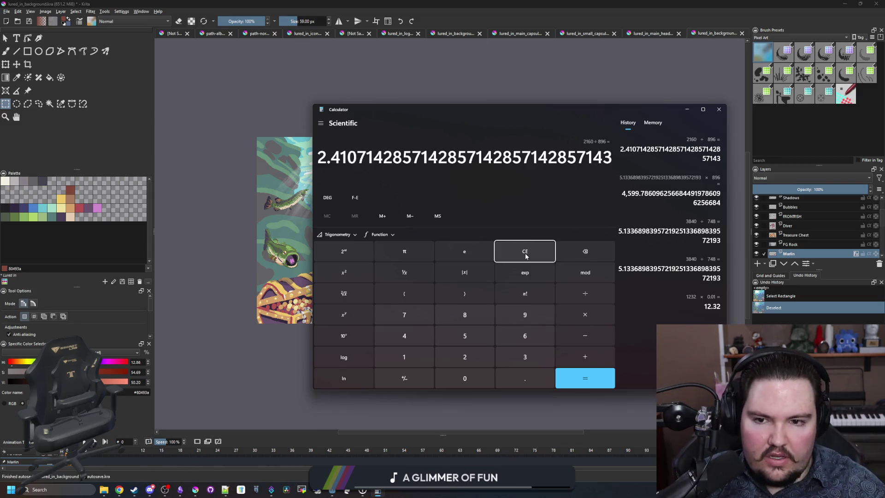
{"action": "type", "text": "*748"}
{"action": "key", "text": "Return"}
{"action": "left_click_drag", "start_coordinate": [524, 111], "coordinate": [884, 113]}
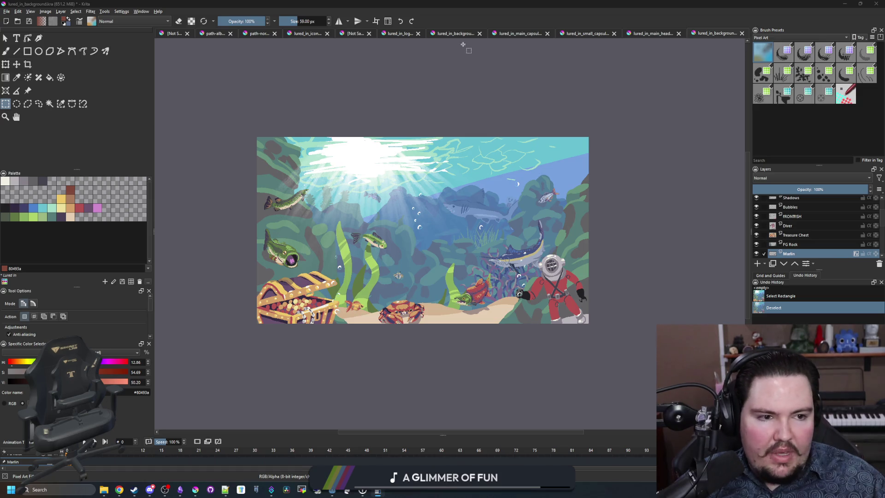
- Resize the underwater canvas to a tall portrait shape with Image > Resize Canvas
{"action": "left_click", "coordinate": [52, 12]}
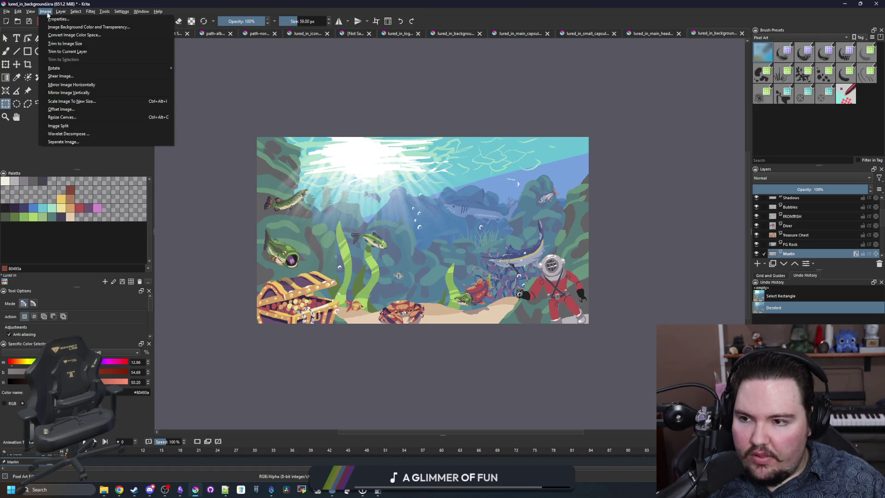
{"action": "left_click", "coordinate": [69, 116]}
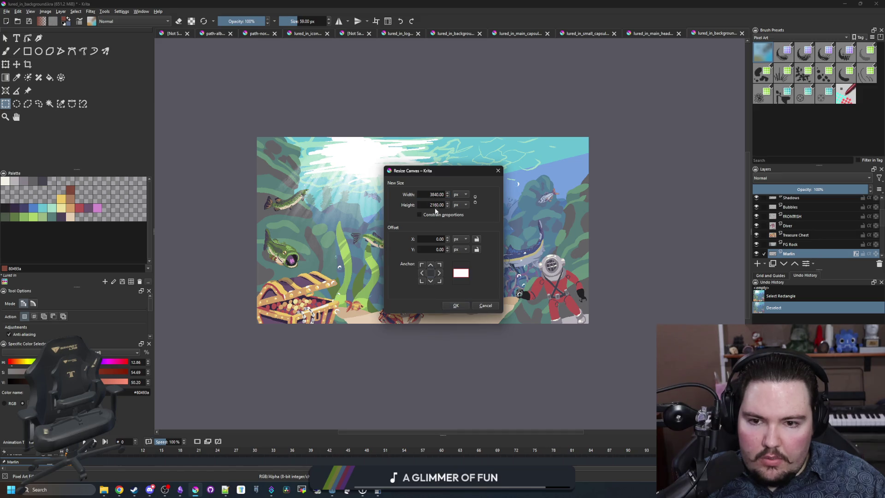
{"action": "key", "text": "Escape"}
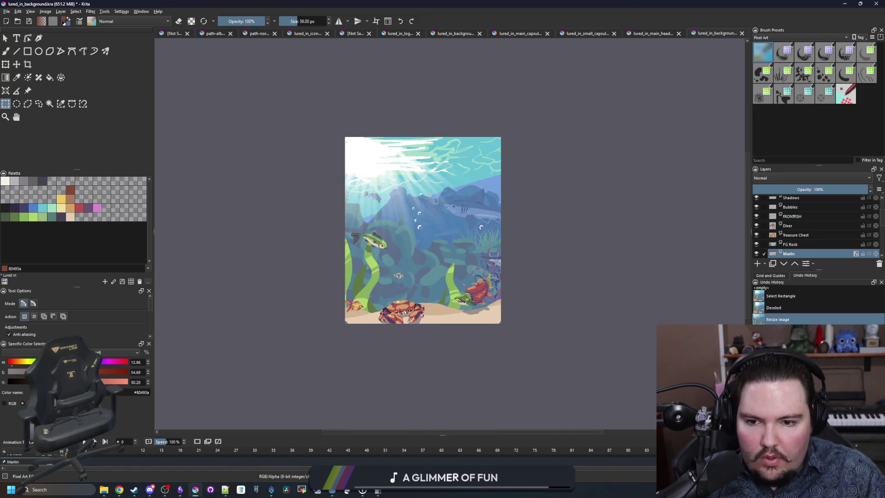
{"action": "scroll", "coordinate": [404, 220], "scroll_direction": "up", "scroll_amount": 2}
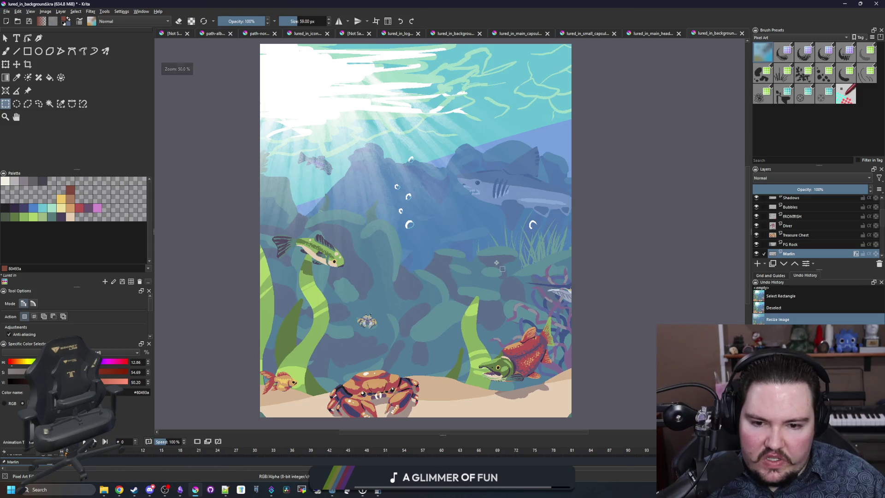
{"action": "scroll", "coordinate": [474, 268], "scroll_direction": "down", "scroll_amount": 1}
{"action": "scroll", "coordinate": [467, 242], "scroll_direction": "up", "scroll_amount": 1}
{"action": "scroll", "coordinate": [475, 237], "scroll_direction": "down", "scroll_amount": 1}
{"action": "scroll", "coordinate": [474, 237], "scroll_direction": "up", "scroll_amount": 1}
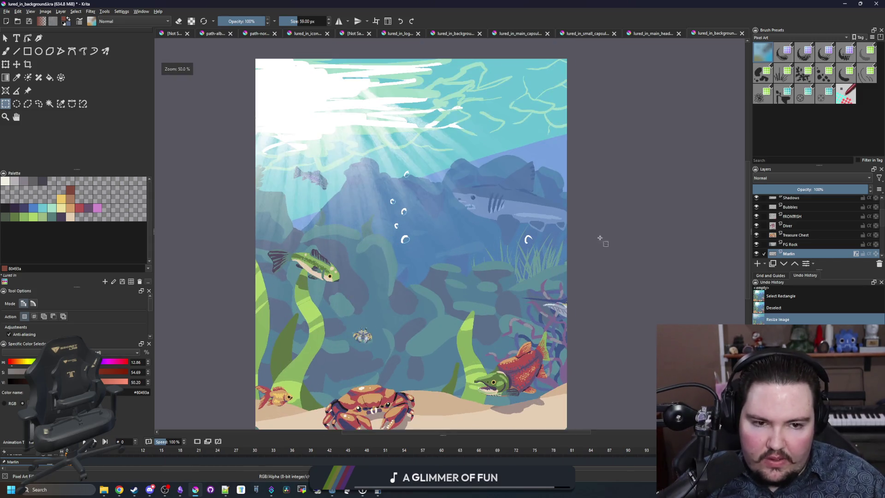
- Transform the Diver layer onto the lower-right edge of the canvas
{"action": "left_click", "coordinate": [807, 227]}
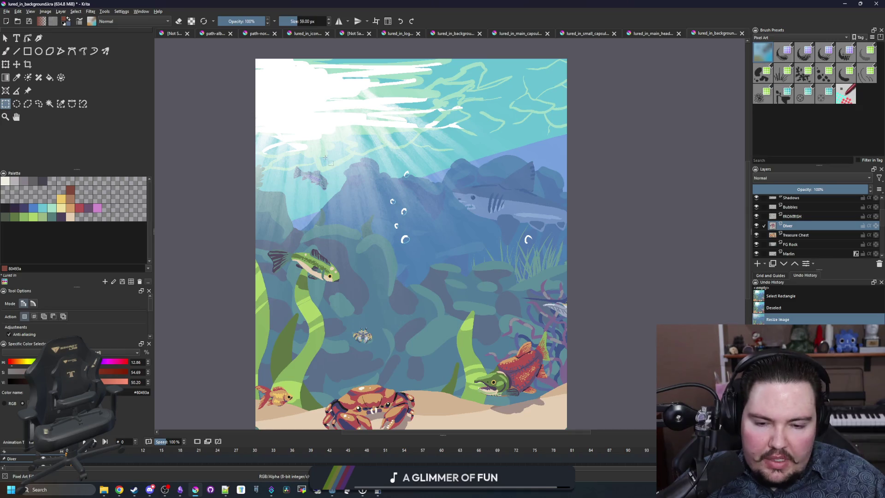
{"action": "left_click", "coordinate": [17, 64]}
{"action": "left_click_drag", "start_coordinate": [432, 294], "coordinate": [373, 219]}
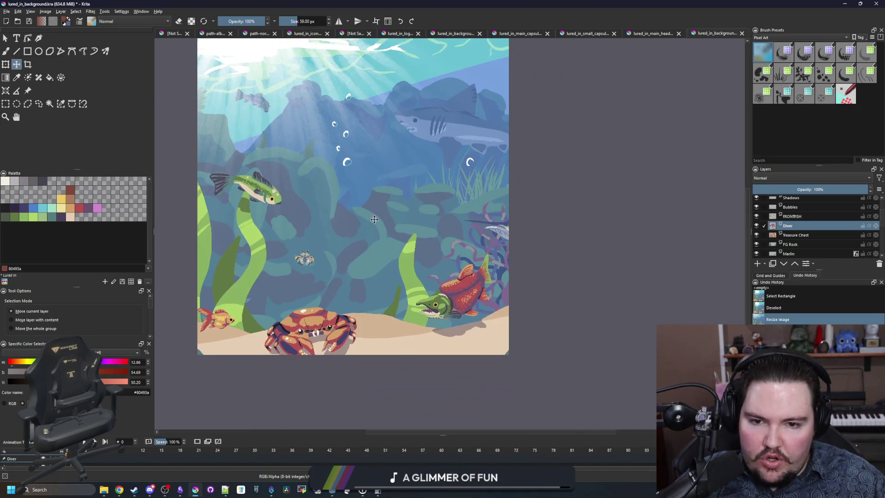
{"action": "left_click", "coordinate": [5, 64]}
{"action": "scroll", "coordinate": [530, 221], "scroll_direction": "down", "scroll_amount": 1}
{"action": "scroll", "coordinate": [612, 296], "scroll_direction": "up", "scroll_amount": 2}
{"action": "mouse_move", "coordinate": [612, 296]}
{"action": "left_mouse_down"}
{"action": "mouse_move", "coordinate": [516, 296]}
{"action": "mouse_move", "coordinate": [512, 309]}
{"action": "mouse_move", "coordinate": [480, 303]}
{"action": "mouse_move", "coordinate": [491, 279]}
{"action": "left_mouse_up"}
{"action": "scroll", "coordinate": [507, 304], "scroll_direction": "down", "scroll_amount": 1}
{"action": "scroll", "coordinate": [480, 302], "scroll_direction": "down", "scroll_amount": 1}
{"action": "scroll", "coordinate": [491, 273], "scroll_direction": "up", "scroll_amount": 1}
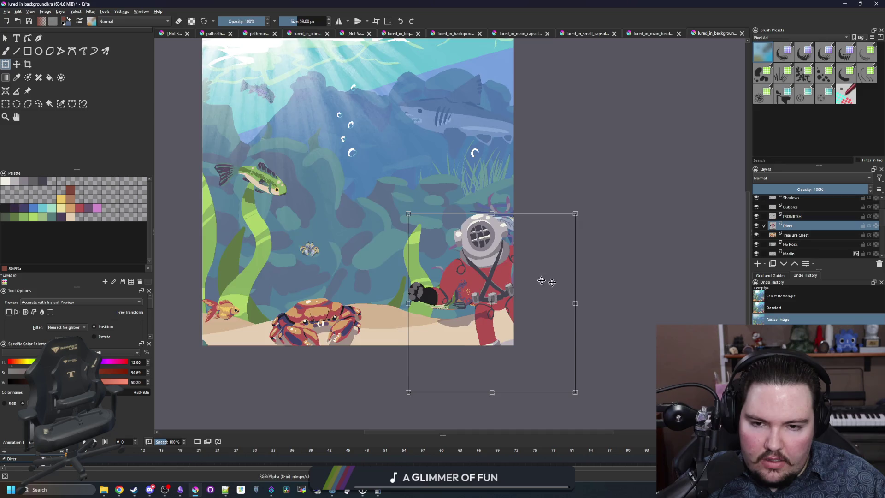
{"action": "scroll", "coordinate": [549, 278], "scroll_direction": "down", "scroll_amount": 1}
{"action": "scroll", "coordinate": [450, 249], "scroll_direction": "up", "scroll_amount": 1}
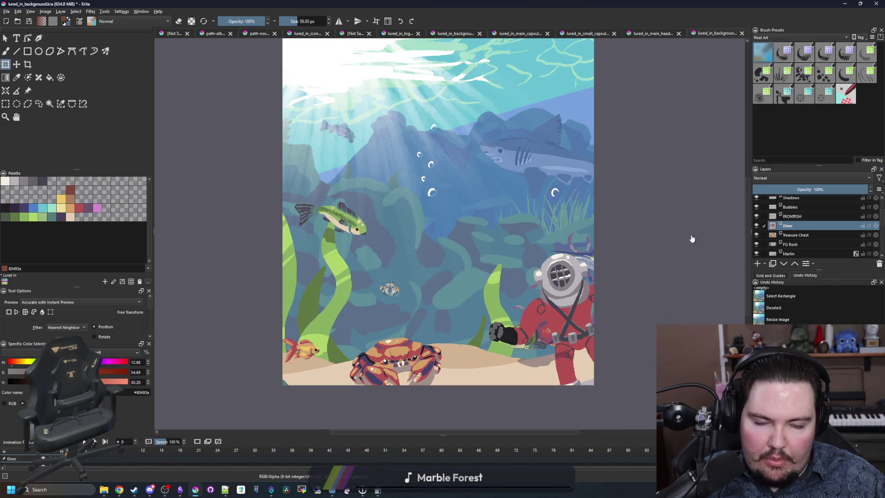
- Move the Treasure Chest layer onto the lower-left corner of the scene
{"action": "left_click", "coordinate": [795, 236]}
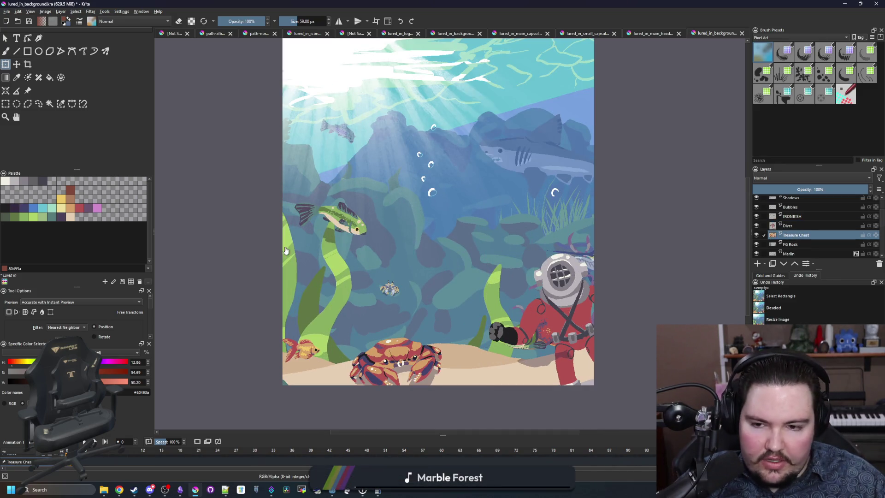
{"action": "mouse_move", "coordinate": [217, 322]}
{"action": "left_mouse_down"}
{"action": "mouse_move", "coordinate": [319, 325]}
{"action": "mouse_move", "coordinate": [295, 330]}
{"action": "mouse_move", "coordinate": [300, 335]}
{"action": "left_mouse_up"}
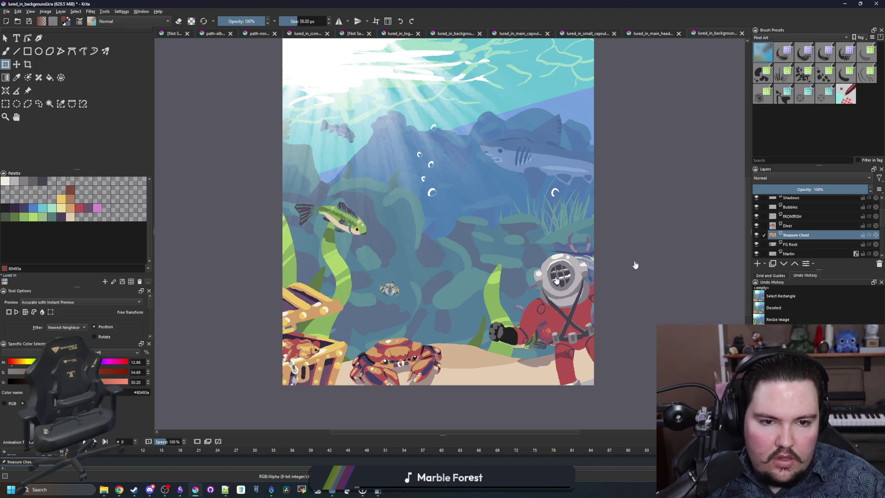
{"action": "scroll", "coordinate": [792, 224], "scroll_direction": "up", "scroll_amount": 3}
{"action": "left_click", "coordinate": [799, 213]}
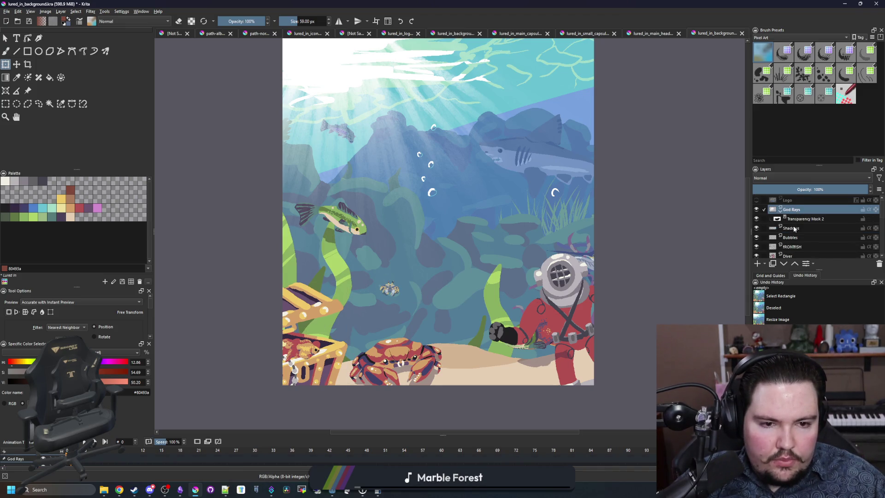
- Check the Shadows, Bubbles and FRONTFISH layers and briefly toggle the Lured In logo's visibility
{"action": "left_click", "coordinate": [795, 228]}
{"action": "left_click", "coordinate": [794, 238]}
{"action": "left_click", "coordinate": [795, 247]}
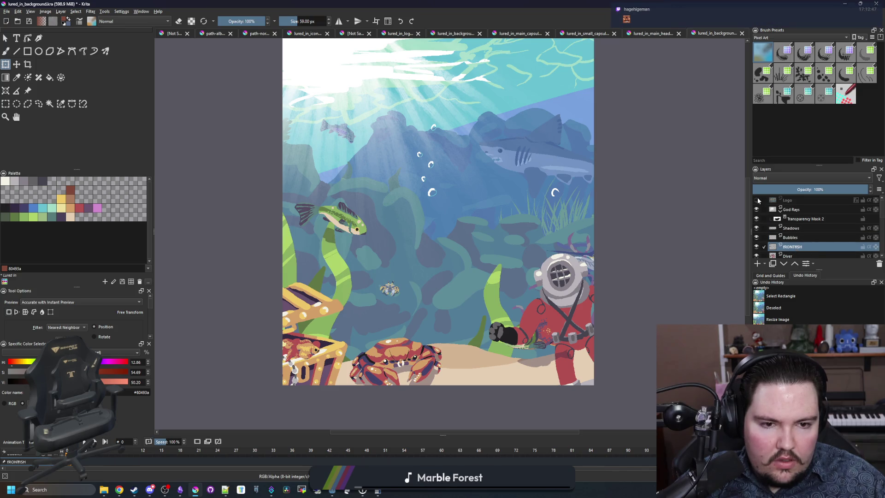
{"action": "left_click", "coordinate": [756, 200]}
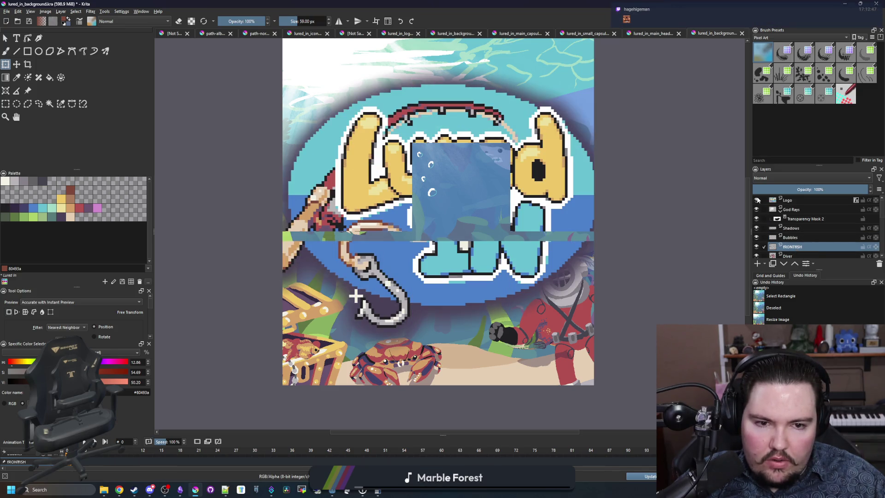
{"action": "left_click", "coordinate": [757, 203]}
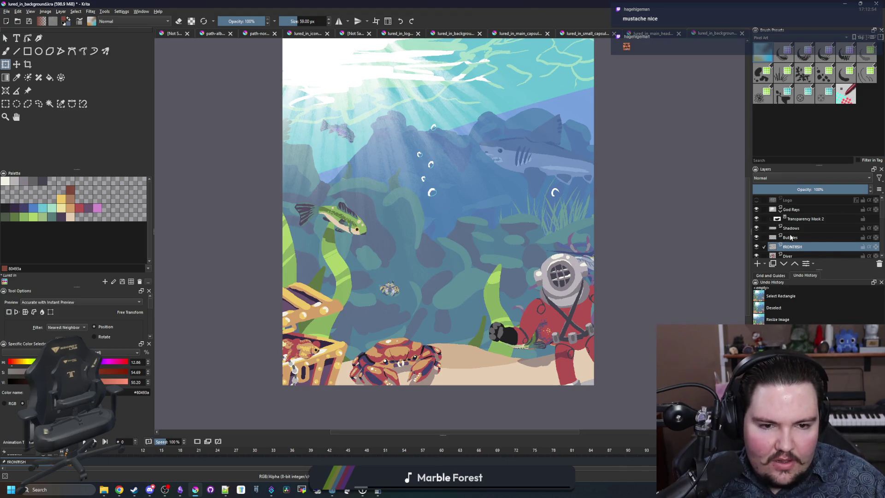
{"action": "scroll", "coordinate": [770, 234], "scroll_direction": "down", "scroll_amount": 3}
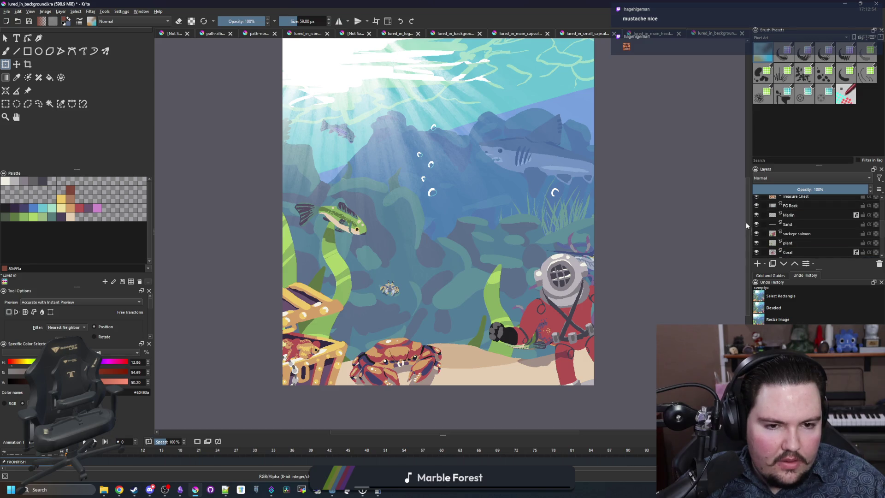
- Bring the marlin from off-canvas into the scene just above the diver
{"action": "left_click", "coordinate": [788, 216]}
{"action": "mouse_move", "coordinate": [616, 257]}
{"action": "left_mouse_down"}
{"action": "mouse_move", "coordinate": [549, 225]}
{"action": "mouse_move", "coordinate": [544, 246]}
{"action": "left_mouse_up"}
{"action": "key", "text": "Return"}
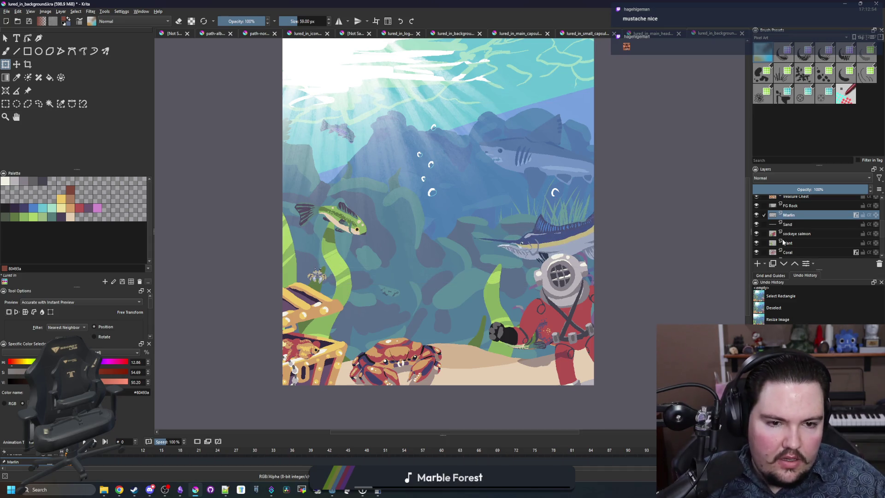
{"action": "scroll", "coordinate": [797, 242], "scroll_direction": "down", "scroll_amount": 2}
- Transform the Coral layer, then start shifting the FG Rock layer downward
{"action": "left_click", "coordinate": [788, 218]}
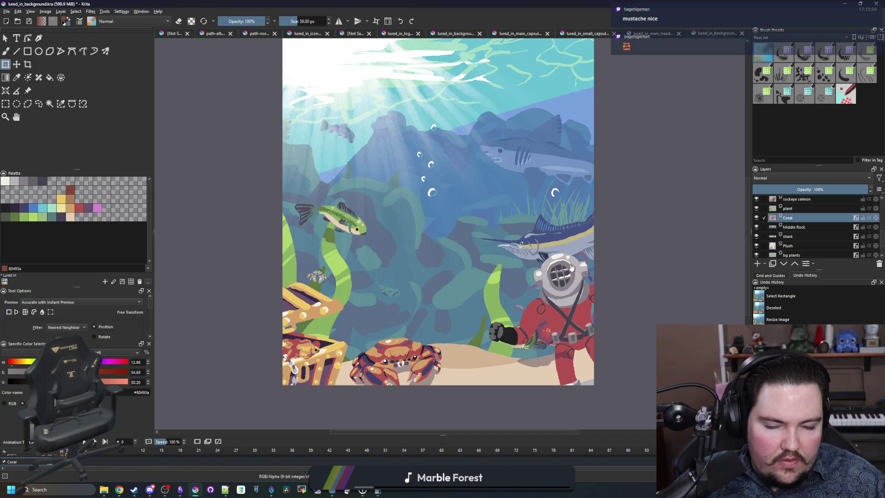
{"action": "key", "text": "Escape"}
{"action": "scroll", "coordinate": [805, 245], "scroll_direction": "down", "scroll_amount": 3}
{"action": "scroll", "coordinate": [806, 245], "scroll_direction": "down", "scroll_amount": 3}
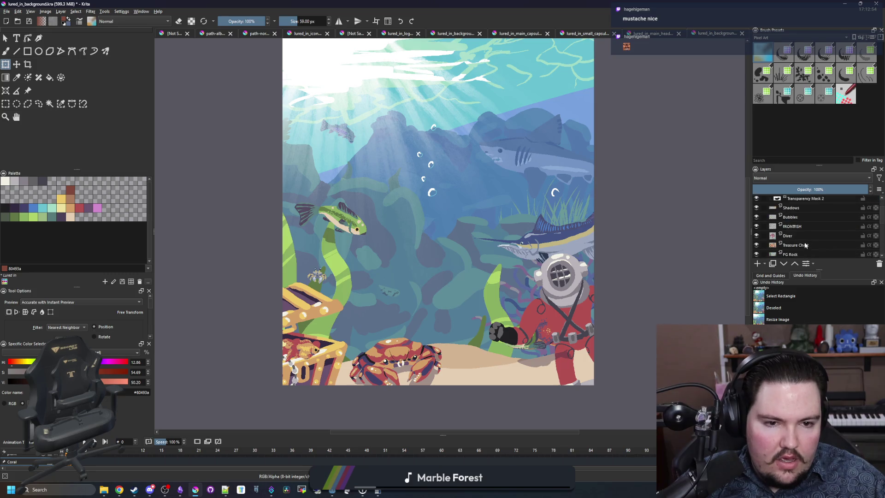
{"action": "left_click", "coordinate": [797, 254]}
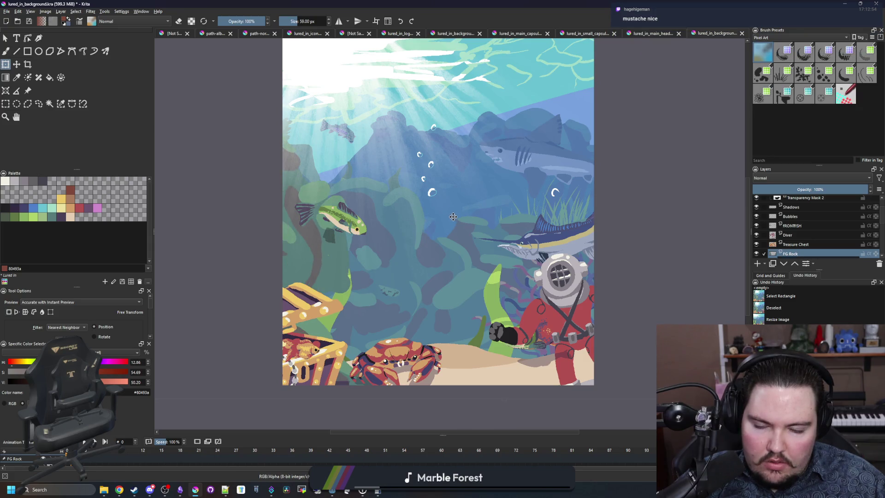
{"action": "mouse_move", "coordinate": [456, 218]}
{"action": "left_mouse_down"}
{"action": "mouse_move", "coordinate": [520, 139]}
{"action": "mouse_move", "coordinate": [609, 192]}
{"action": "mouse_move", "coordinate": [608, 221]}
{"action": "mouse_move", "coordinate": [474, 260]}
{"action": "mouse_move", "coordinate": [468, 314]}
{"action": "mouse_move", "coordinate": [486, 340]}
{"action": "mouse_move", "coordinate": [475, 337]}
{"action": "left_mouse_up"}
- Apply the foreground rock transform and nudge the FG Rock layer to the right
{"action": "scroll", "coordinate": [464, 329], "scroll_direction": "down", "scroll_amount": 3}
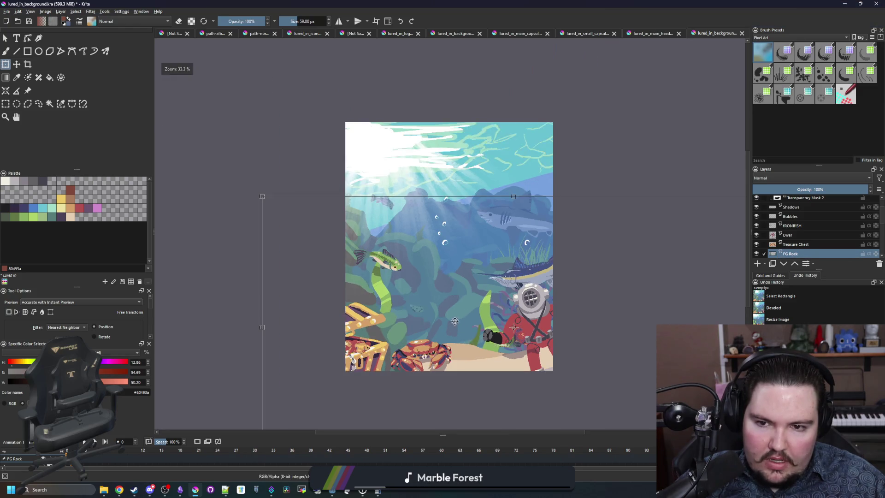
{"action": "scroll", "coordinate": [463, 318], "scroll_direction": "up", "scroll_amount": 3}
{"action": "key", "text": "Return"}
{"action": "key", "text": "minus"}
{"action": "key", "text": "minus"}
{"action": "key", "text": "minus"}
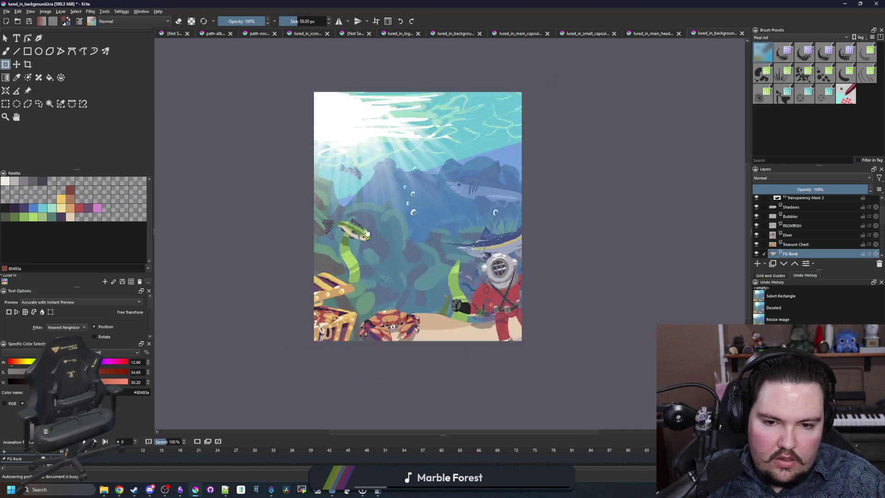
{"action": "left_click", "coordinate": [6, 104]}
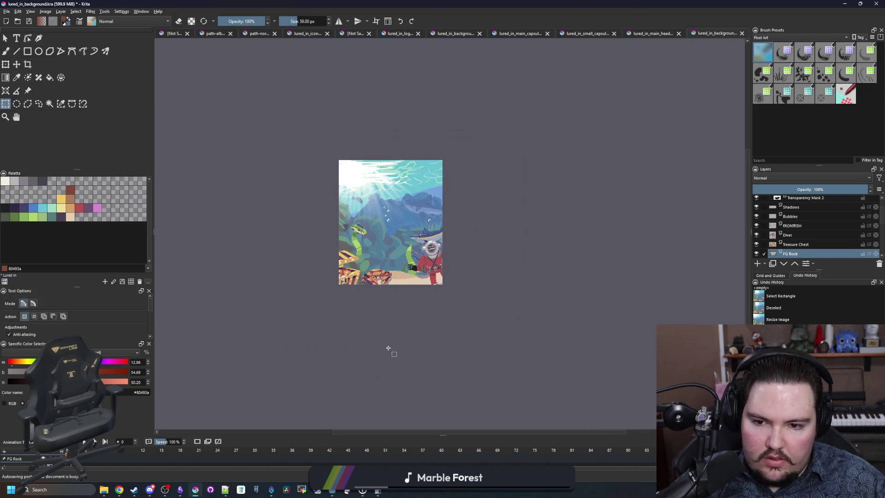
{"action": "left_click", "coordinate": [6, 64]}
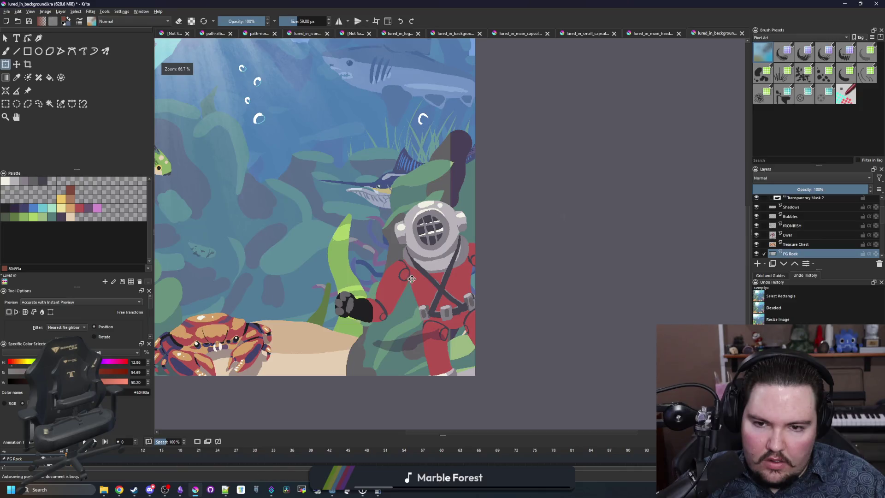
{"action": "left_click_drag", "start_coordinate": [440, 276], "coordinate": [458, 277]}
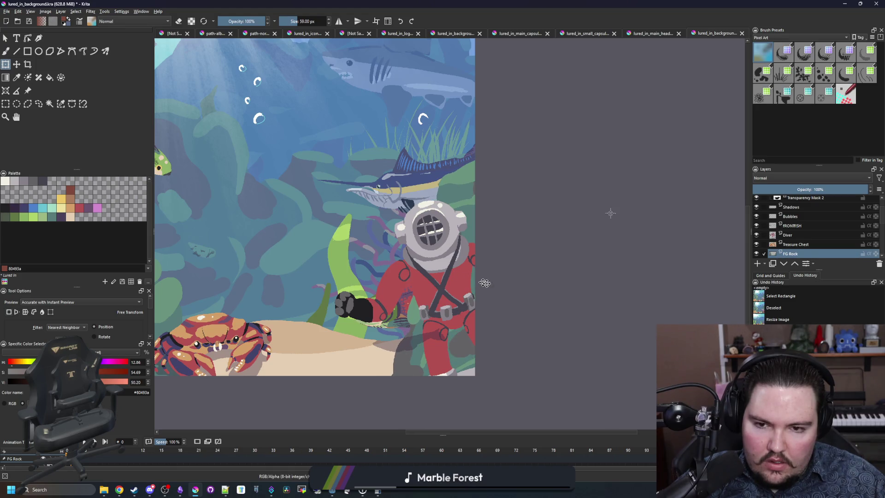
{"action": "scroll", "coordinate": [485, 283], "scroll_direction": "down", "scroll_amount": 2}
{"action": "scroll", "coordinate": [507, 313], "scroll_direction": "up", "scroll_amount": 2}
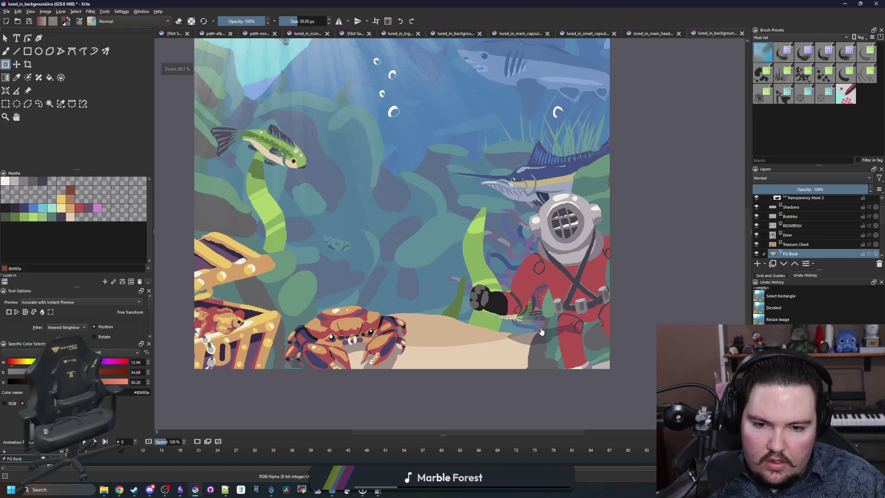
{"action": "scroll", "coordinate": [808, 222], "scroll_direction": "down", "scroll_amount": 3}
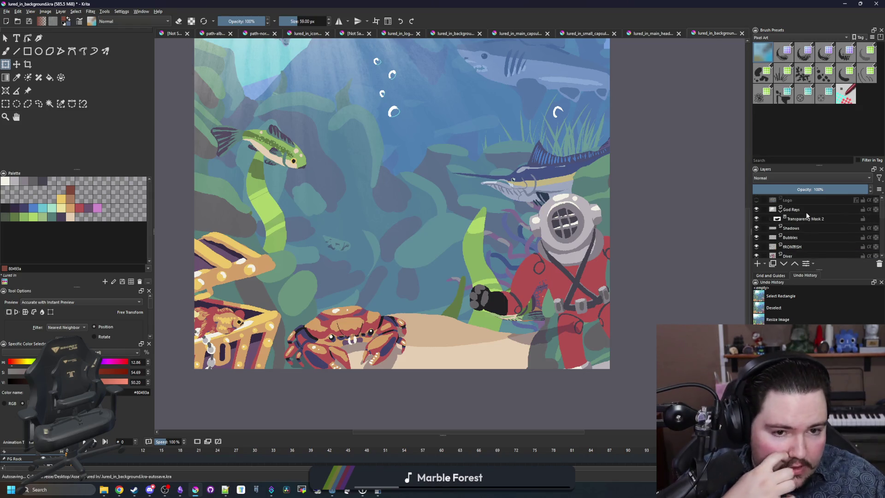
- Move the sockeye salmon layer left into the diver's glove
{"action": "left_click", "coordinate": [810, 233]}
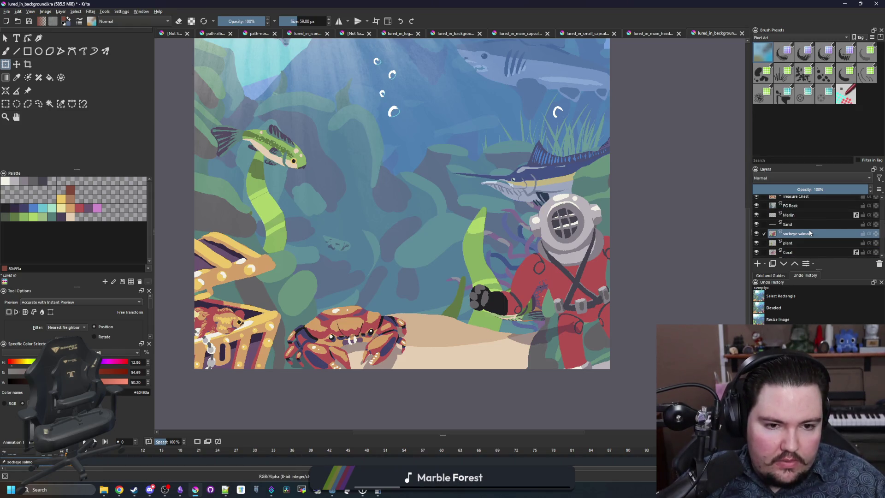
{"action": "mouse_move", "coordinate": [518, 279]}
{"action": "left_mouse_down"}
{"action": "mouse_move", "coordinate": [418, 271]}
{"action": "mouse_move", "coordinate": [455, 272]}
{"action": "left_mouse_up"}
{"action": "scroll", "coordinate": [787, 211], "scroll_direction": "up", "scroll_amount": 5}
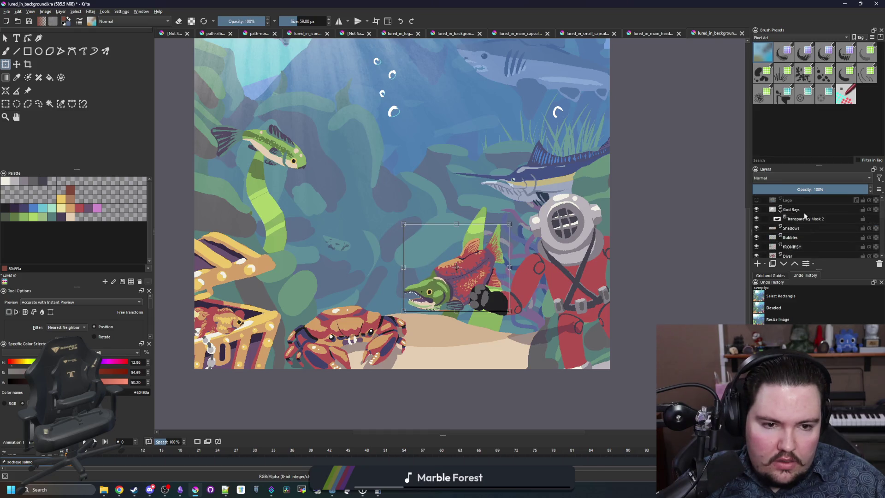
{"action": "left_click", "coordinate": [808, 219]}
- Select the shadow below the diver on the Shadows layer and move it onto the sand
{"action": "left_click", "coordinate": [5, 104]}
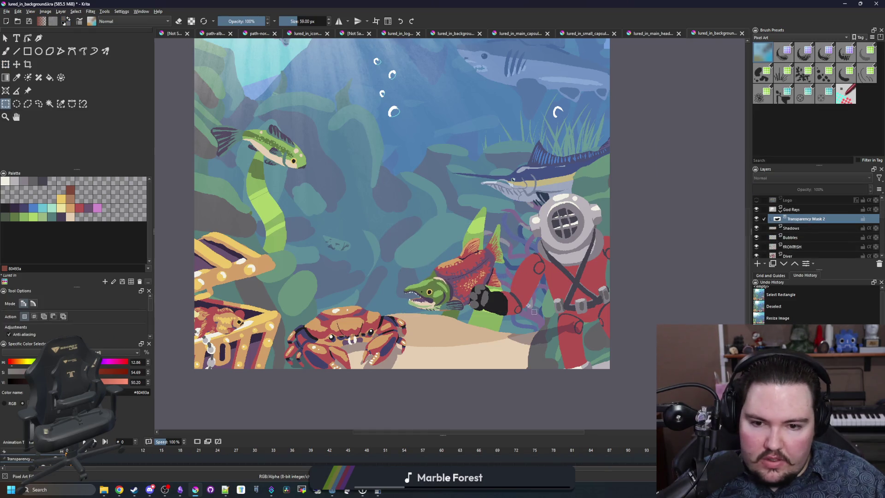
{"action": "scroll", "coordinate": [532, 309], "scroll_direction": "up", "scroll_amount": 3}
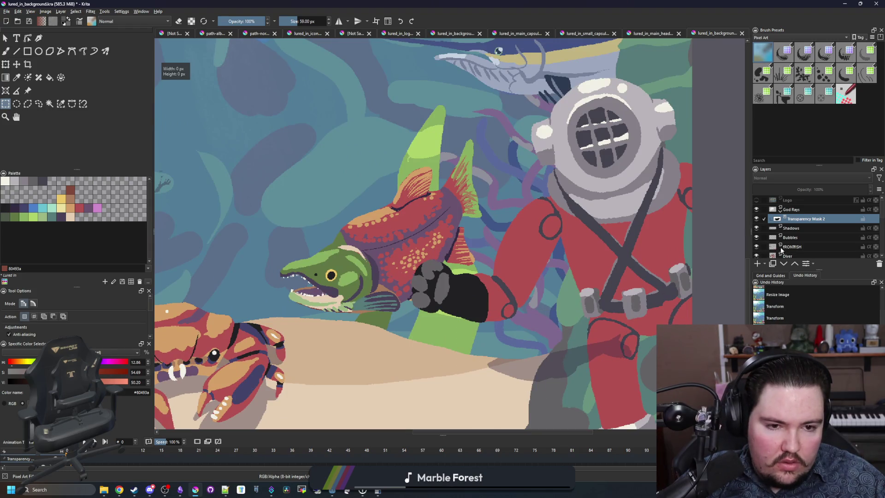
{"action": "left_click", "coordinate": [791, 229]}
{"action": "left_click_drag", "start_coordinate": [652, 312], "coordinate": [453, 391]}
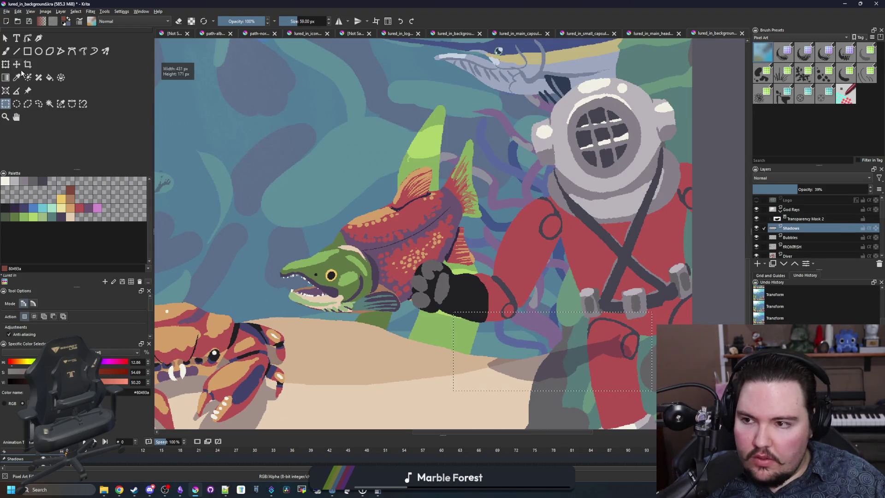
{"action": "key", "text": "t"}
{"action": "left_click_drag", "start_coordinate": [577, 355], "coordinate": [399, 346]}
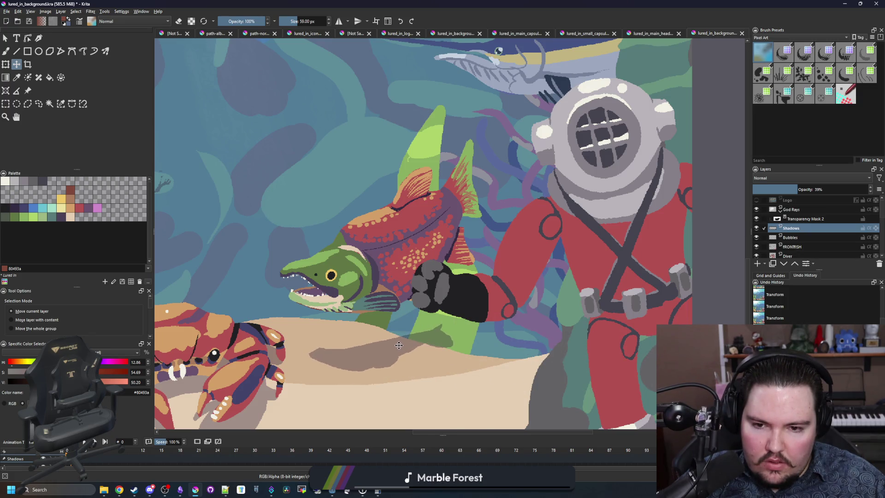
- Erase part of the stray dark-green shadow with the brush in eraser mode
{"action": "key", "text": "b"}
{"action": "scroll", "coordinate": [397, 346], "scroll_direction": "up", "scroll_amount": 5}
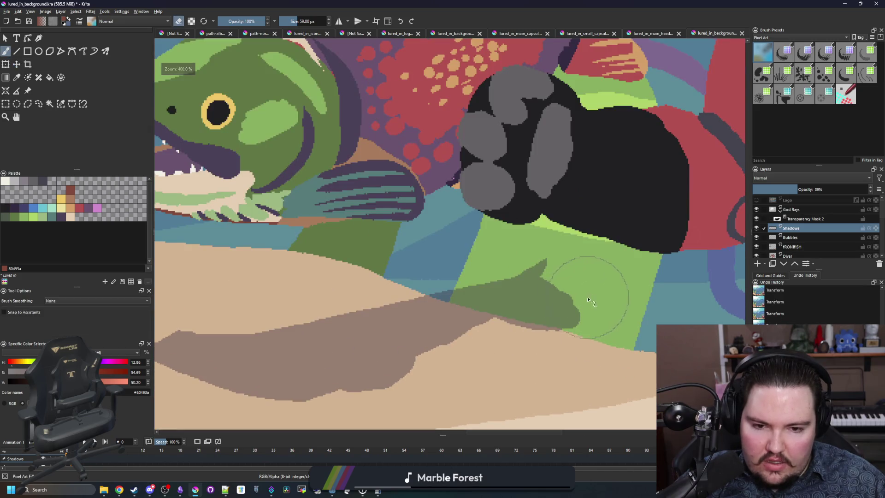
{"action": "key", "text": "e"}
{"action": "left_click_drag", "start_coordinate": [559, 291], "coordinate": [475, 258]}
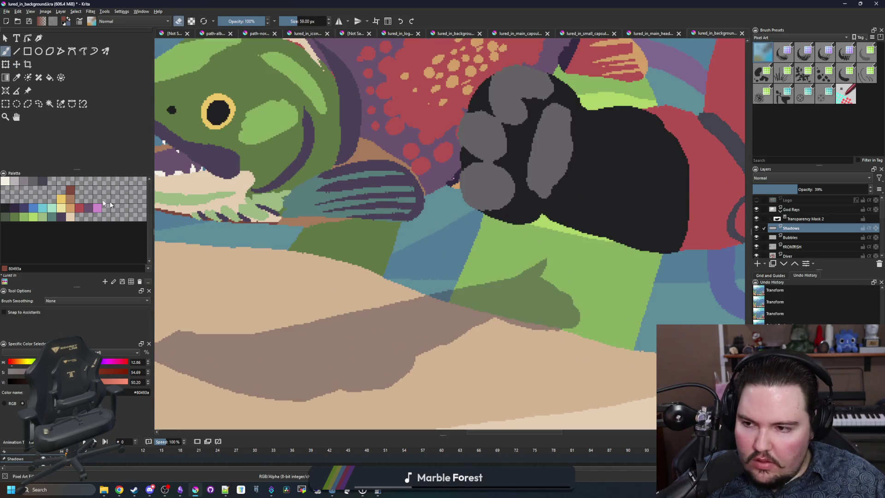
- Isolate the green areas by similar colour, erase the remaining dark-green shadow, and deselect
{"action": "left_click", "coordinate": [60, 104]}
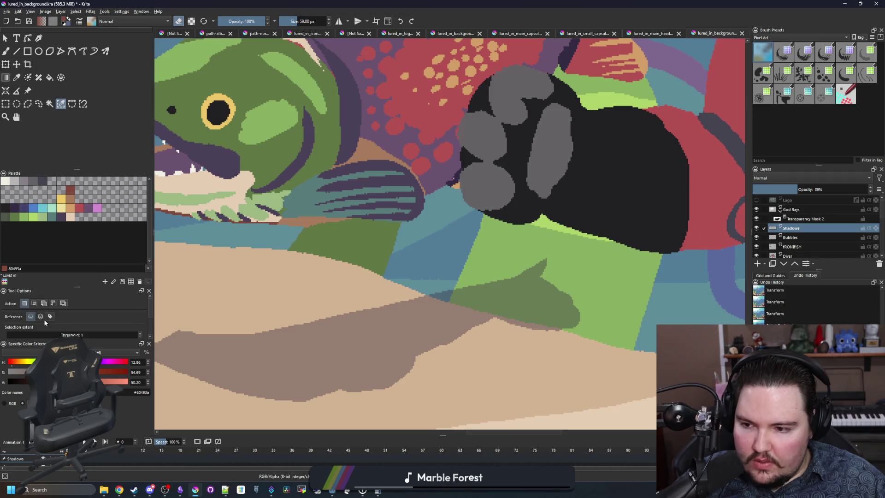
{"action": "left_click", "coordinate": [374, 295]}
{"action": "scroll", "coordinate": [449, 332], "scroll_direction": "down", "scroll_amount": 3}
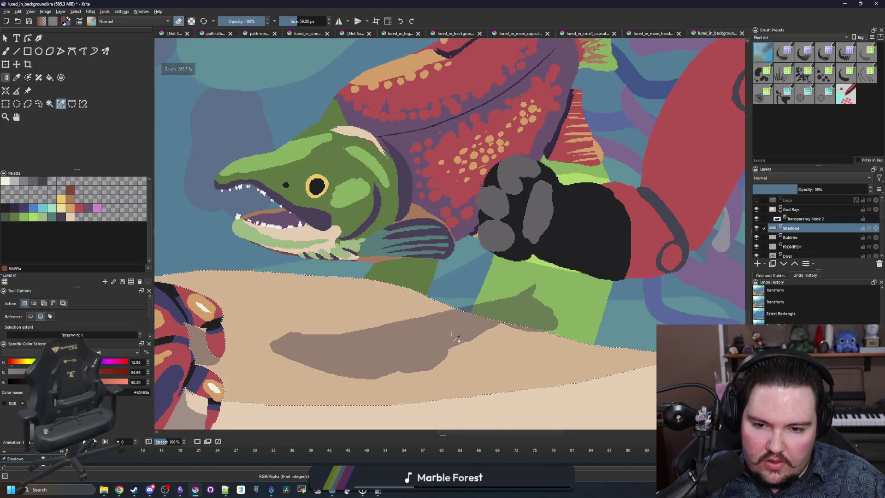
{"action": "left_click", "coordinate": [525, 315]}
{"action": "left_click", "coordinate": [560, 307]}
{"action": "key", "text": "b"}
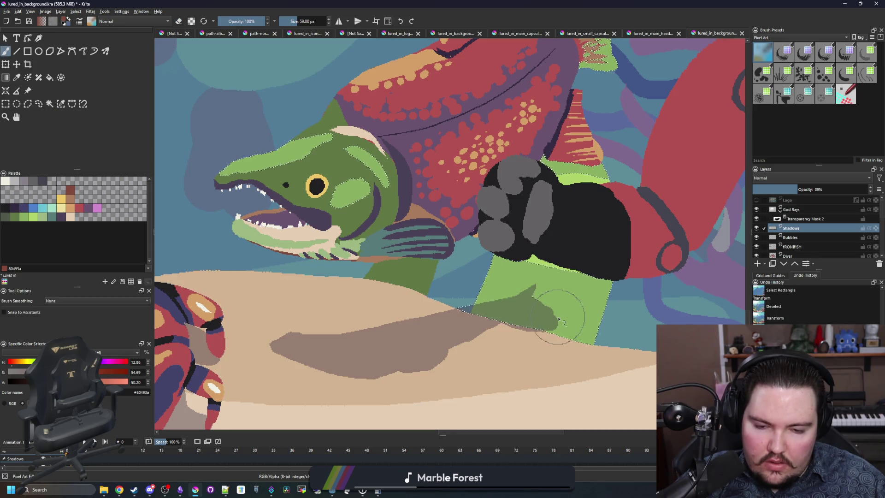
{"action": "scroll", "coordinate": [559, 319], "scroll_direction": "up", "scroll_amount": 3}
{"action": "key", "text": "e"}
{"action": "left_click_drag", "start_coordinate": [547, 310], "coordinate": [299, 299]}
{"action": "key", "text": "ctrl+shift+a"}
- Sample the shadow's dark colour, shrink the brush, and select the similar-coloured shadow region
{"action": "key", "text": "ctrl+shift+d"}
{"action": "scroll", "coordinate": [534, 277], "scroll_direction": "down", "scroll_amount": 3}
{"action": "key", "text": "p"}
{"action": "left_click", "coordinate": [389, 316]}
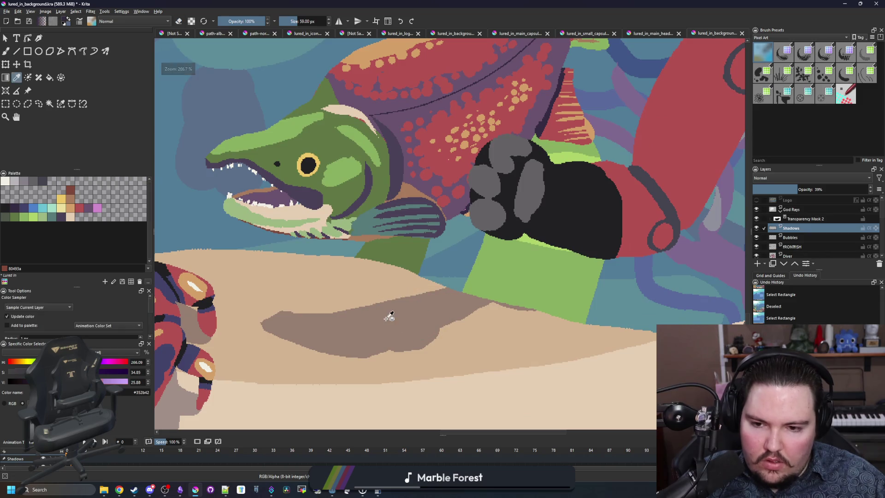
{"action": "key", "text": "b"}
{"action": "key", "text": "ctrl+shift+d"}
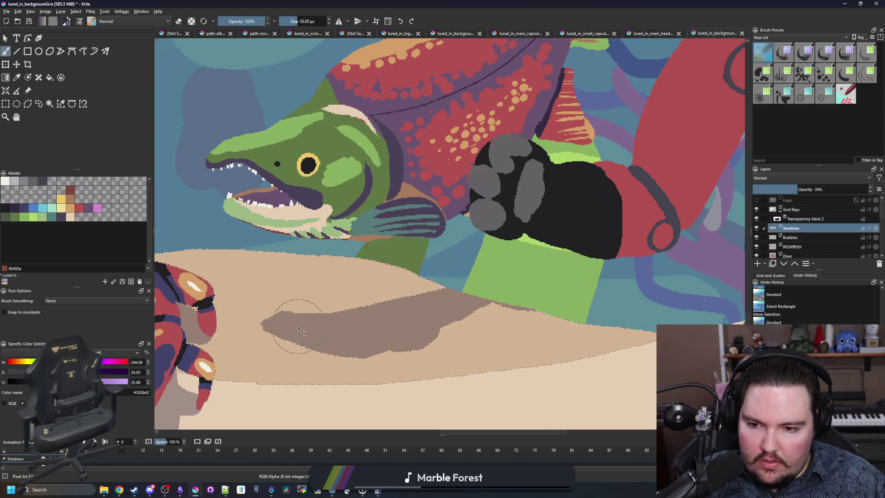
{"action": "key", "text": "bracketleft"}
{"action": "key", "text": "bracketleft"}
{"action": "key", "text": "bracketleft"}
{"action": "key", "text": "bracketleft"}
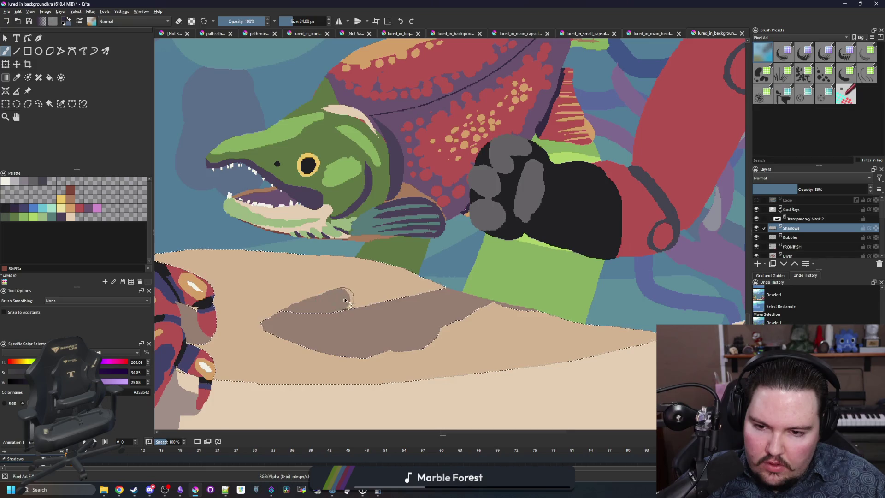
{"action": "left_click", "coordinate": [324, 309]}
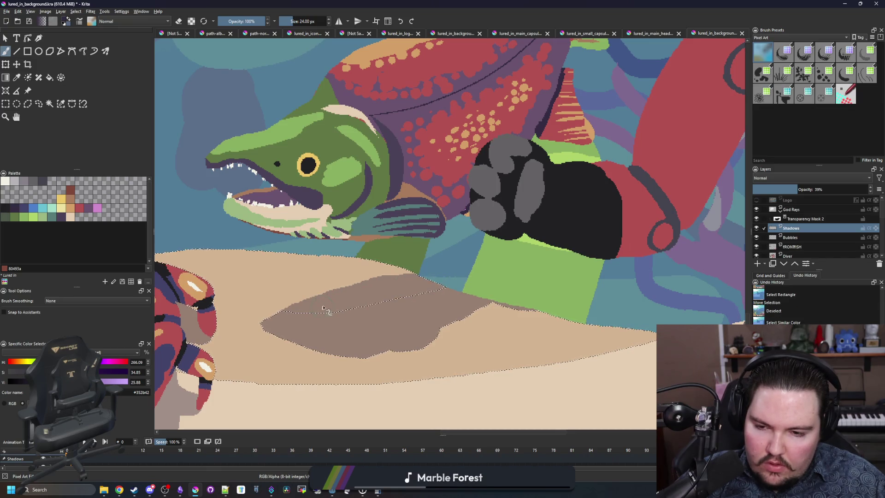
{"action": "left_click", "coordinate": [356, 288]}
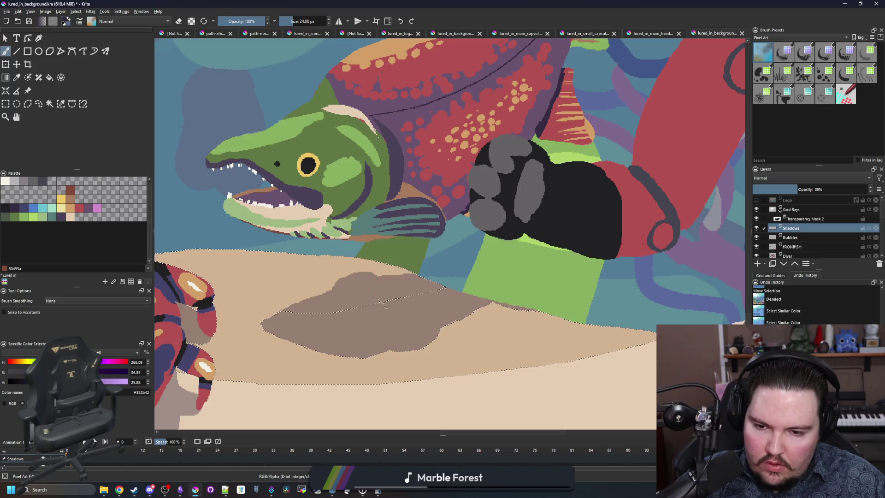
{"action": "left_click", "coordinate": [356, 288]}
{"action": "scroll", "coordinate": [368, 290], "scroll_direction": "down", "scroll_amount": 4}
{"action": "scroll", "coordinate": [421, 291], "scroll_direction": "down", "scroll_amount": 2}
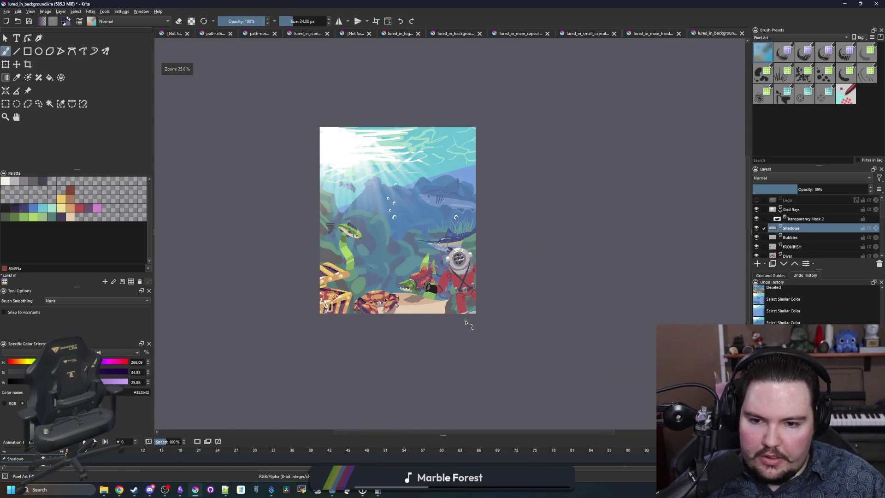
- Toggle the FRONTFISH layer's visibility to check its contents, leaving it visible
{"action": "scroll", "coordinate": [395, 239], "scroll_direction": "up", "scroll_amount": 2}
{"action": "scroll", "coordinate": [365, 196], "scroll_direction": "up", "scroll_amount": 1}
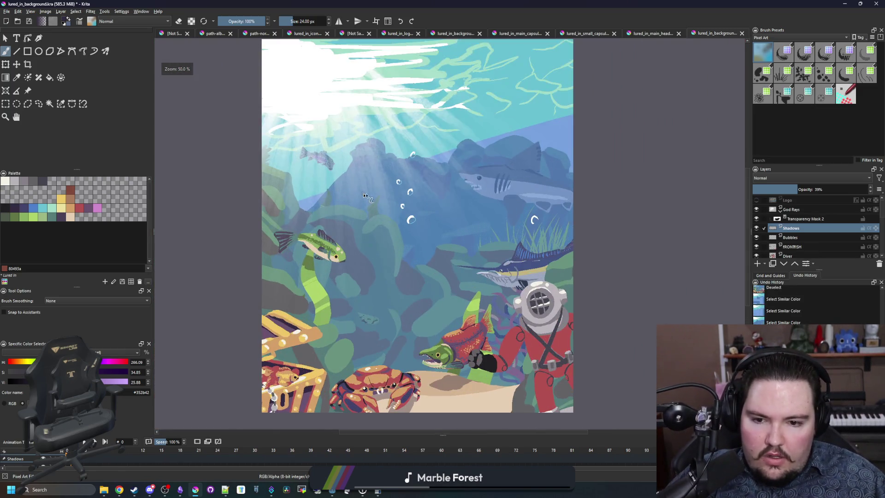
{"action": "scroll", "coordinate": [381, 376], "scroll_direction": "up", "scroll_amount": 3}
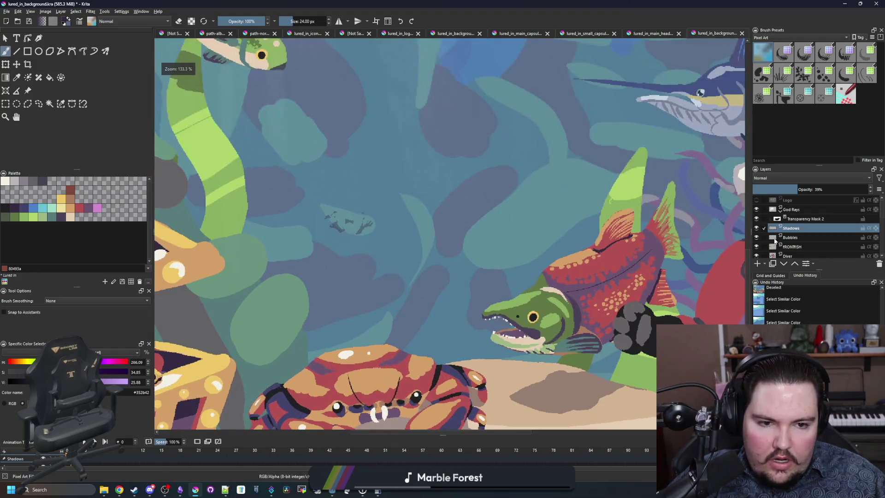
{"action": "left_click", "coordinate": [779, 237]}
{"action": "left_click", "coordinate": [758, 247]}
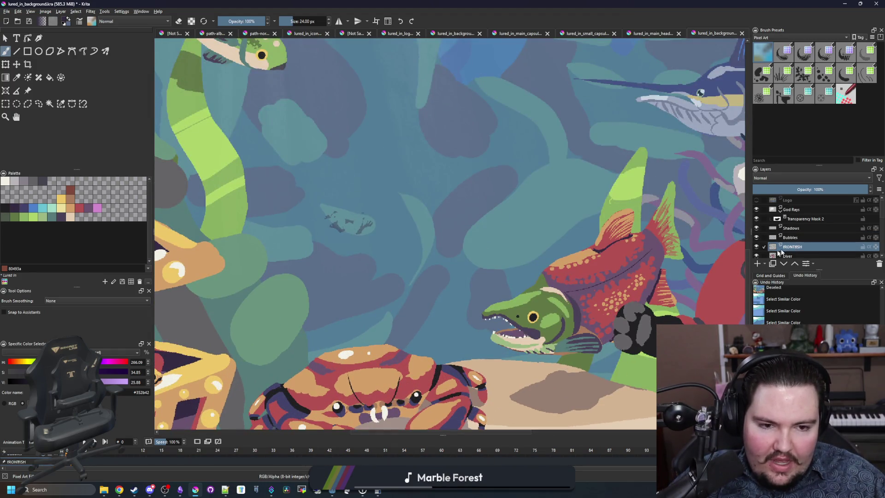
{"action": "left_click", "coordinate": [757, 247]}
{"action": "left_click", "coordinate": [757, 247]}
{"action": "left_click", "coordinate": [756, 247]}
{"action": "left_click", "coordinate": [757, 247]}
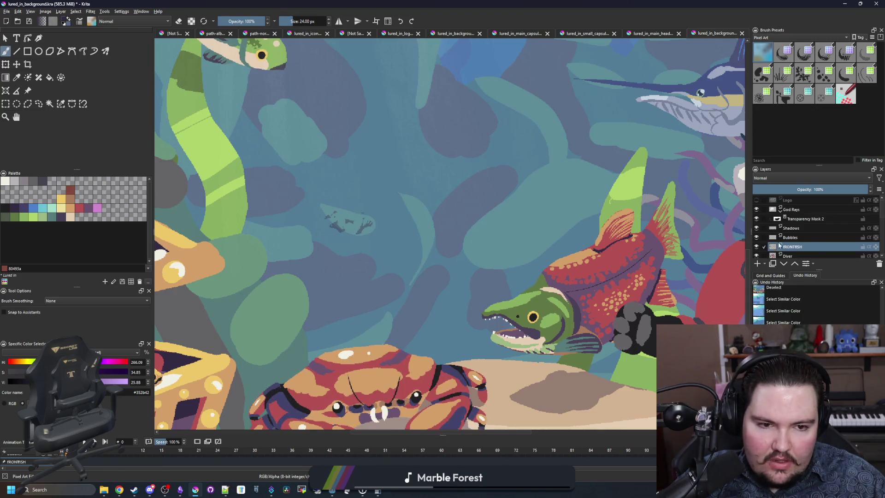
{"action": "scroll", "coordinate": [802, 226], "scroll_direction": "down", "scroll_amount": 2}
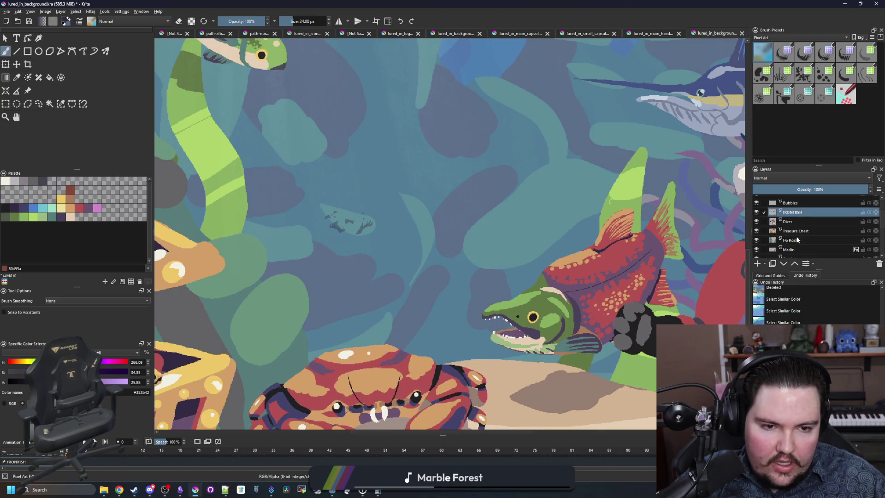
- On the Marlin layer, select the off-canvas small crab and transform it onto the canvas
{"action": "left_click", "coordinate": [789, 249]}
{"action": "key", "text": "minus"}
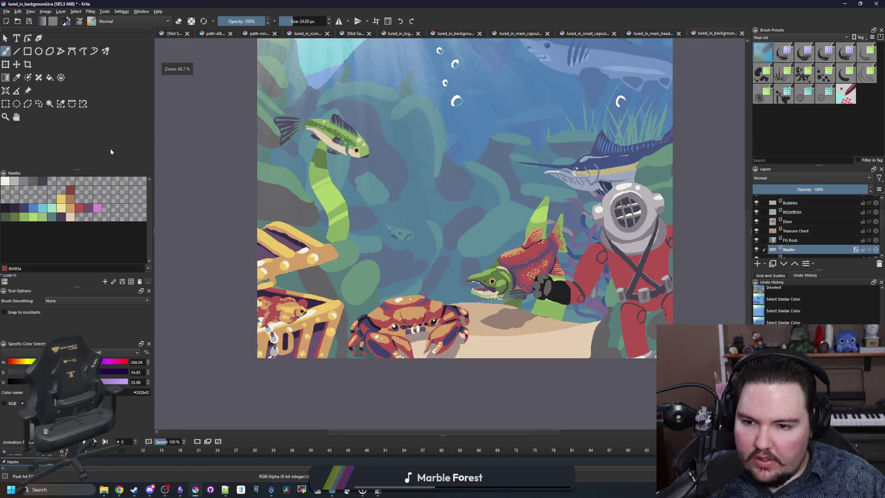
{"action": "left_click", "coordinate": [5, 104]}
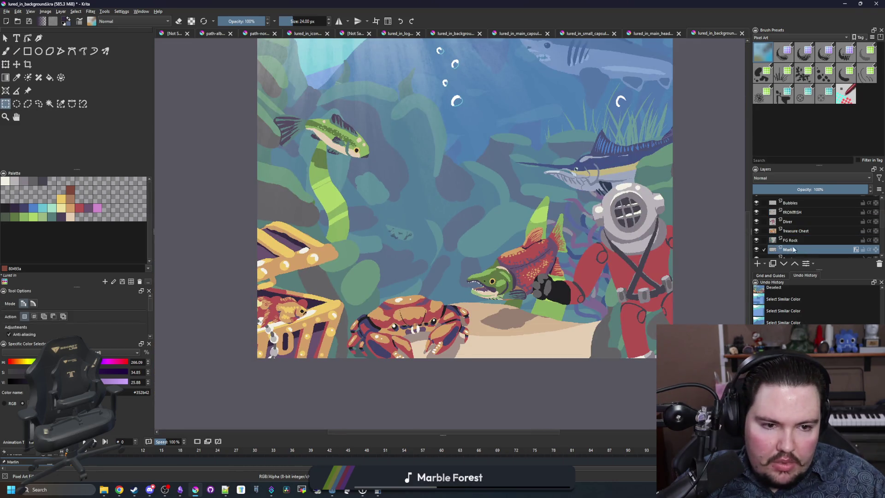
{"action": "key", "text": "minus"}
{"action": "mouse_move", "coordinate": [342, 272]}
{"action": "left_mouse_down"}
{"action": "mouse_move", "coordinate": [221, 203]}
{"action": "mouse_move", "coordinate": [187, 154]}
{"action": "left_mouse_up"}
{"action": "key", "text": "ctrl+t"}
{"action": "mouse_move", "coordinate": [265, 220]}
{"action": "left_mouse_down"}
{"action": "mouse_move", "coordinate": [342, 233]}
{"action": "mouse_move", "coordinate": [375, 292]}
{"action": "mouse_move", "coordinate": [375, 326]}
{"action": "left_mouse_up"}
- Undo twice to restore the tall portrait version of the canvas
{"action": "scroll", "coordinate": [371, 240], "scroll_direction": "up", "scroll_amount": 8}
{"action": "scroll", "coordinate": [398, 287], "scroll_direction": "up", "scroll_amount": 5}
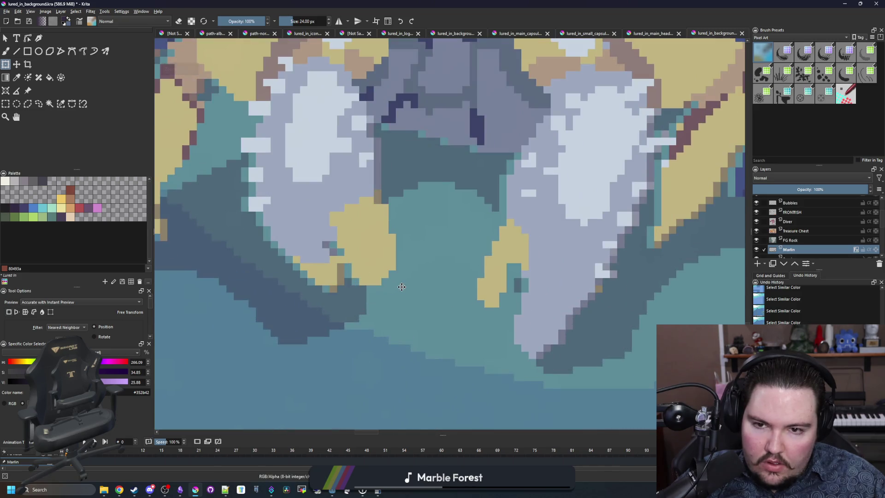
{"action": "scroll", "coordinate": [397, 287], "scroll_direction": "down", "scroll_amount": 8}
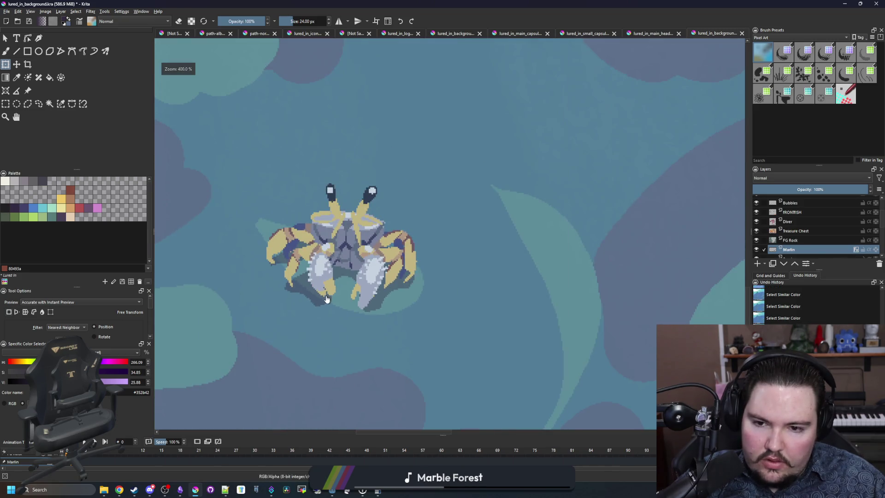
{"action": "key", "text": "ctrl+z"}
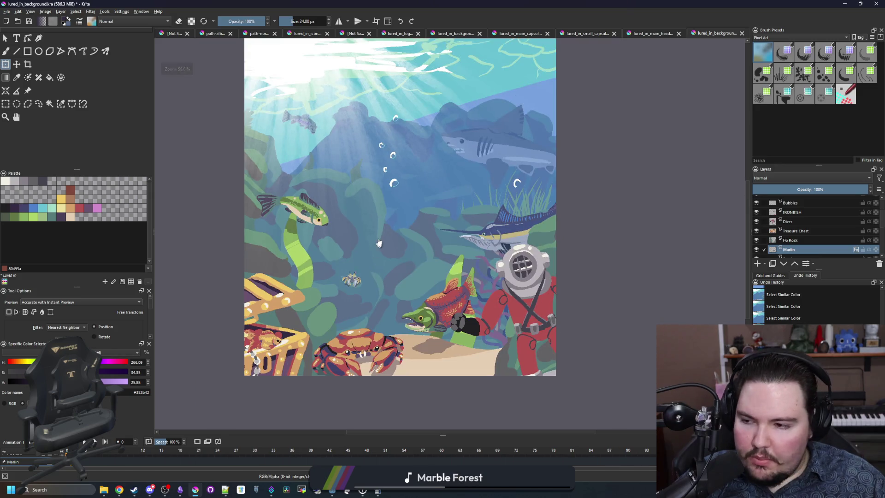
{"action": "key", "text": "ctrl+z"}
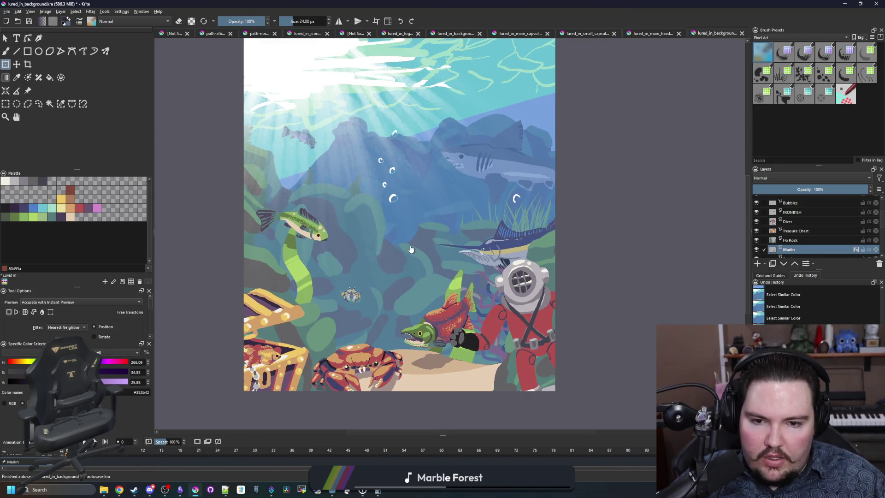
{"action": "scroll", "coordinate": [799, 240], "scroll_direction": "down", "scroll_amount": 5}
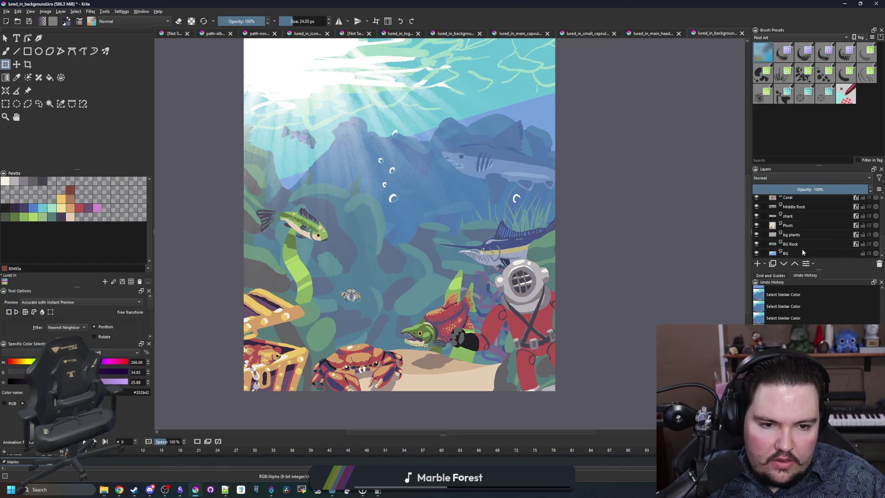
- On the Plush layer, move the plush figure onto the rocks above the shark
{"action": "left_click", "coordinate": [786, 253]}
{"action": "left_click", "coordinate": [804, 244]}
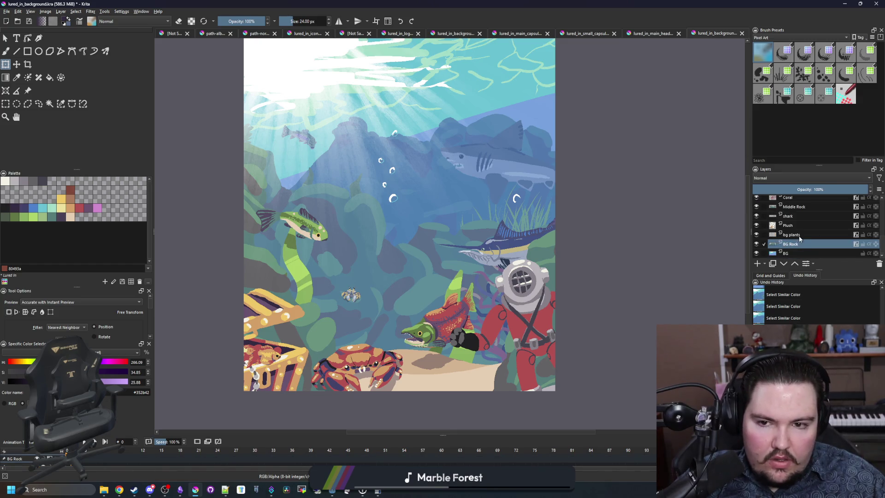
{"action": "left_click", "coordinate": [800, 235]}
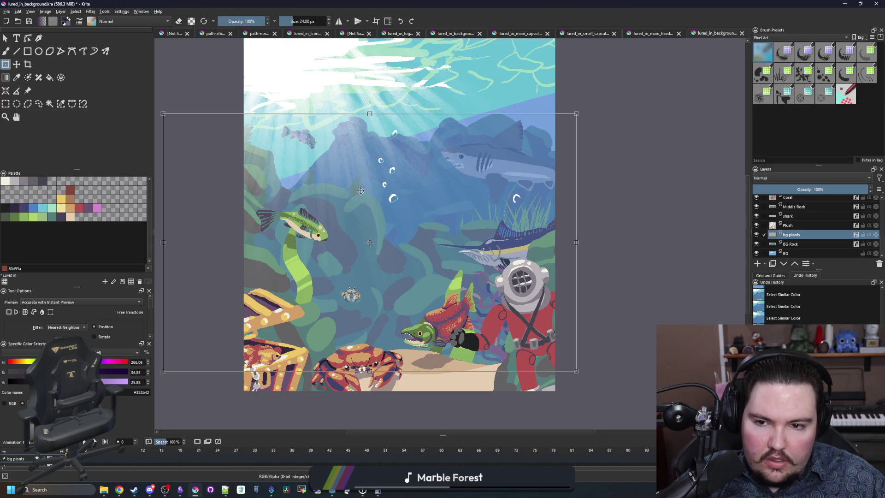
{"action": "left_click", "coordinate": [802, 226]}
{"action": "scroll", "coordinate": [562, 122], "scroll_direction": "up", "scroll_amount": 3}
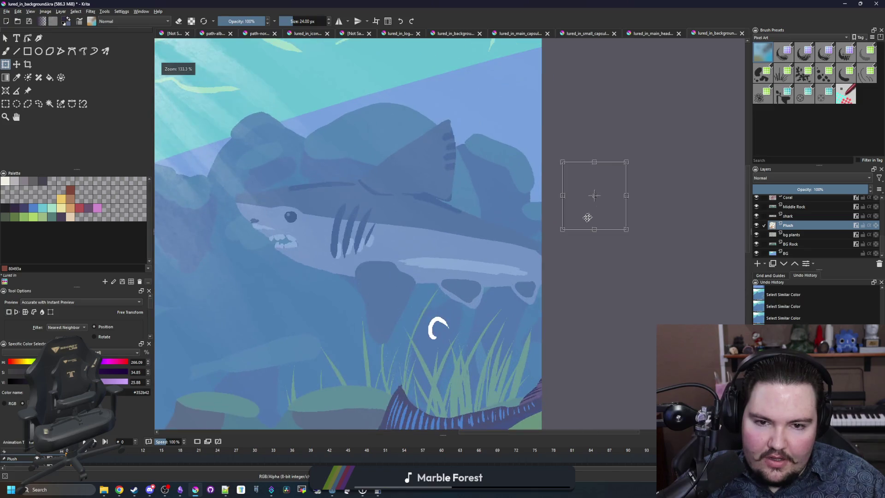
{"action": "left_click_drag", "start_coordinate": [587, 215], "coordinate": [497, 148]}
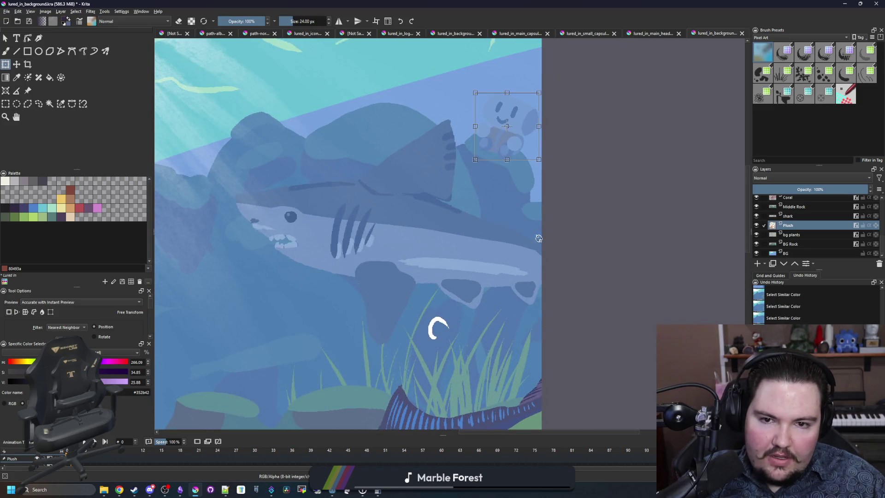
{"action": "scroll", "coordinate": [538, 239], "scroll_direction": "down", "scroll_amount": 5}
{"action": "scroll", "coordinate": [461, 355], "scroll_direction": "up", "scroll_amount": 1}
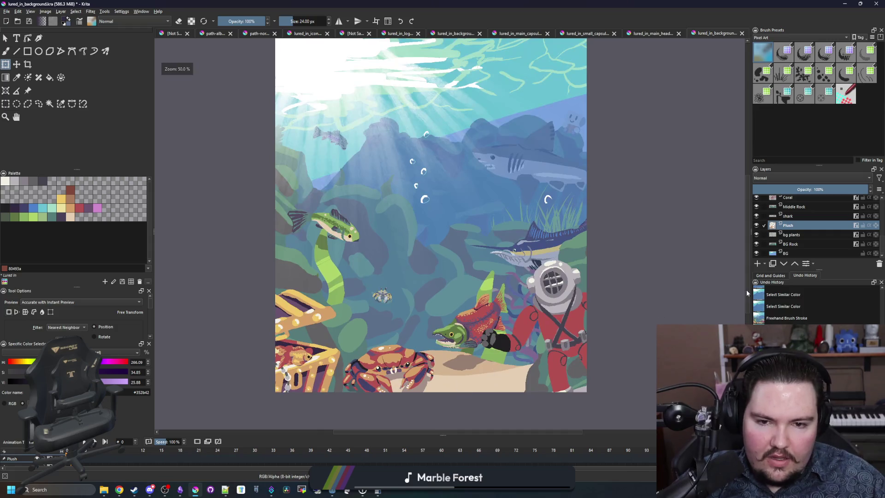
- Hide and reshow the plant, Sand, Treasure Chest and Diver layers to check each
{"action": "left_click", "coordinate": [789, 217]}
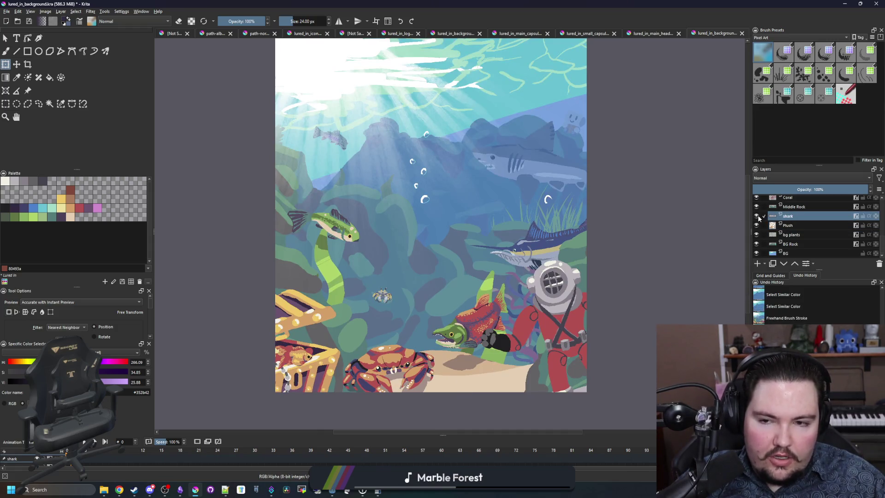
{"action": "scroll", "coordinate": [778, 220], "scroll_direction": "up", "scroll_amount": 1}
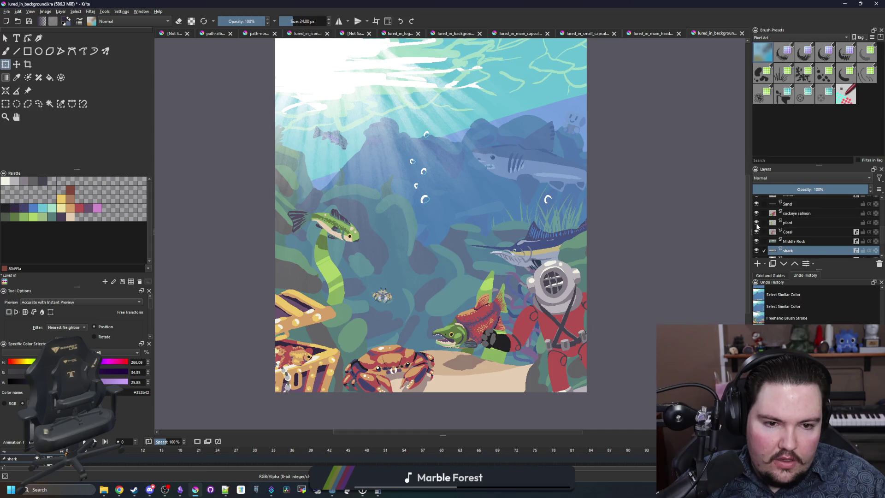
{"action": "left_click", "coordinate": [757, 223]}
{"action": "left_click", "coordinate": [756, 223]}
{"action": "left_click", "coordinate": [757, 207]}
{"action": "left_click", "coordinate": [757, 207]}
{"action": "scroll", "coordinate": [757, 217], "scroll_direction": "up", "scroll_amount": 1}
{"action": "left_click", "coordinate": [756, 210]}
{"action": "left_click", "coordinate": [756, 210]}
{"action": "left_click", "coordinate": [756, 201]}
{"action": "left_click", "coordinate": [756, 201]}
{"action": "scroll", "coordinate": [759, 219], "scroll_direction": "down", "scroll_amount": 1}
{"action": "scroll", "coordinate": [759, 220], "scroll_direction": "up", "scroll_amount": 2}
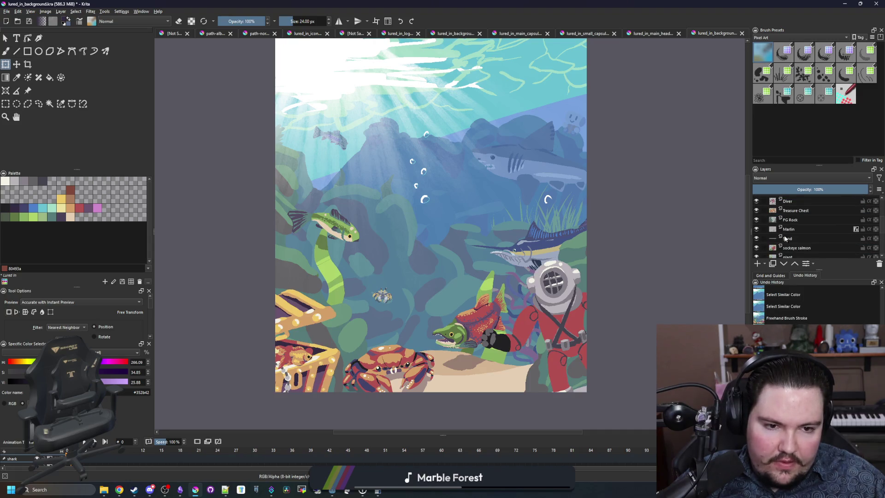
{"action": "scroll", "coordinate": [794, 229], "scroll_direction": "down", "scroll_amount": 2}
{"action": "scroll", "coordinate": [798, 226], "scroll_direction": "up", "scroll_amount": 2}
- Make FRONTFISH the active layer and zoom out to reveal the off-canvas fish
{"action": "left_click", "coordinate": [800, 220]}
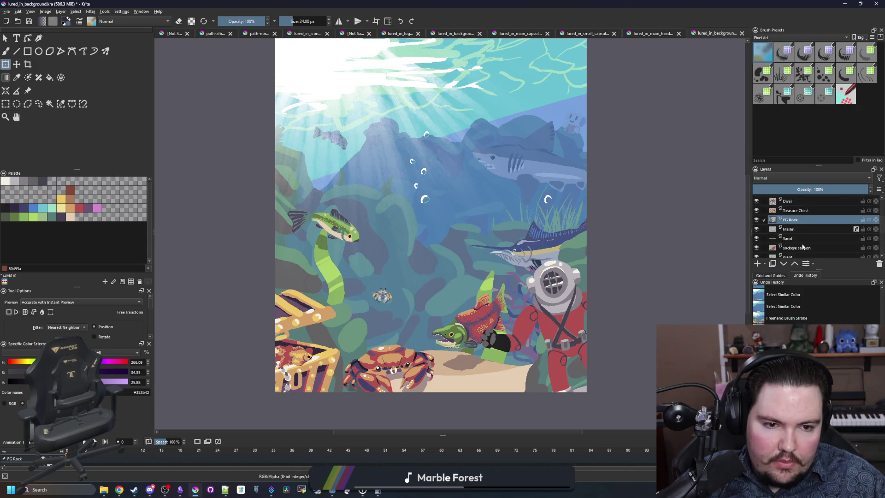
{"action": "scroll", "coordinate": [802, 244], "scroll_direction": "up", "scroll_amount": 3}
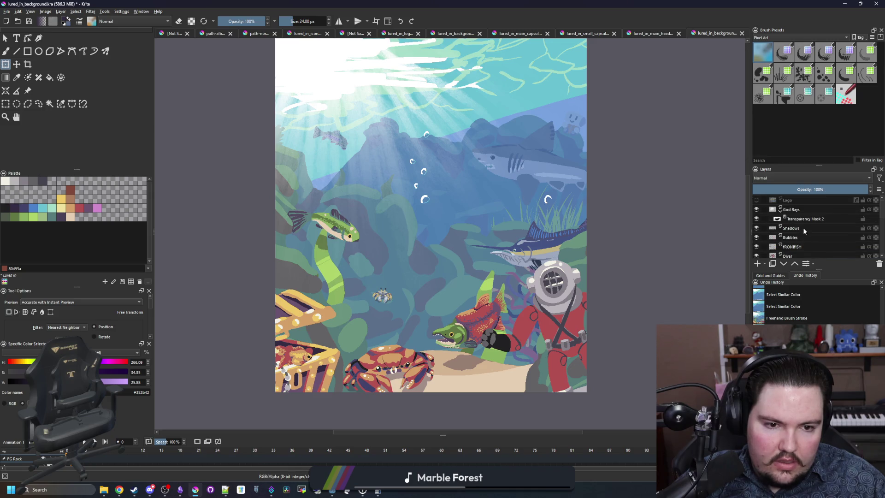
{"action": "left_click", "coordinate": [801, 247]}
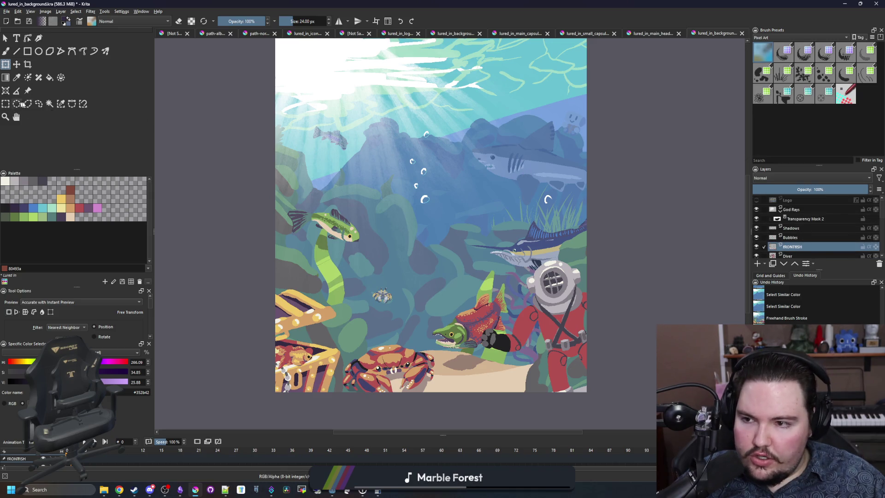
{"action": "left_click", "coordinate": [6, 103]}
{"action": "key", "text": "minus"}
{"action": "key", "text": "minus"}
- Move the fish lying left of the image onto the canvas, shifting the big bass right
{"action": "mouse_move", "coordinate": [330, 311]}
{"action": "left_mouse_down"}
{"action": "mouse_move", "coordinate": [326, 272]}
{"action": "mouse_move", "coordinate": [185, 122]}
{"action": "mouse_move", "coordinate": [8, 69]}
{"action": "left_mouse_up"}
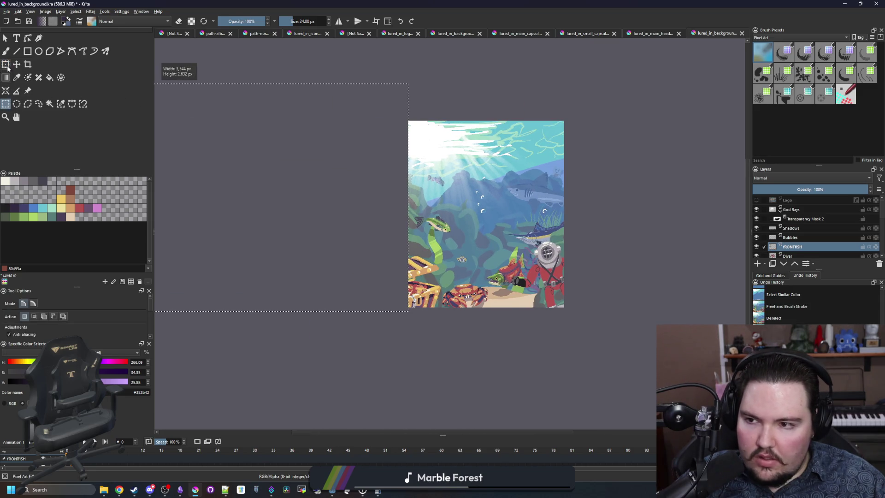
{"action": "left_click", "coordinate": [6, 64]}
{"action": "left_click_drag", "start_coordinate": [361, 227], "coordinate": [479, 192]}
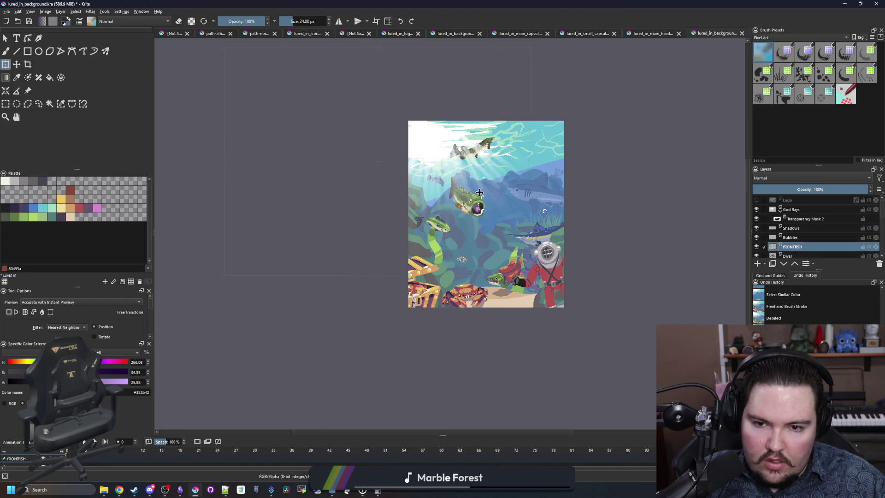
{"action": "key", "text": "plus"}
{"action": "left_click_drag", "start_coordinate": [415, 189], "coordinate": [441, 190]}
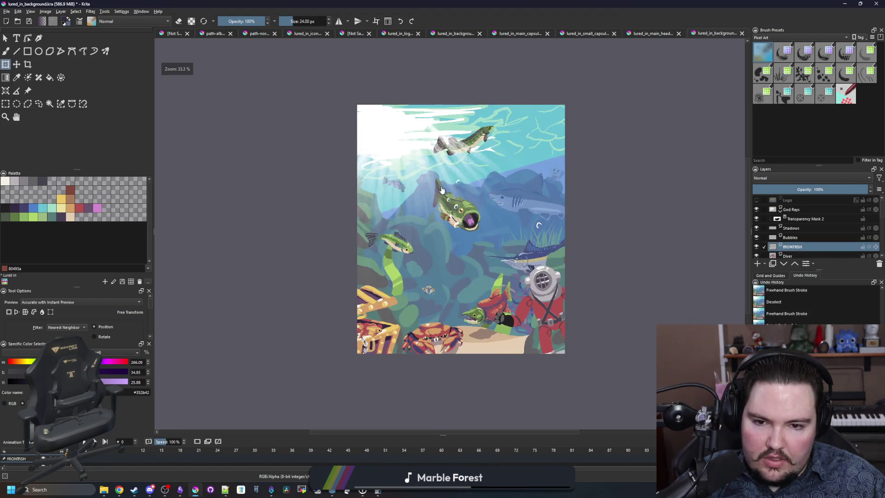
{"action": "scroll", "coordinate": [374, 351], "scroll_direction": "up", "scroll_amount": 3}
- Move the goldfish beside the treasure chest up and right above it
{"action": "left_click", "coordinate": [9, 104]}
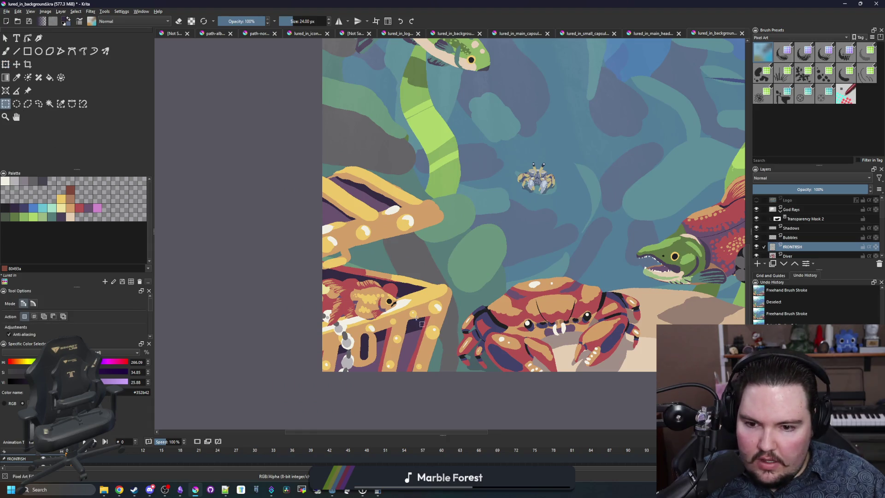
{"action": "left_click_drag", "start_coordinate": [287, 249], "coordinate": [286, 249]}
{"action": "left_click", "coordinate": [6, 64]}
{"action": "key", "text": "minus"}
{"action": "left_click_drag", "start_coordinate": [376, 273], "coordinate": [447, 249]}
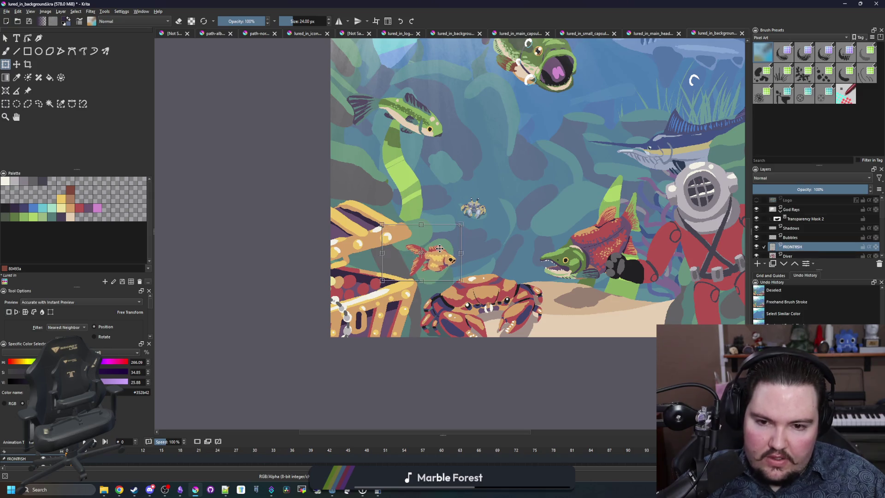
{"action": "key", "text": "2"}
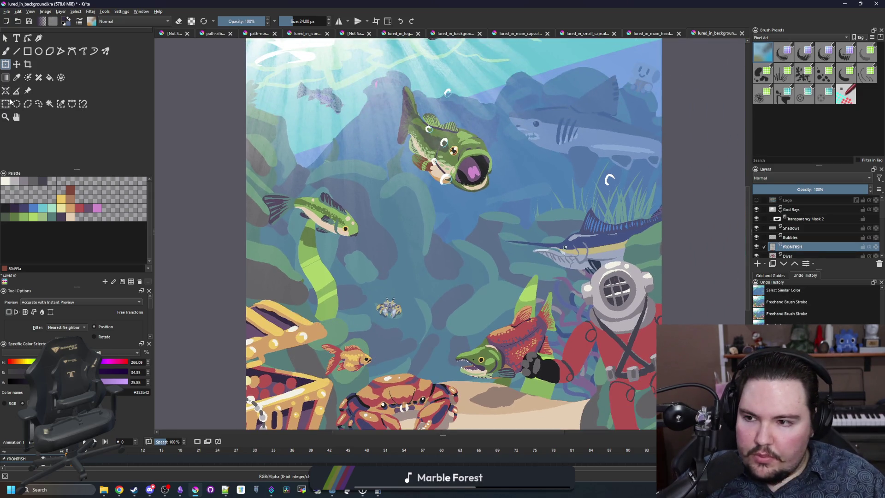
- Move the green fish on the left down and further left
{"action": "left_click", "coordinate": [6, 103]}
{"action": "left_click_drag", "start_coordinate": [239, 178], "coordinate": [238, 176]}
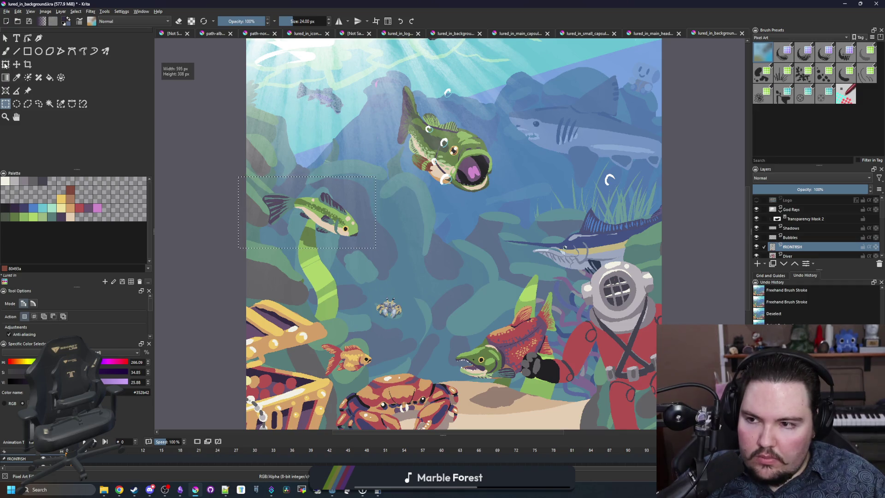
{"action": "left_click", "coordinate": [5, 65]}
{"action": "mouse_move", "coordinate": [346, 219]}
{"action": "left_mouse_down"}
{"action": "mouse_move", "coordinate": [334, 279]}
{"action": "mouse_move", "coordinate": [322, 279]}
{"action": "mouse_move", "coordinate": [337, 282]}
{"action": "left_mouse_up"}
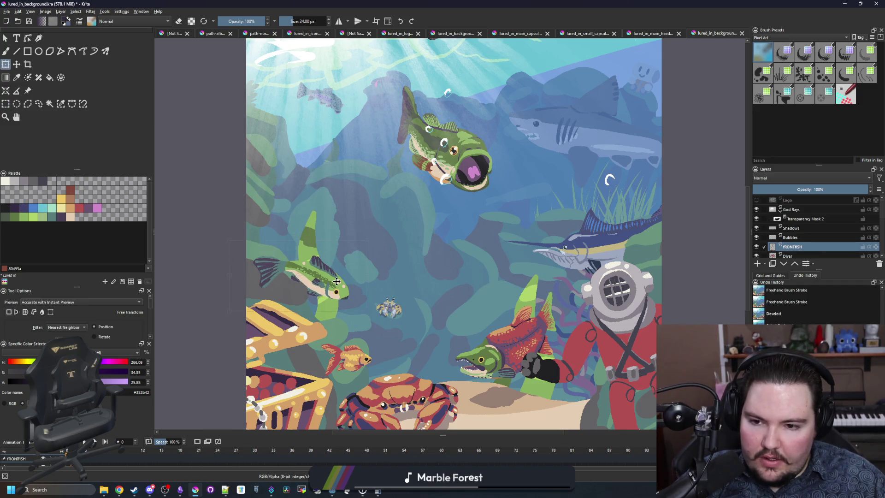
{"action": "key", "text": "Return"}
- Move the fish near the top down-left to the image's left edge
{"action": "left_click", "coordinate": [6, 103]}
{"action": "scroll", "coordinate": [476, 237], "scroll_direction": "up", "scroll_amount": 3}
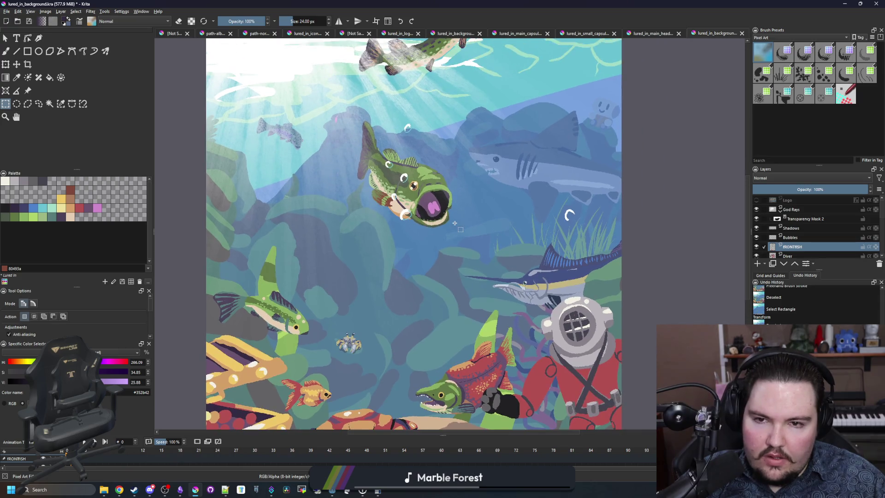
{"action": "left_click_drag", "start_coordinate": [541, 151], "coordinate": [365, 40]}
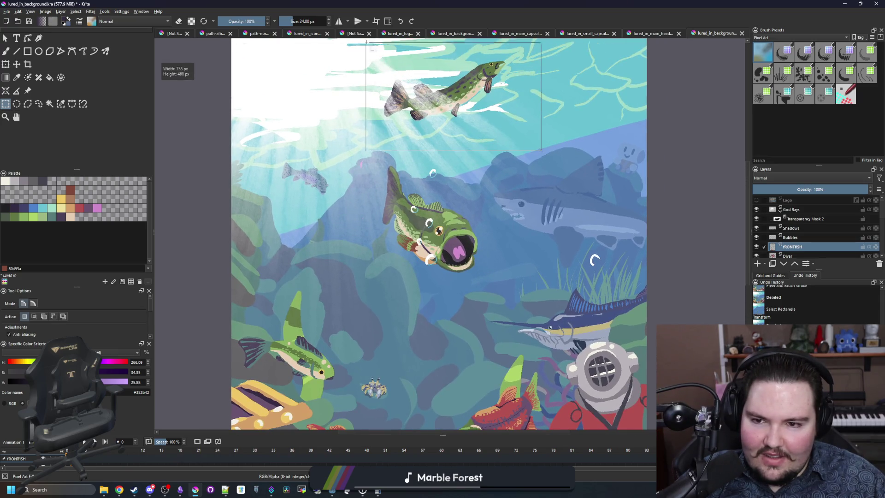
{"action": "left_click", "coordinate": [5, 64]}
{"action": "key", "text": "minus"}
{"action": "mouse_move", "coordinate": [409, 113]}
{"action": "left_mouse_down"}
{"action": "mouse_move", "coordinate": [308, 216]}
{"action": "mouse_move", "coordinate": [294, 217]}
{"action": "left_mouse_up"}
{"action": "key", "text": "minus"}
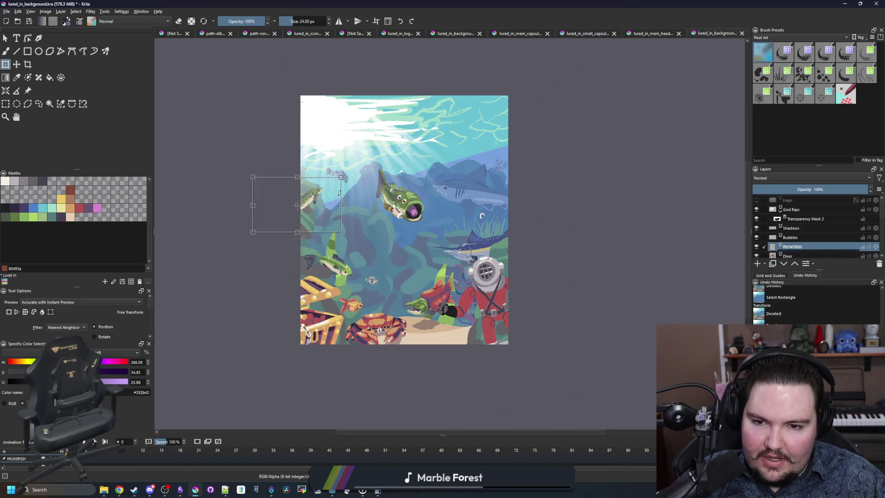
{"action": "key", "text": "Return"}
- Move the big bass down below its bubbles and apply the move
{"action": "left_click", "coordinate": [5, 104]}
{"action": "key", "text": "plus"}
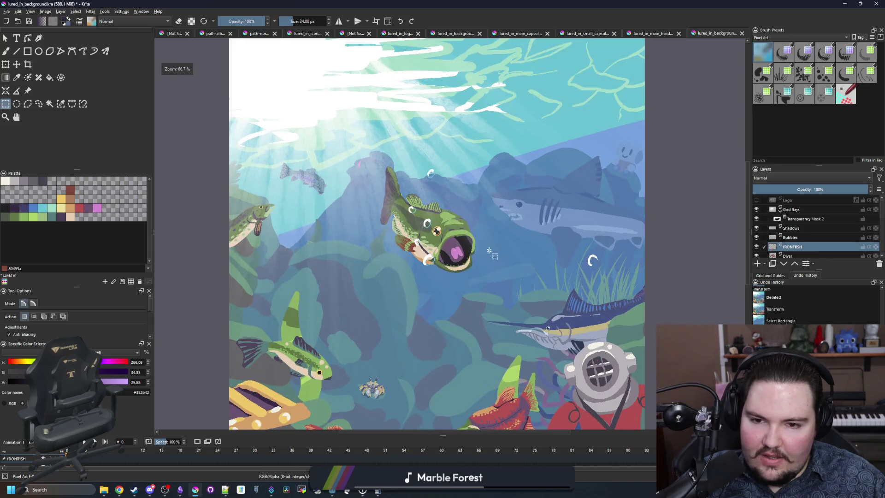
{"action": "left_click_drag", "start_coordinate": [358, 152], "coordinate": [354, 149]}
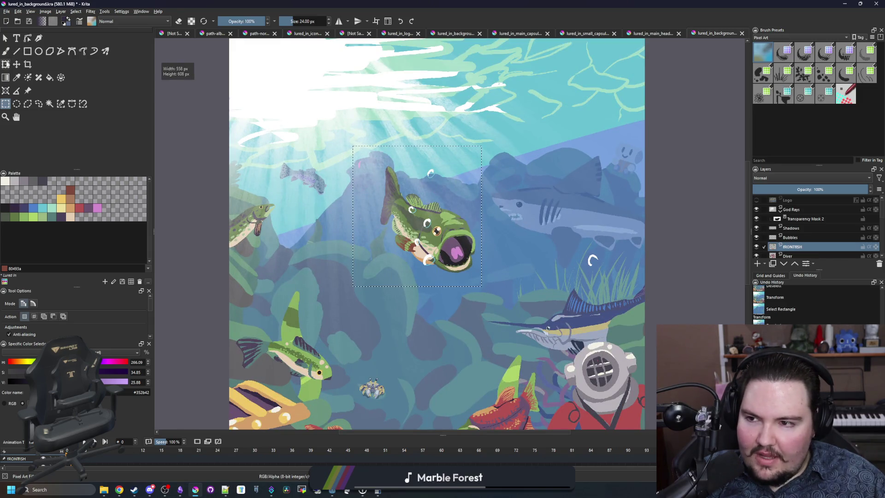
{"action": "key", "text": "ctrl+t"}
{"action": "key", "text": "minus"}
{"action": "mouse_move", "coordinate": [427, 217]}
{"action": "left_mouse_down"}
{"action": "mouse_move", "coordinate": [425, 276]}
{"action": "mouse_move", "coordinate": [427, 252]}
{"action": "left_mouse_up"}
{"action": "scroll", "coordinate": [378, 221], "scroll_direction": "up", "scroll_amount": 5}
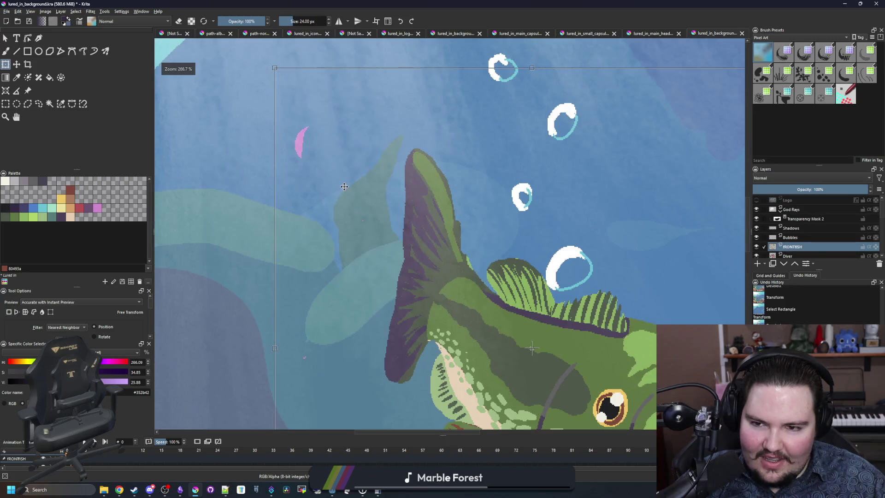
{"action": "scroll", "coordinate": [344, 186], "scroll_direction": "down", "scroll_amount": 5}
{"action": "scroll", "coordinate": [355, 194], "scroll_direction": "up", "scroll_amount": 8}
{"action": "scroll", "coordinate": [364, 201], "scroll_direction": "down", "scroll_amount": 3}
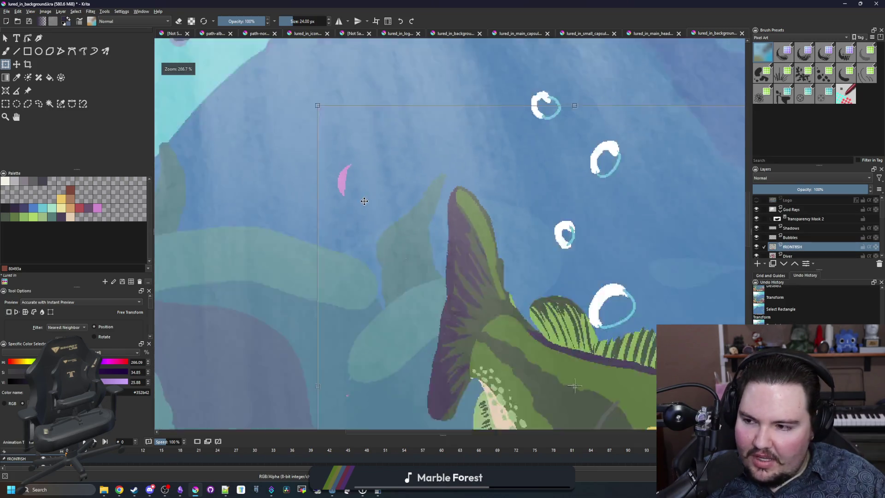
{"action": "scroll", "coordinate": [364, 201], "scroll_direction": "down", "scroll_amount": 7}
{"action": "scroll", "coordinate": [437, 249], "scroll_direction": "up", "scroll_amount": 3}
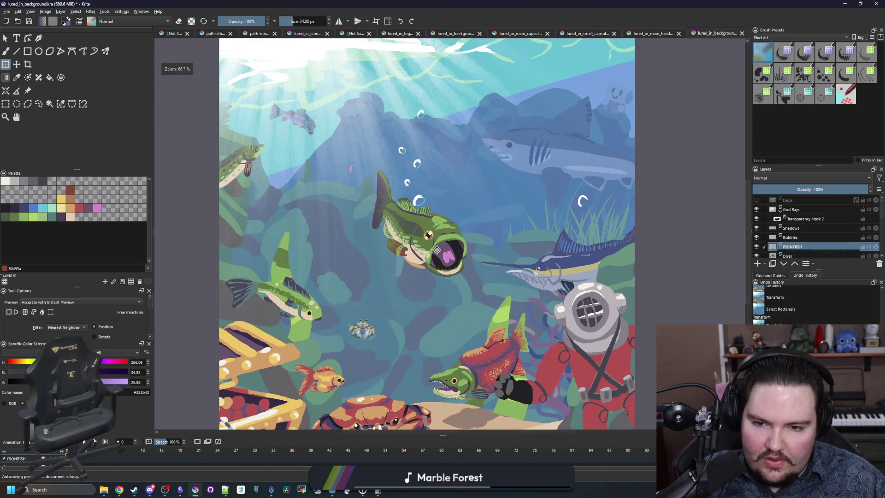
{"action": "scroll", "coordinate": [437, 249], "scroll_direction": "down", "scroll_amount": 3}
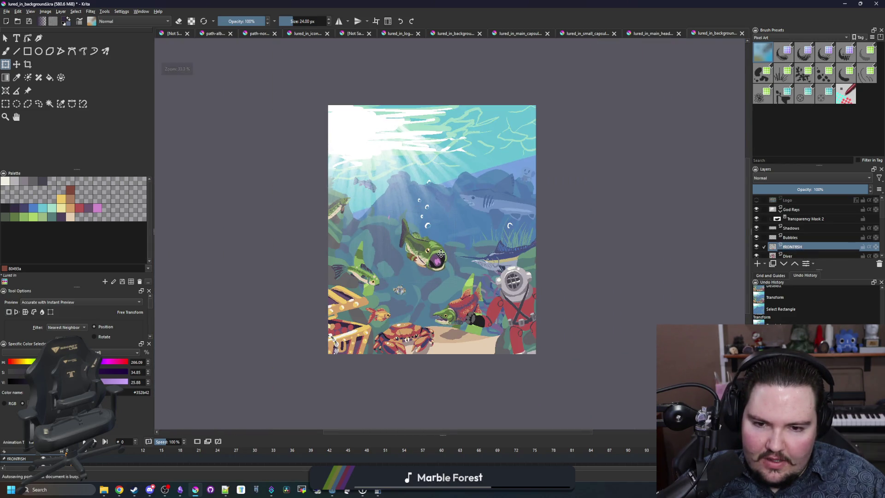
{"action": "key", "text": "Return"}
{"action": "scroll", "coordinate": [410, 237], "scroll_direction": "up", "scroll_amount": 3}
{"action": "scroll", "coordinate": [410, 236], "scroll_direction": "up", "scroll_amount": 3}
- Brush over the pink speck left of the bass and switch on the Logo layer
{"action": "key", "text": "b"}
{"action": "left_click_drag", "start_coordinate": [313, 153], "coordinate": [305, 180]}
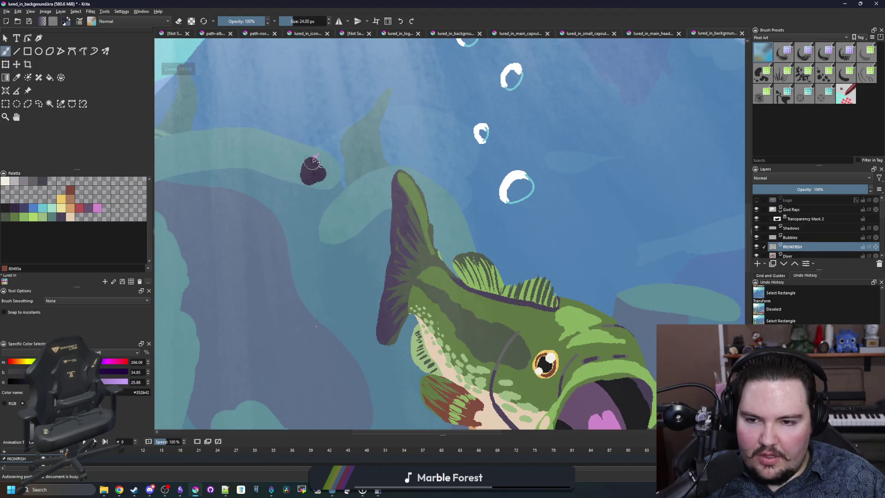
{"action": "key", "text": "e"}
{"action": "scroll", "coordinate": [377, 212], "scroll_direction": "down", "scroll_amount": 6}
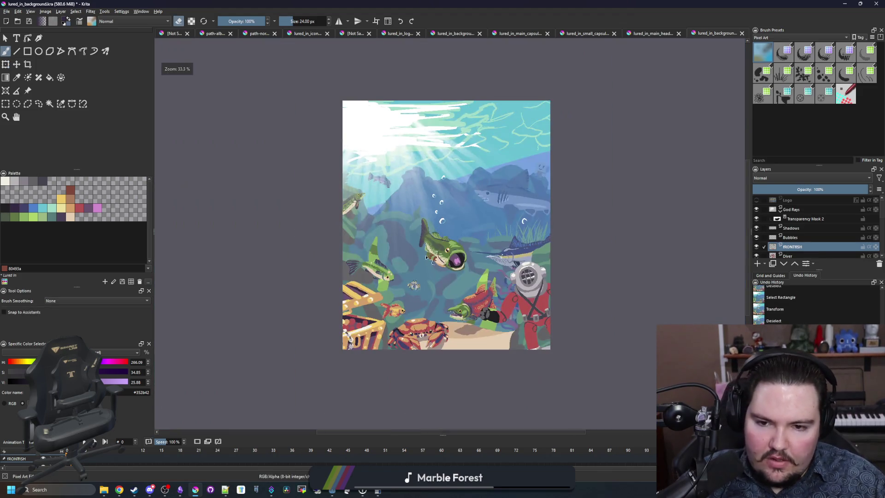
{"action": "scroll", "coordinate": [464, 266], "scroll_direction": "up", "scroll_amount": 2}
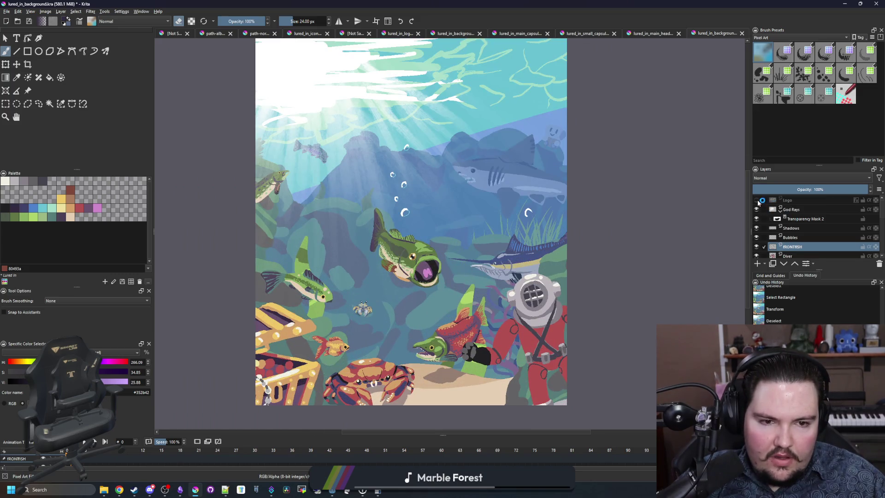
{"action": "left_click", "coordinate": [799, 203]}
{"action": "scroll", "coordinate": [360, 285], "scroll_direction": "down", "scroll_amount": 2}
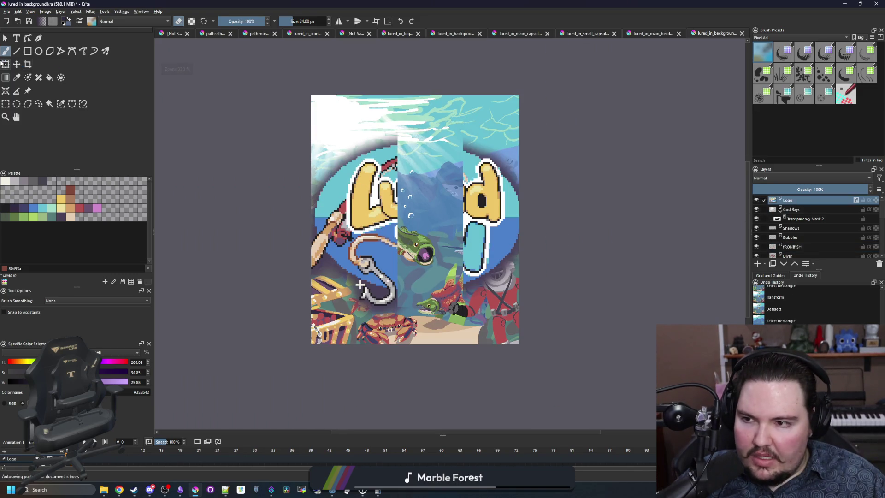
- Enlarge the 'Lured IN' logo and drag it across the top of the scene
{"action": "key", "text": "ctrl+t"}
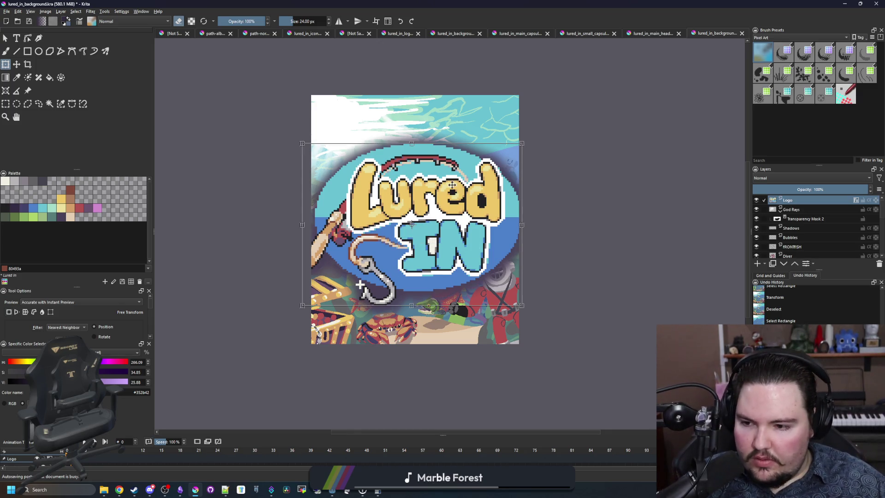
{"action": "scroll", "coordinate": [453, 184], "scroll_direction": "up", "scroll_amount": 1}
{"action": "left_click_drag", "start_coordinate": [557, 365], "coordinate": [506, 320]}
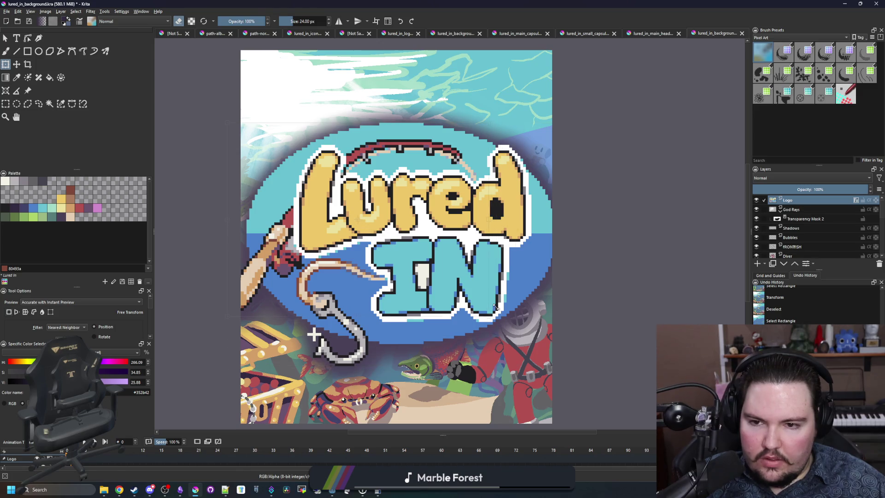
{"action": "left_click", "coordinate": [857, 201]}
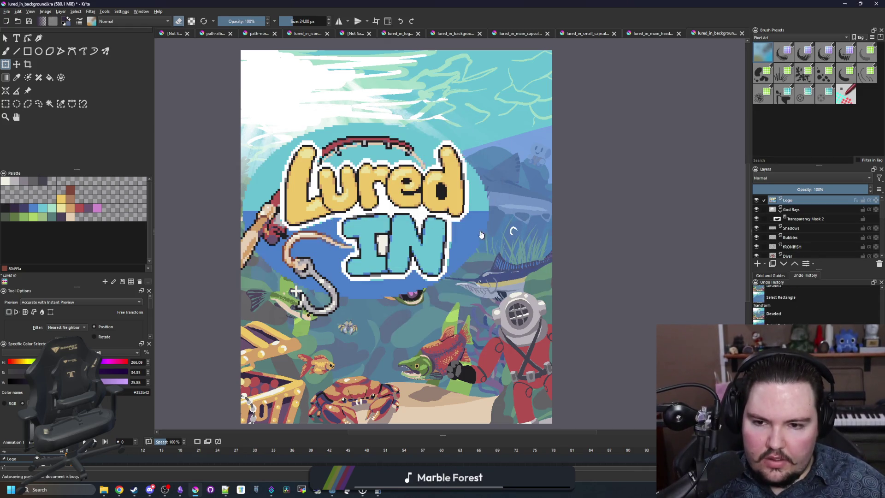
{"action": "scroll", "coordinate": [408, 225], "scroll_direction": "down", "scroll_amount": 1}
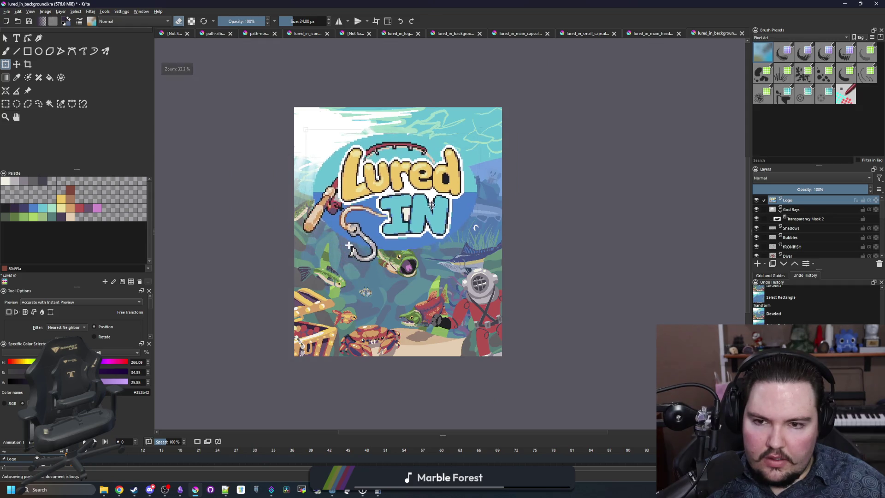
{"action": "mouse_move", "coordinate": [438, 196]}
{"action": "left_mouse_down"}
{"action": "mouse_move", "coordinate": [456, 228]}
{"action": "mouse_move", "coordinate": [406, 189]}
{"action": "mouse_move", "coordinate": [454, 210]}
{"action": "mouse_move", "coordinate": [452, 180]}
{"action": "mouse_move", "coordinate": [419, 182]}
{"action": "mouse_move", "coordinate": [467, 186]}
{"action": "mouse_move", "coordinate": [440, 186]}
{"action": "mouse_move", "coordinate": [432, 207]}
{"action": "mouse_move", "coordinate": [394, 206]}
{"action": "left_mouse_up"}
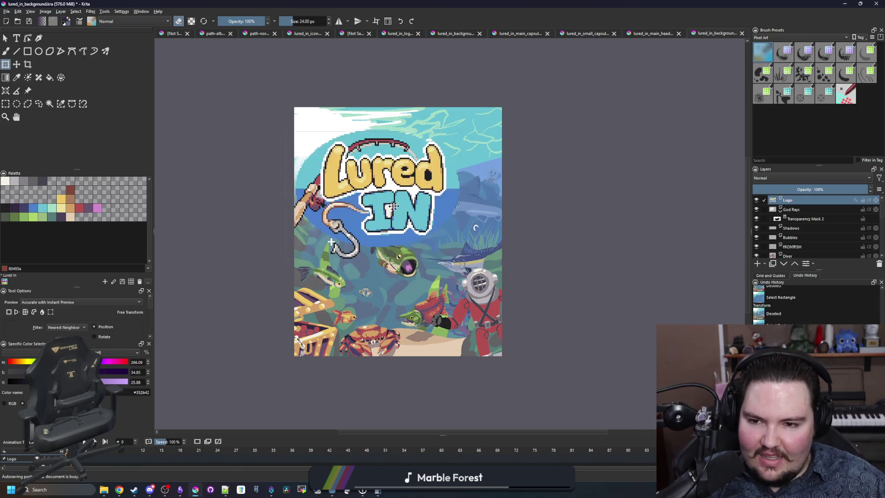
{"action": "left_click_drag", "start_coordinate": [327, 228], "coordinate": [415, 198]}
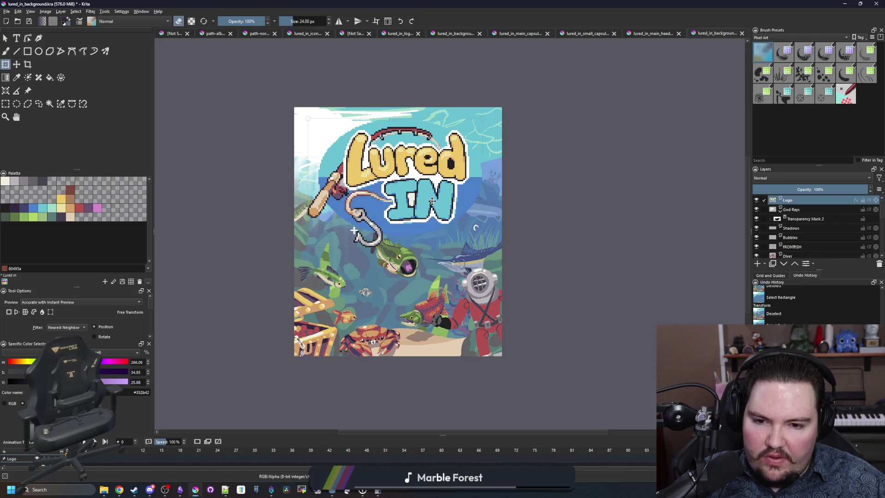
{"action": "mouse_move", "coordinate": [427, 227]}
{"action": "left_mouse_down"}
{"action": "mouse_move", "coordinate": [431, 304]}
{"action": "mouse_move", "coordinate": [430, 192]}
{"action": "mouse_move", "coordinate": [431, 200]}
{"action": "left_mouse_up"}
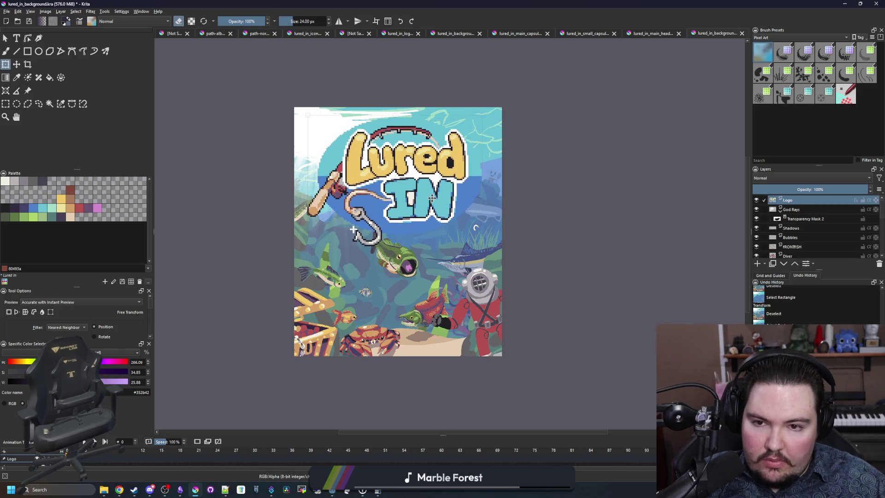
{"action": "scroll", "coordinate": [407, 154], "scroll_direction": "up", "scroll_amount": 2}
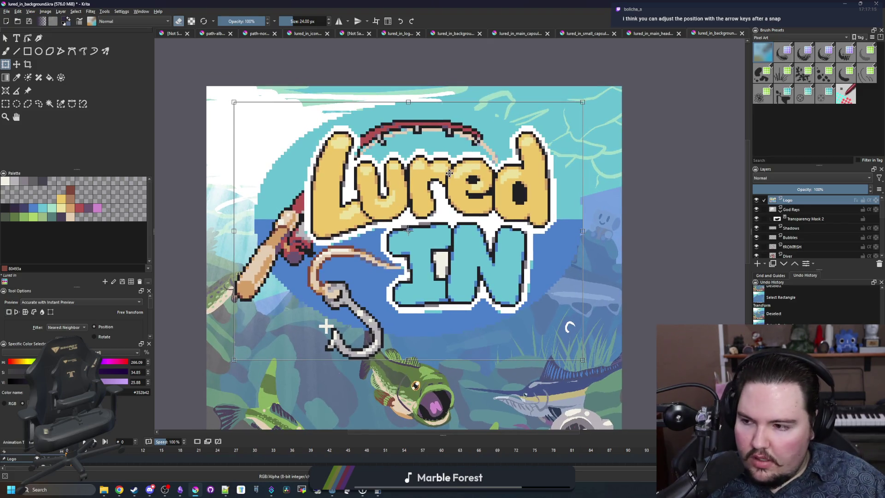
- Nudge the logo five pixels left and one down, then apply the transform
{"action": "key", "text": "Left"}
{"action": "key", "text": "Left"}
{"action": "key", "text": "Left"}
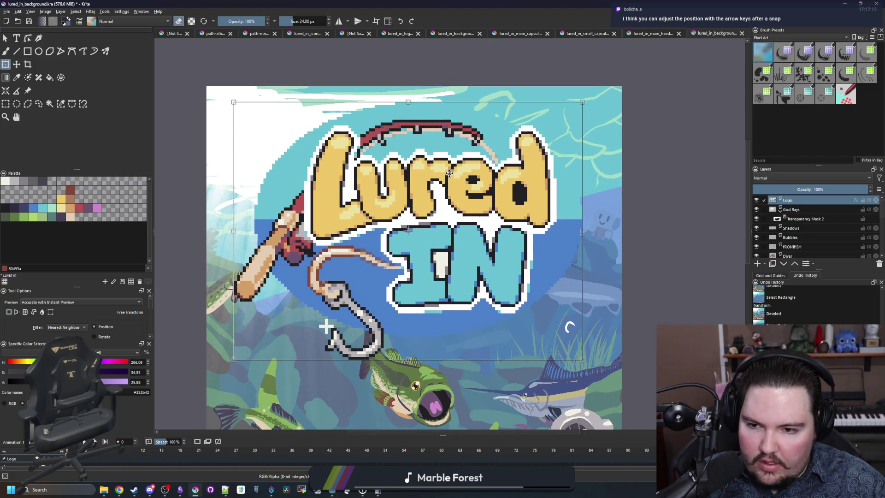
{"action": "key", "text": "Left"}
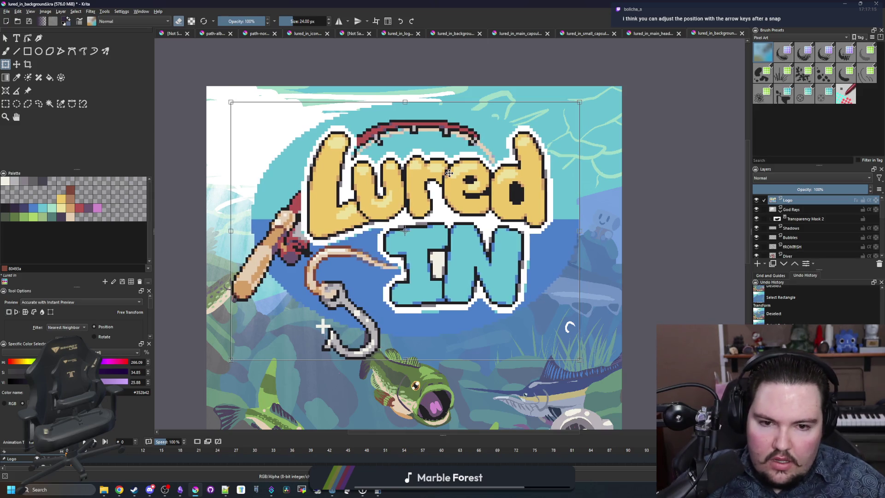
{"action": "key", "text": "Left"}
{"action": "key", "text": "Left"}
{"action": "key", "text": "Left"}
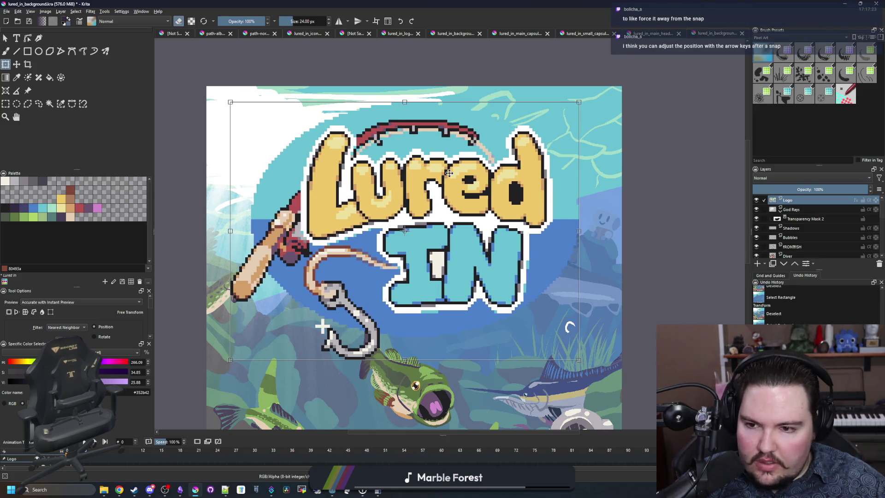
{"action": "key", "text": "Left"}
{"action": "key", "text": "Left"}
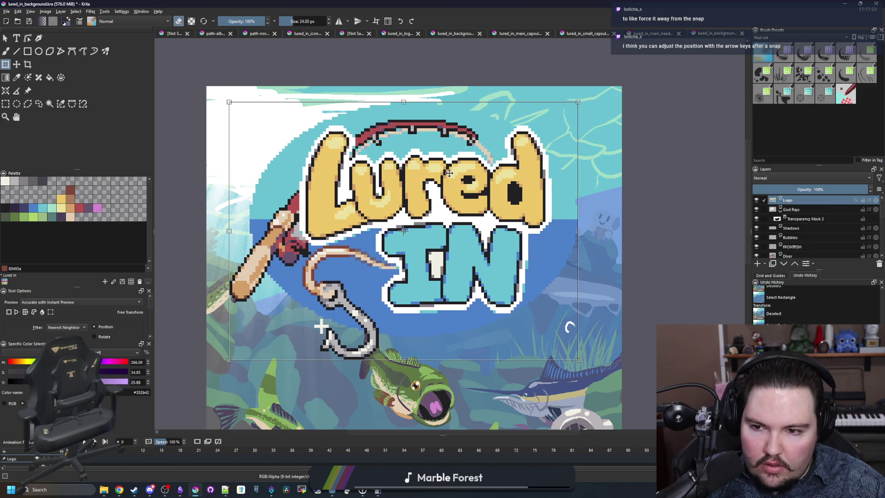
{"action": "key", "text": "Left"}
{"action": "key", "text": "Left"}
{"action": "key", "text": "Left"}
{"action": "key", "text": "Left"}
{"action": "key", "text": "Down"}
{"action": "key", "text": "Down"}
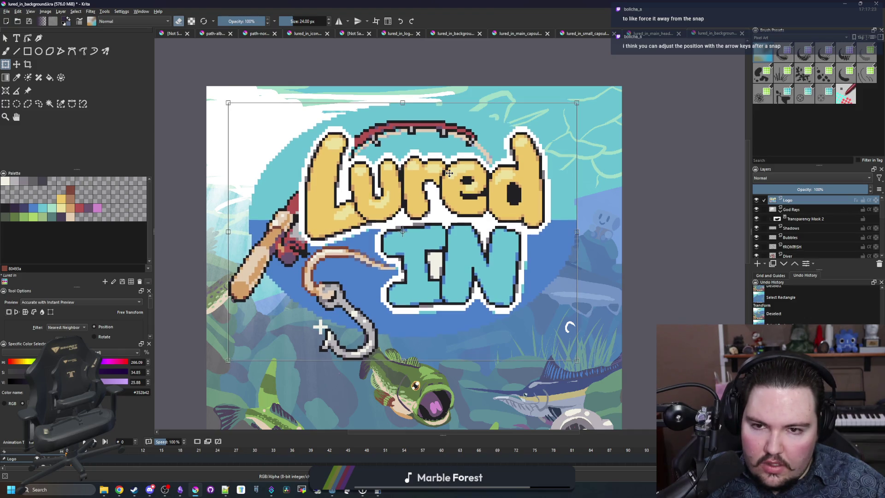
{"action": "scroll", "coordinate": [449, 173], "scroll_direction": "down", "scroll_amount": 2}
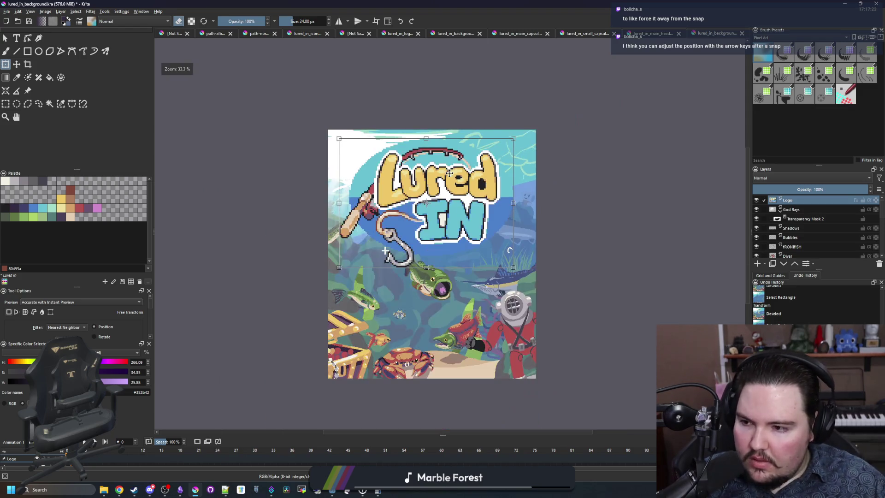
{"action": "scroll", "coordinate": [451, 288], "scroll_direction": "up", "scroll_amount": 1}
{"action": "scroll", "coordinate": [436, 205], "scroll_direction": "down", "scroll_amount": 1}
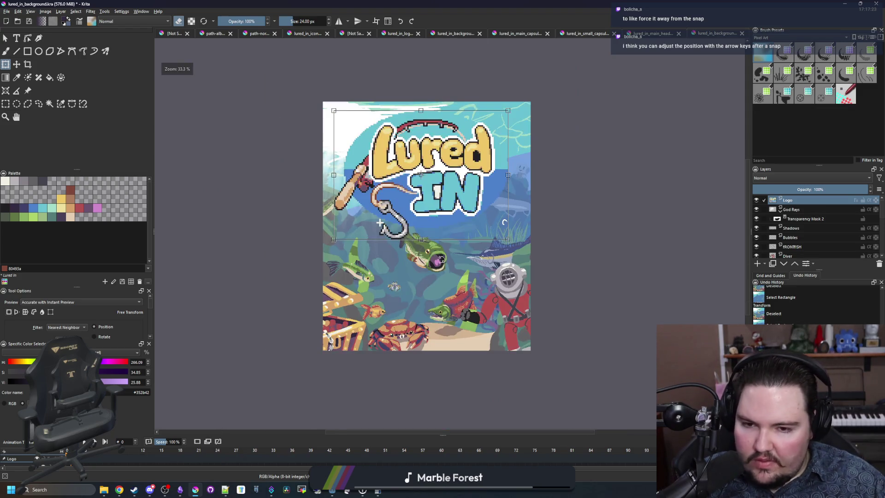
{"action": "scroll", "coordinate": [442, 277], "scroll_direction": "up", "scroll_amount": 1}
{"action": "key", "text": "Return"}
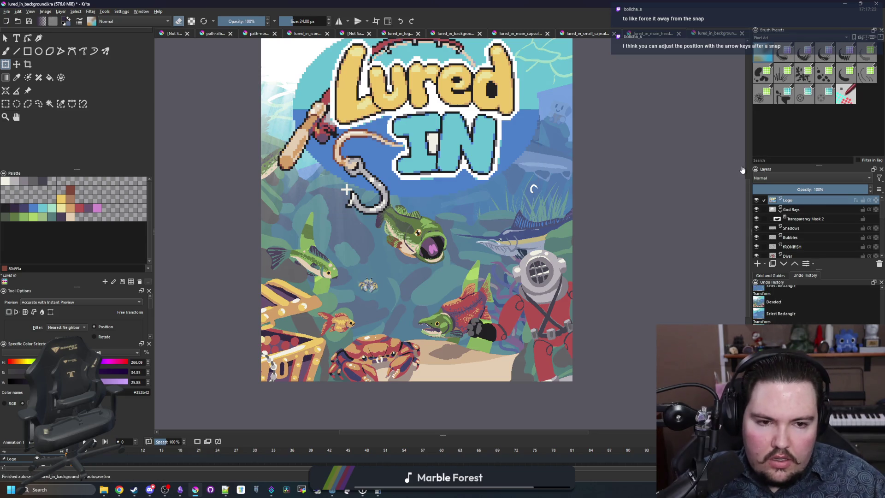
- On FRONTFISH, shift the lasso-selected bass about 90 px lower
{"action": "left_click", "coordinate": [794, 246]}
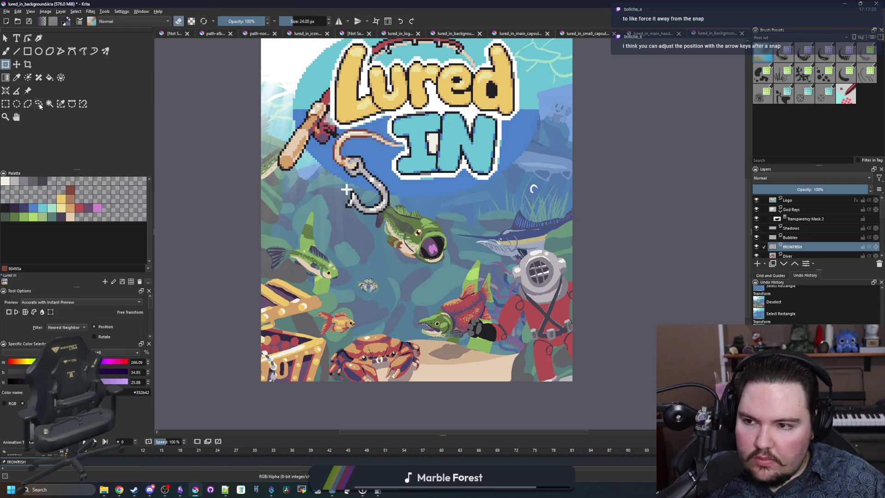
{"action": "left_click", "coordinate": [40, 105]}
{"action": "scroll", "coordinate": [458, 240], "scroll_direction": "up", "scroll_amount": 1}
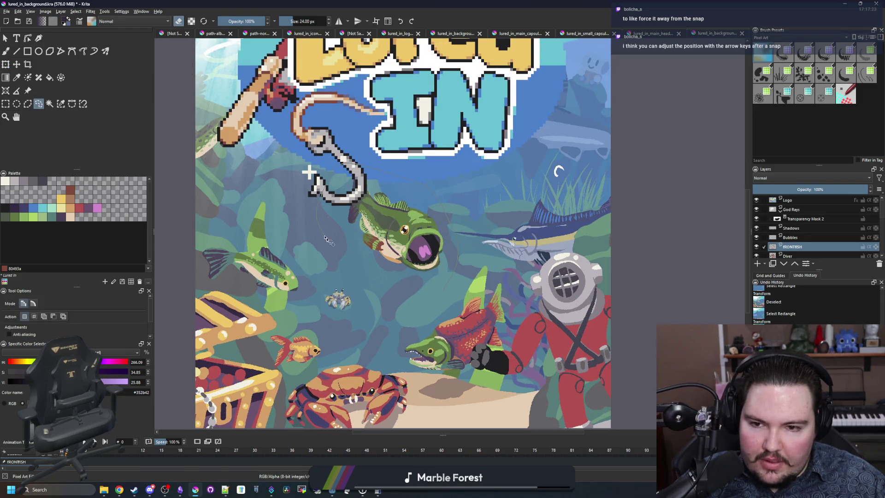
{"action": "key", "text": "t"}
{"action": "mouse_move", "coordinate": [381, 209]}
{"action": "left_mouse_down"}
{"action": "mouse_move", "coordinate": [374, 252]}
{"action": "mouse_move", "coordinate": [395, 241]}
{"action": "left_mouse_up"}
{"action": "scroll", "coordinate": [439, 248], "scroll_direction": "down", "scroll_amount": 4}
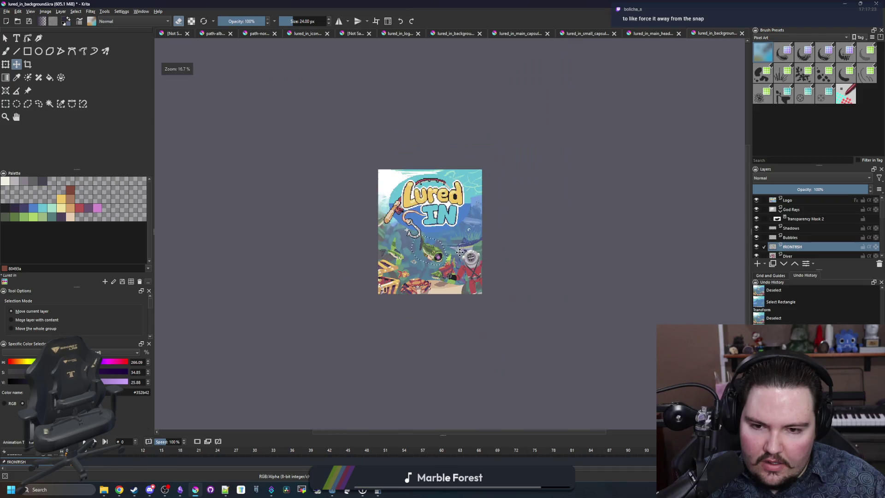
{"action": "scroll", "coordinate": [443, 252], "scroll_direction": "up", "scroll_amount": 1}
{"action": "scroll", "coordinate": [443, 251], "scroll_direction": "down", "scroll_amount": 2}
{"action": "scroll", "coordinate": [444, 252], "scroll_direction": "up", "scroll_amount": 3}
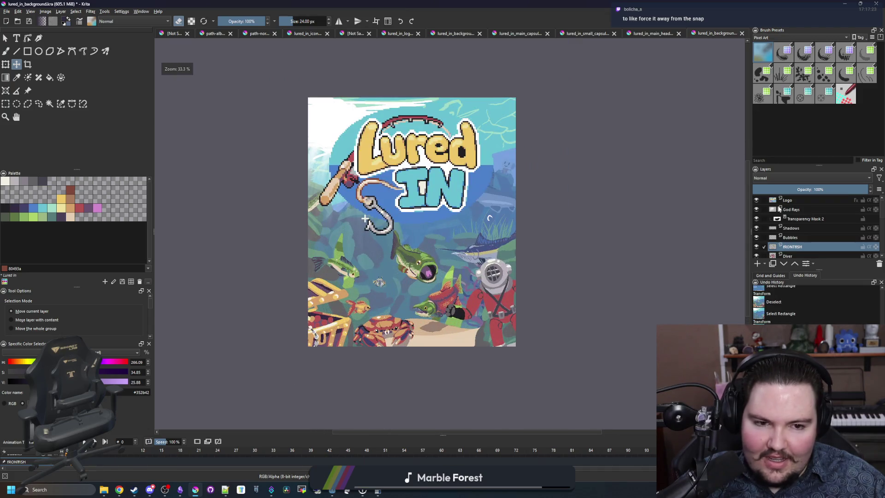
{"action": "left_click", "coordinate": [800, 201]}
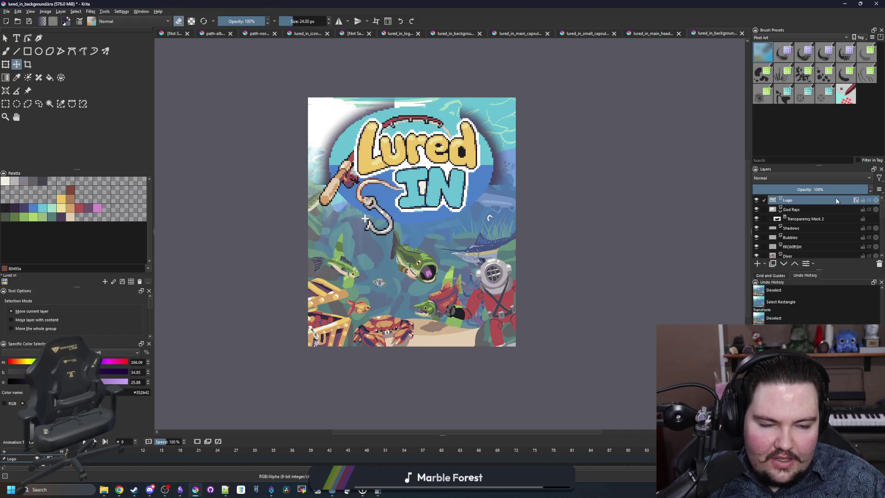
- Set the Logo layer's drop shadow to size 83 px and spread 39%
{"action": "right_click", "coordinate": [800, 201]}
{"action": "left_click", "coordinate": [808, 212]}
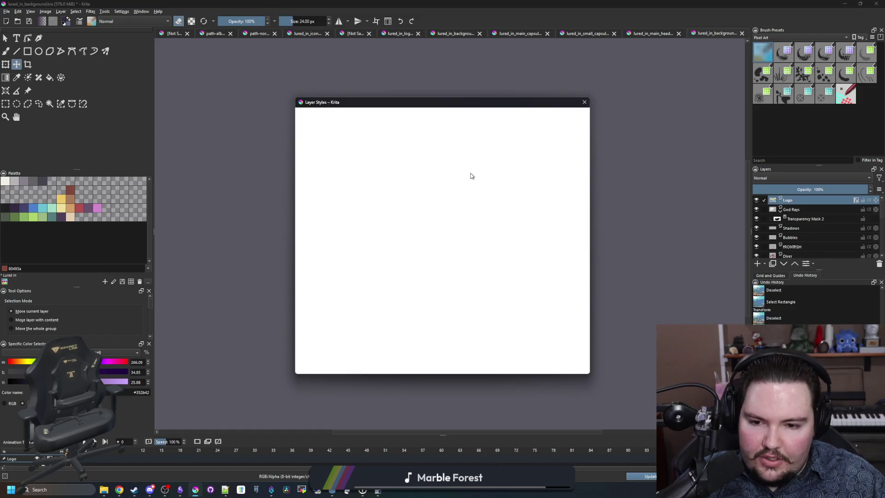
{"action": "left_click", "coordinate": [329, 135]}
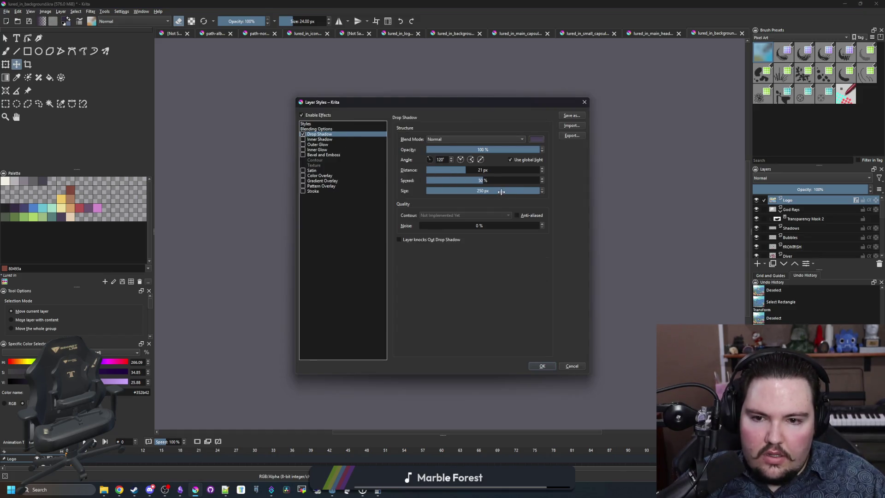
{"action": "left_click_drag", "start_coordinate": [501, 192], "coordinate": [492, 192]}
{"action": "left_click_drag", "start_coordinate": [474, 183], "coordinate": [470, 180]}
{"action": "left_click", "coordinate": [541, 365]}
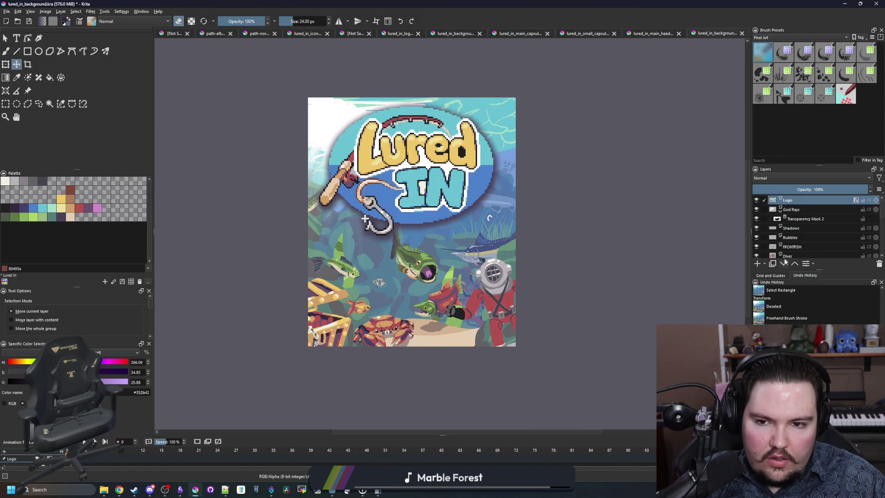
{"action": "left_click", "coordinate": [758, 264]}
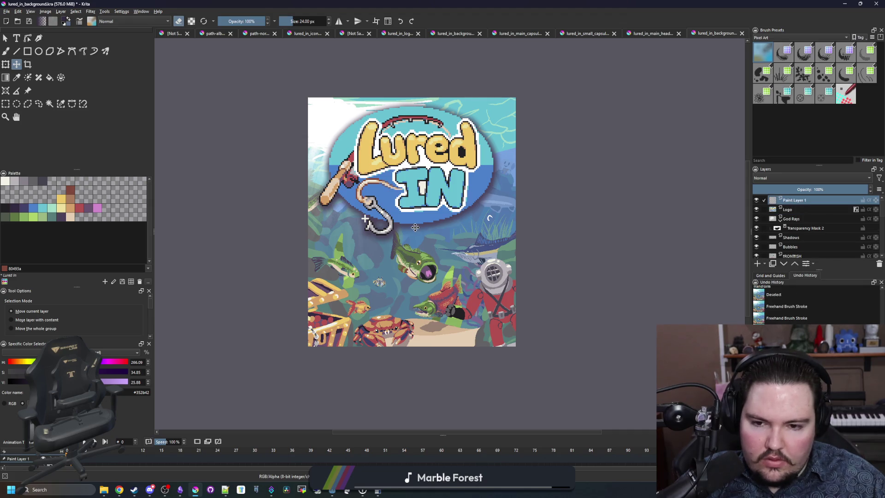
- Draw a brown (a77b5b) filled rectangle strip along the cover's bottom edge
{"action": "scroll", "coordinate": [416, 227], "scroll_direction": "down", "scroll_amount": 3}
{"action": "scroll", "coordinate": [418, 229], "scroll_direction": "up", "scroll_amount": 3}
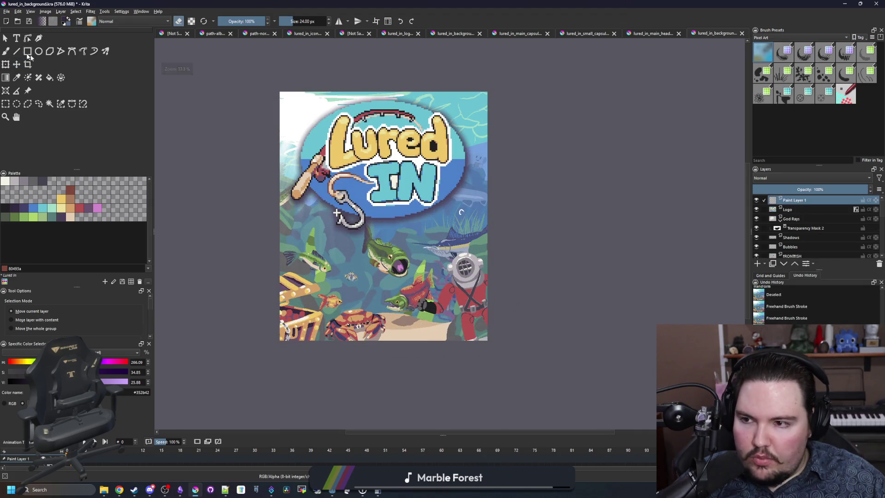
{"action": "left_click", "coordinate": [27, 51]}
{"action": "key", "text": "ctrl+plus"}
{"action": "key", "text": "ctrl+plus"}
{"action": "left_click", "coordinate": [74, 200]}
{"action": "scroll", "coordinate": [251, 328], "scroll_direction": "up", "scroll_amount": 3}
{"action": "mouse_move", "coordinate": [229, 333]}
{"action": "left_mouse_down"}
{"action": "mouse_move", "coordinate": [434, 332]}
{"action": "mouse_move", "coordinate": [231, 340]}
{"action": "mouse_move", "coordinate": [654, 341]}
{"action": "mouse_move", "coordinate": [505, 361]}
{"action": "mouse_move", "coordinate": [551, 348]}
{"action": "left_mouse_up"}
{"action": "scroll", "coordinate": [434, 331], "scroll_direction": "down", "scroll_amount": 5}
{"action": "scroll", "coordinate": [655, 341], "scroll_direction": "down", "scroll_amount": 3}
{"action": "key", "text": "bracketleft"}
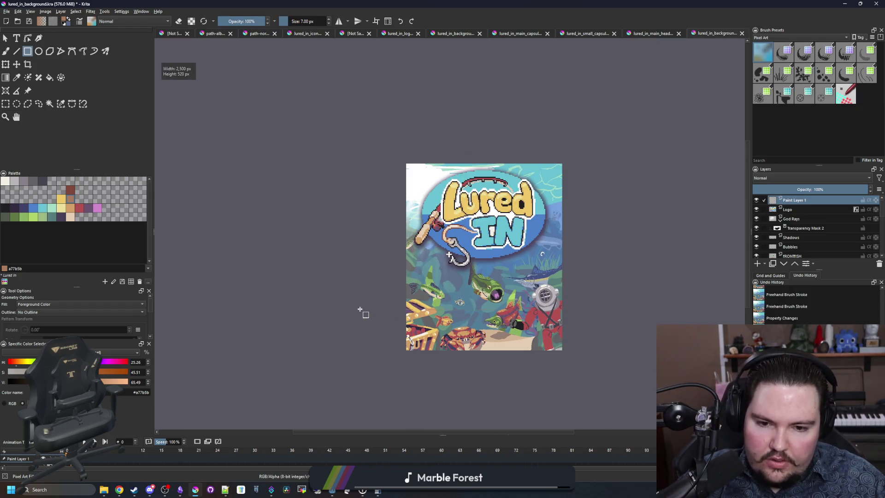
- Undo a misplaced rectangle, draw a thinner bottom strip and start one down the left edge
{"action": "left_click_drag", "start_coordinate": [360, 310], "coordinate": [360, 309]}
{"action": "key", "text": "ctrl+z"}
{"action": "scroll", "coordinate": [553, 184], "scroll_direction": "up", "scroll_amount": 5}
{"action": "scroll", "coordinate": [528, 257], "scroll_direction": "down", "scroll_amount": 5}
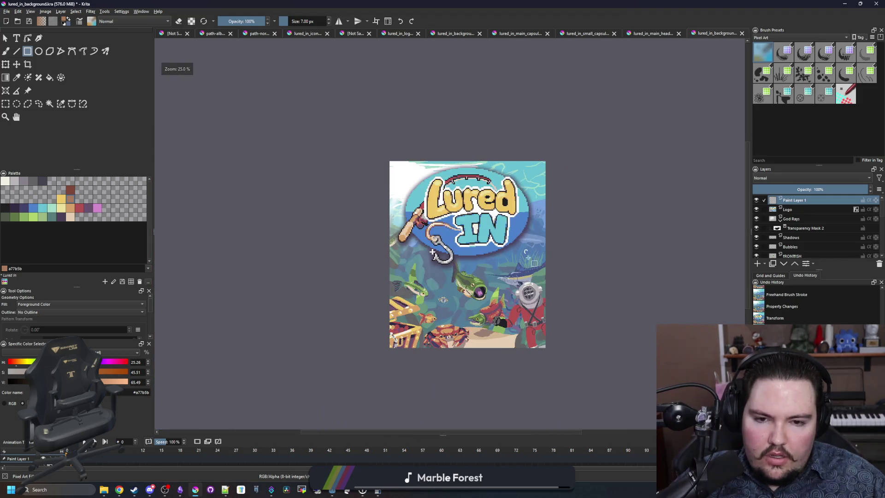
{"action": "scroll", "coordinate": [259, 268], "scroll_direction": "up", "scroll_amount": 10}
{"action": "key", "text": "bracketleft"}
{"action": "key", "text": "bracketleft"}
{"action": "mouse_move", "coordinate": [273, 272]}
{"action": "left_mouse_down"}
{"action": "mouse_move", "coordinate": [742, 238]}
{"action": "mouse_move", "coordinate": [443, 191]}
{"action": "mouse_move", "coordinate": [555, 159]}
{"action": "mouse_move", "coordinate": [742, 185]}
{"action": "mouse_move", "coordinate": [442, 119]}
{"action": "mouse_move", "coordinate": [514, 234]}
{"action": "mouse_move", "coordinate": [742, 192]}
{"action": "mouse_move", "coordinate": [216, 206]}
{"action": "left_mouse_up"}
{"action": "scroll", "coordinate": [561, 323], "scroll_direction": "down", "scroll_amount": 5}
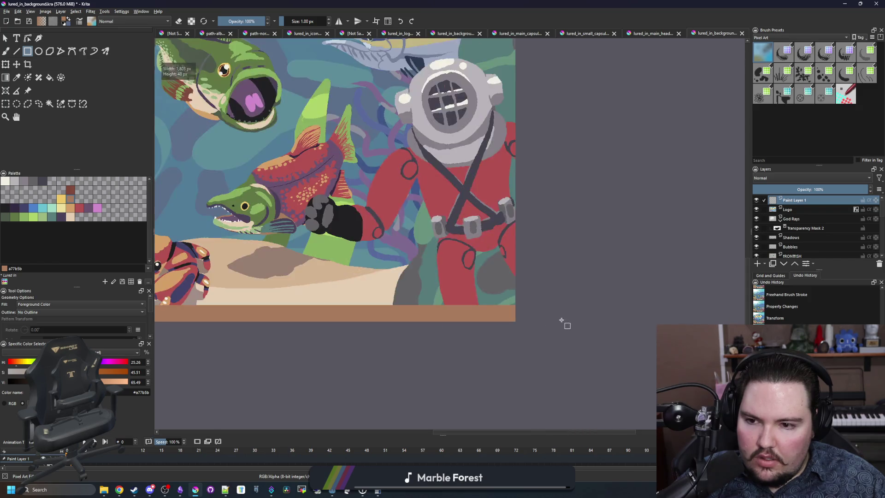
{"action": "scroll", "coordinate": [531, 314], "scroll_direction": "up", "scroll_amount": 2}
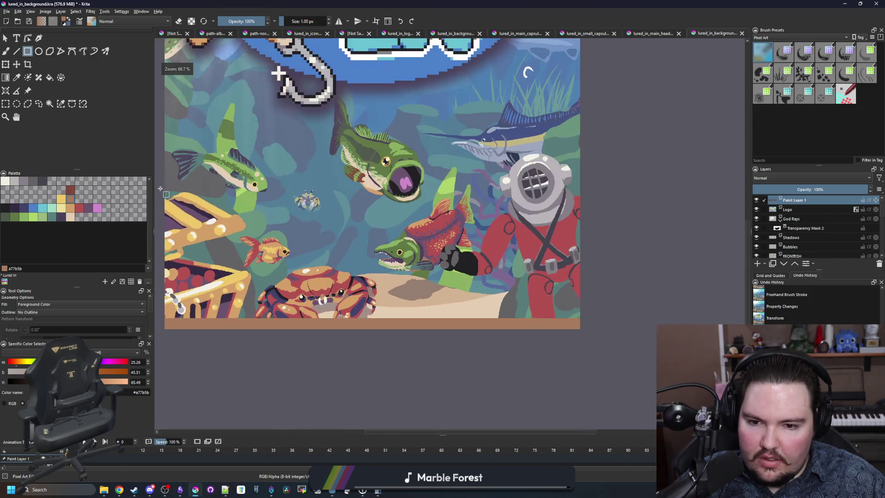
{"action": "scroll", "coordinate": [382, 209], "scroll_direction": "down", "scroll_amount": 1}
{"action": "scroll", "coordinate": [458, 208], "scroll_direction": "down", "scroll_amount": 2}
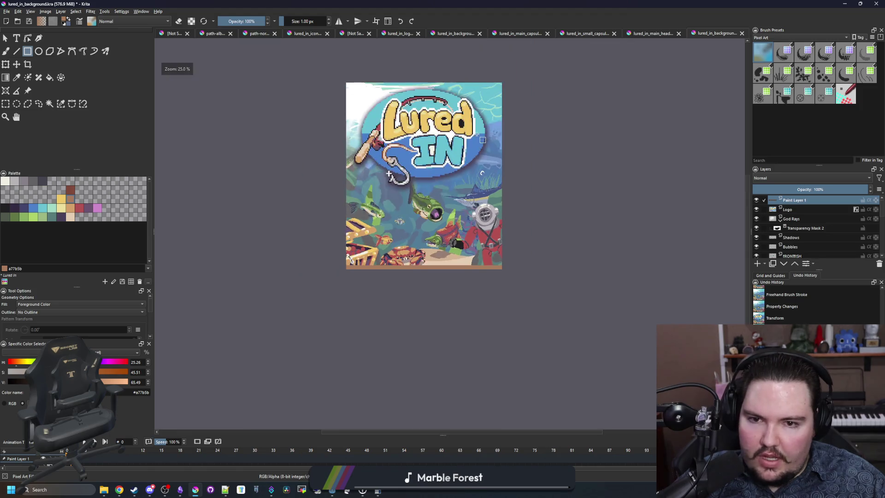
{"action": "scroll", "coordinate": [316, 174], "scroll_direction": "up", "scroll_amount": 10}
{"action": "mouse_move", "coordinate": [396, 178]}
{"action": "left_mouse_down"}
{"action": "mouse_move", "coordinate": [424, 441]}
{"action": "mouse_move", "coordinate": [429, 276]}
{"action": "mouse_move", "coordinate": [416, 371]}
{"action": "mouse_move", "coordinate": [420, 429]}
{"action": "mouse_move", "coordinate": [443, 428]}
{"action": "mouse_move", "coordinate": [458, 10]}
{"action": "mouse_move", "coordinate": [467, 18]}
{"action": "mouse_move", "coordinate": [443, 328]}
{"action": "mouse_move", "coordinate": [482, 336]}
{"action": "mouse_move", "coordinate": [352, 327]}
{"action": "left_mouse_up"}
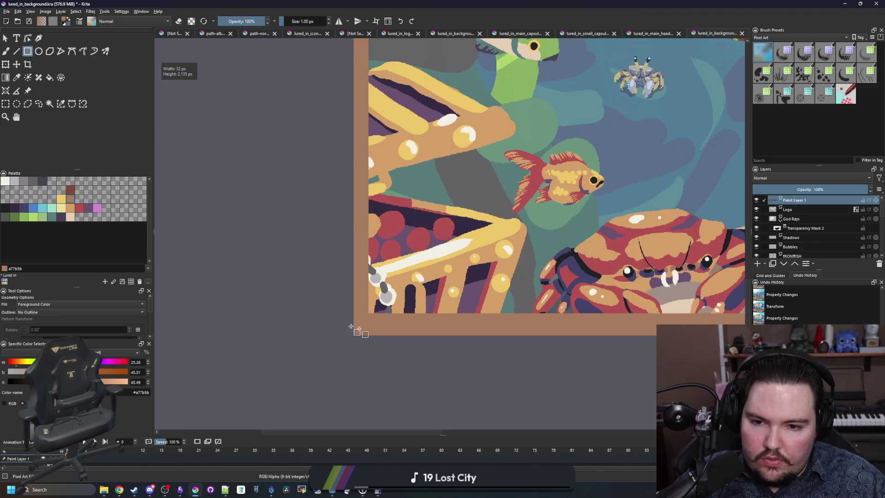
- Try rectangular selections of a thin strip along the bottom border, then clear them
{"action": "left_click", "coordinate": [6, 103]}
{"action": "scroll", "coordinate": [389, 322], "scroll_direction": "up", "scroll_amount": 4}
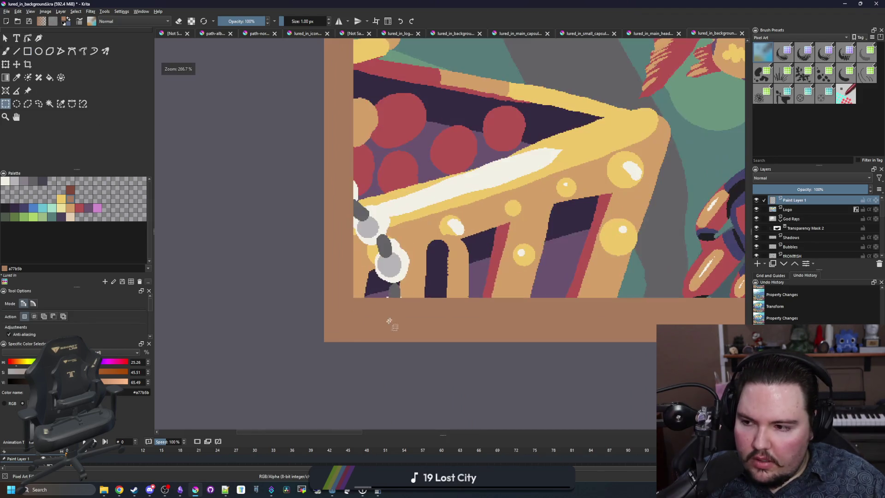
{"action": "scroll", "coordinate": [339, 367], "scroll_direction": "up", "scroll_amount": 2}
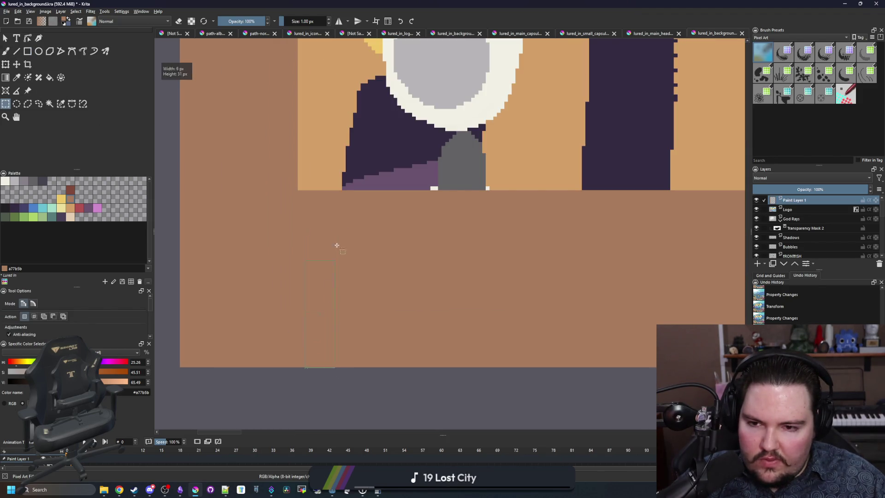
{"action": "left_click_drag", "start_coordinate": [363, 189], "coordinate": [364, 189]}
{"action": "scroll", "coordinate": [325, 192], "scroll_direction": "up", "scroll_amount": 2}
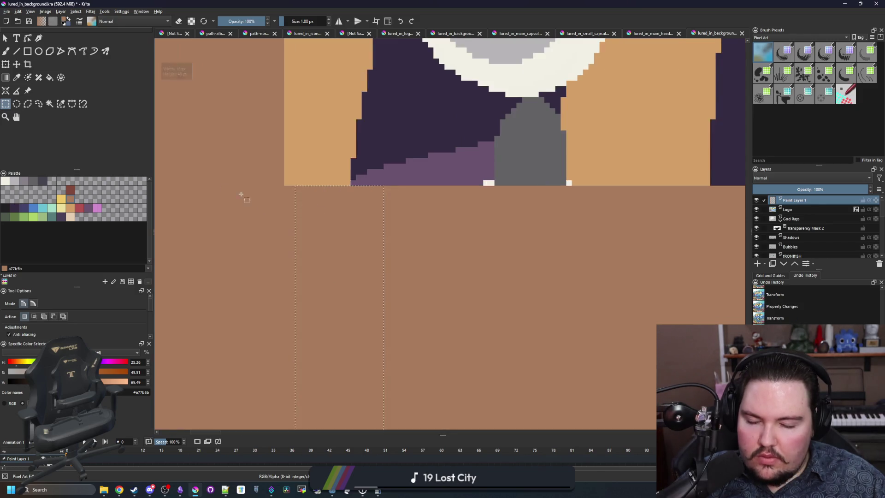
{"action": "left_click", "coordinate": [251, 191]}
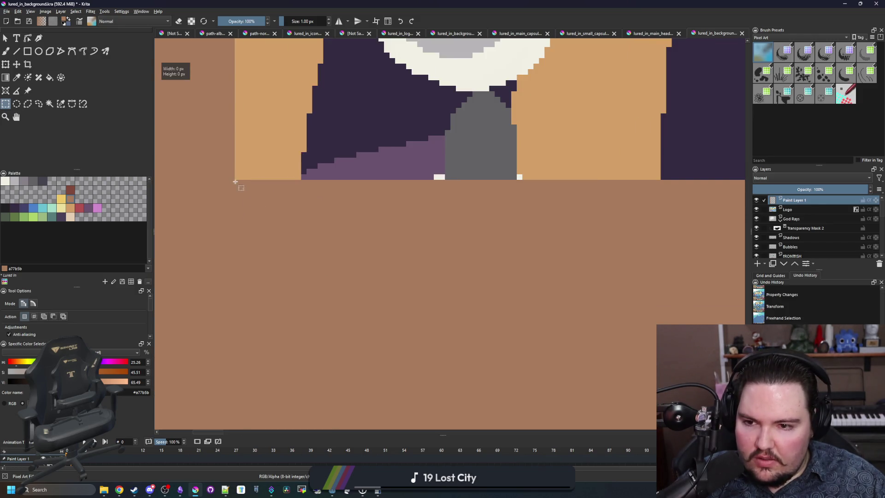
{"action": "mouse_move", "coordinate": [400, 233]}
{"action": "left_mouse_down"}
{"action": "mouse_move", "coordinate": [742, 238]}
{"action": "mouse_move", "coordinate": [313, 239]}
{"action": "left_mouse_up"}
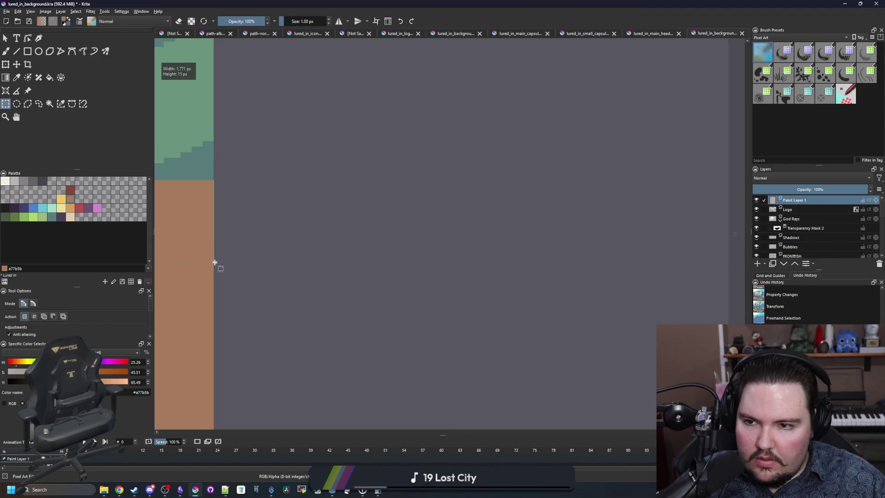
{"action": "left_click_drag", "start_coordinate": [214, 269], "coordinate": [213, 271]}
{"action": "left_click", "coordinate": [257, 267]}
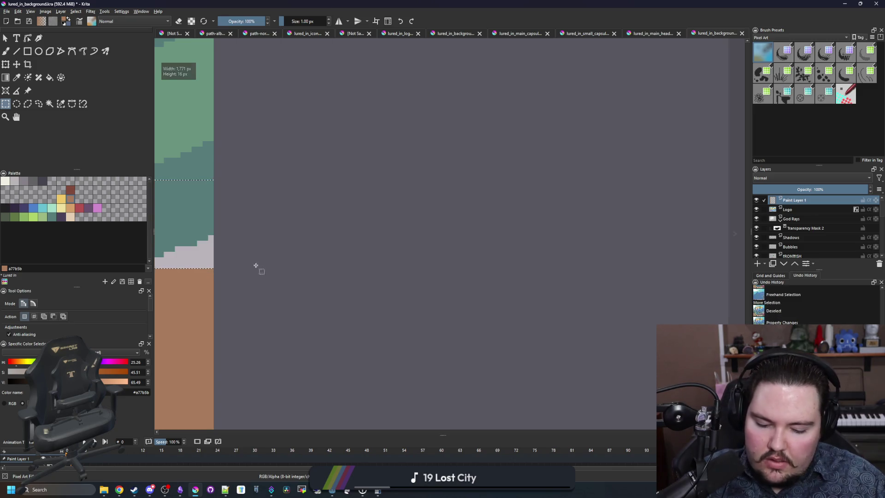
- Undo a stray brush stroke and draw brown border strips up the right edge and across the top
{"action": "key", "text": "b"}
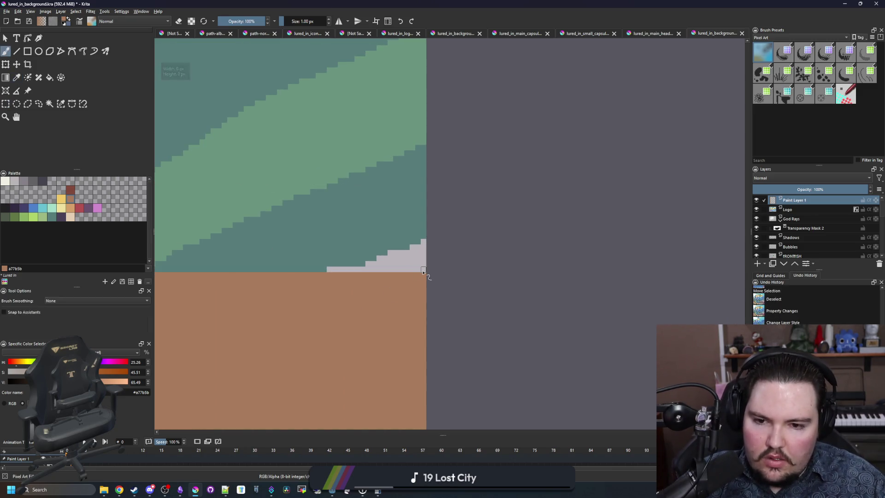
{"action": "left_click_drag", "start_coordinate": [425, 271], "coordinate": [394, 37]}
{"action": "key", "text": "ctrl+z"}
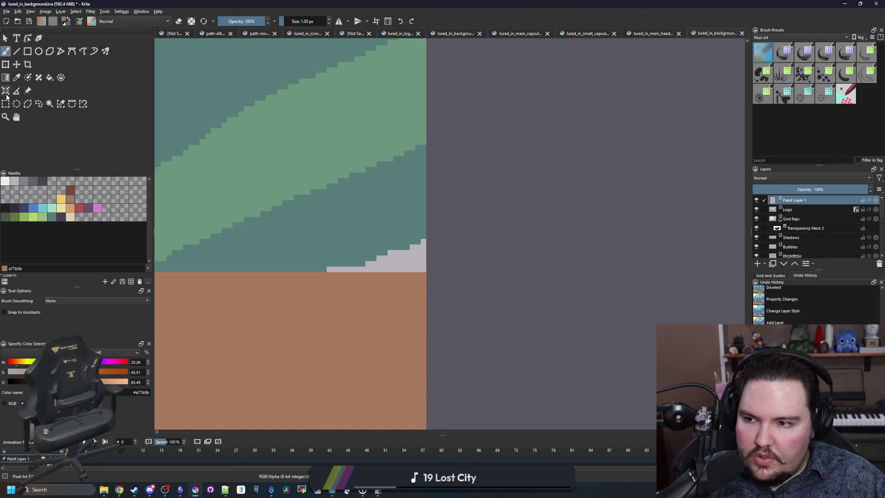
{"action": "left_click", "coordinate": [27, 51]}
{"action": "mouse_move", "coordinate": [424, 270]}
{"action": "left_mouse_down"}
{"action": "mouse_move", "coordinate": [420, 40]}
{"action": "mouse_move", "coordinate": [374, 138]}
{"action": "mouse_move", "coordinate": [373, 330]}
{"action": "mouse_move", "coordinate": [329, 289]}
{"action": "left_mouse_up"}
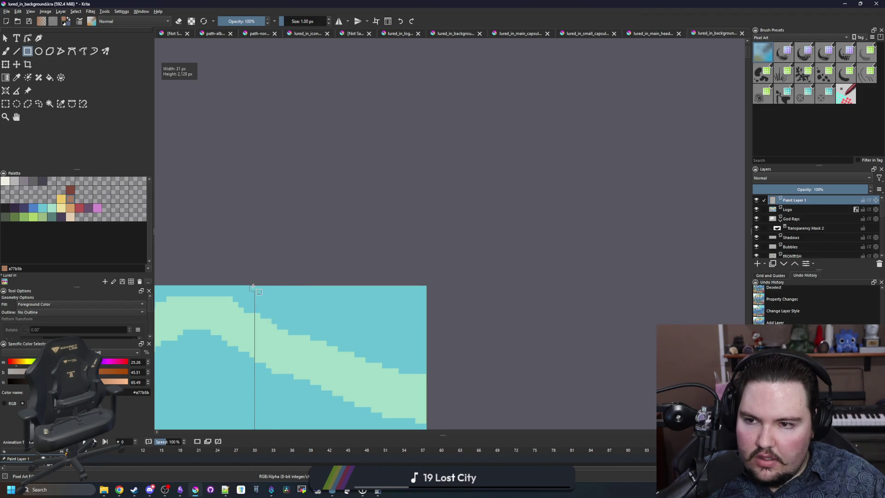
{"action": "mouse_move", "coordinate": [251, 288]}
{"action": "left_mouse_down"}
{"action": "mouse_move", "coordinate": [616, 218]}
{"action": "mouse_move", "coordinate": [163, 234]}
{"action": "mouse_move", "coordinate": [783, 293]}
{"action": "mouse_move", "coordinate": [431, 283]}
{"action": "mouse_move", "coordinate": [29, 291]}
{"action": "mouse_move", "coordinate": [292, 292]}
{"action": "mouse_move", "coordinate": [278, 402]}
{"action": "left_mouse_up"}
- With the freehand brush at 64 px in tan #d3a068, paint over the chest's bottom ornament
{"action": "scroll", "coordinate": [191, 253], "scroll_direction": "down", "scroll_amount": 5}
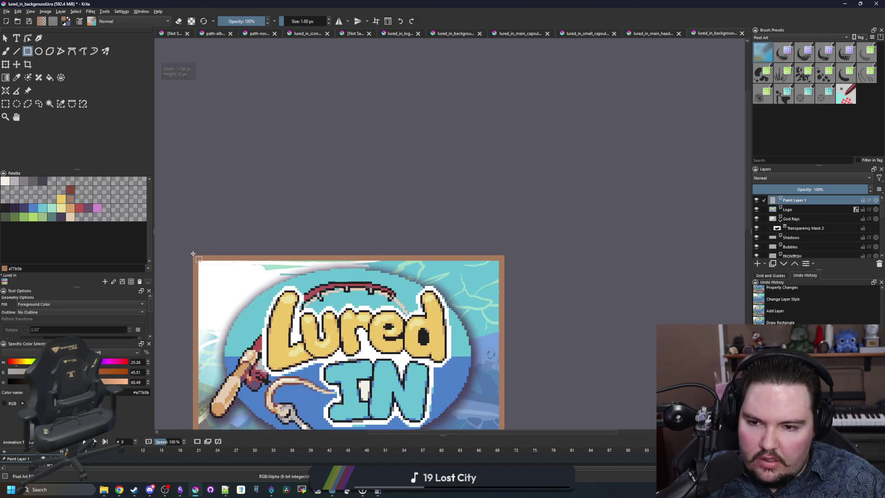
{"action": "scroll", "coordinate": [312, 211], "scroll_direction": "down", "scroll_amount": 2}
{"action": "scroll", "coordinate": [264, 423], "scroll_direction": "up", "scroll_amount": 8}
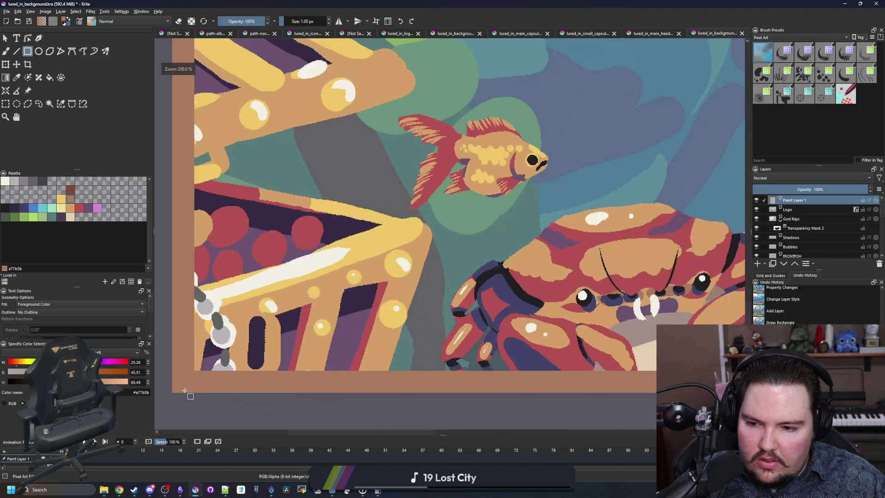
{"action": "key", "text": "b"}
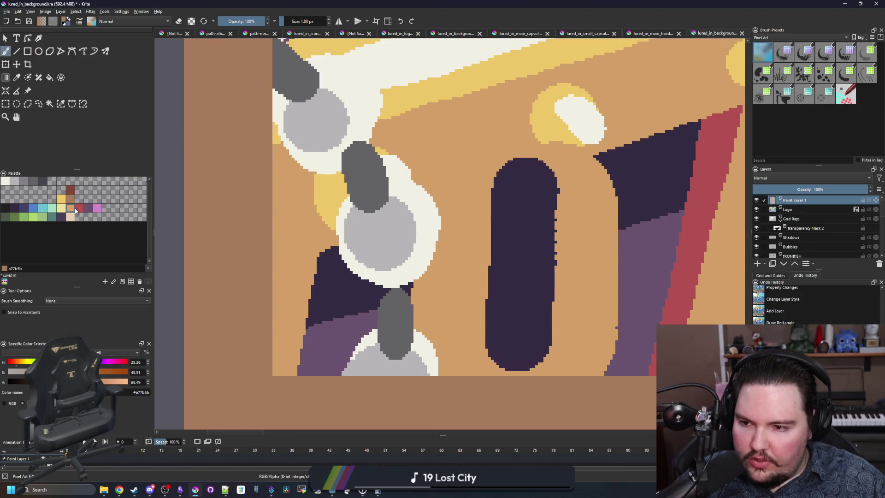
{"action": "left_click", "coordinate": [75, 209]}
{"action": "left_click_drag", "start_coordinate": [359, 191], "coordinate": [395, 216]}
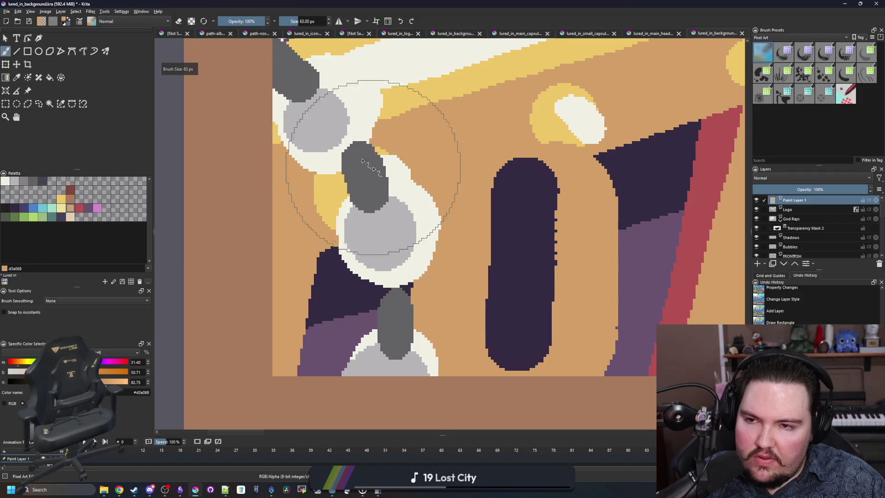
{"action": "left_click", "coordinate": [305, 21]}
{"action": "type", "text": "64"}
{"action": "key", "text": "Return"}
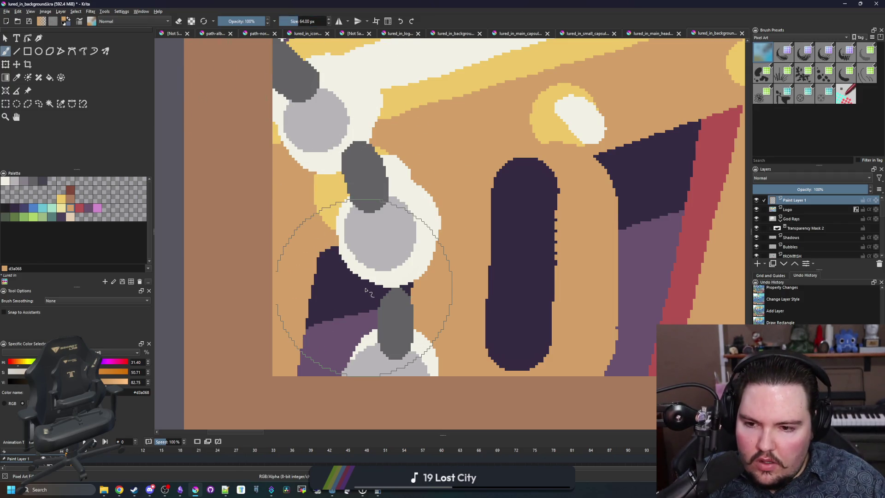
{"action": "left_click", "coordinate": [361, 290]}
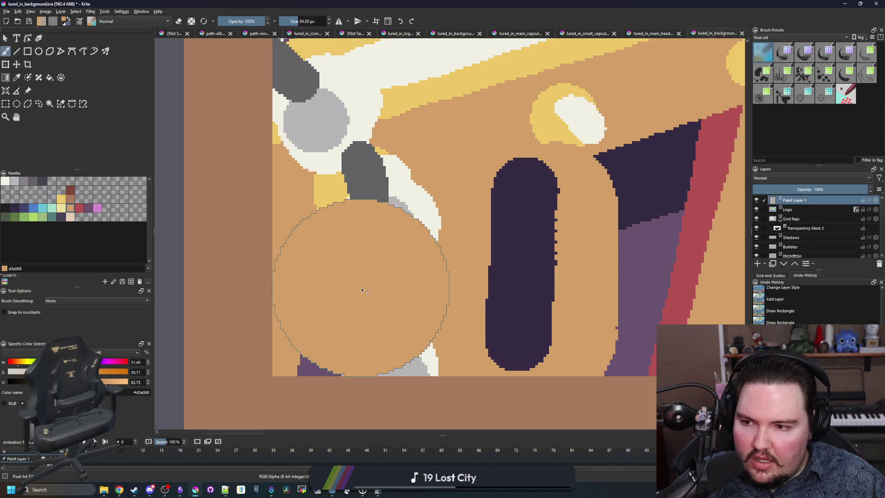
- Fill the tan circle with yellow #edc766, then dab a yellow dot in a frame corner
{"action": "left_click", "coordinate": [61, 199]}
{"action": "key", "text": "f"}
{"action": "left_click", "coordinate": [365, 292]}
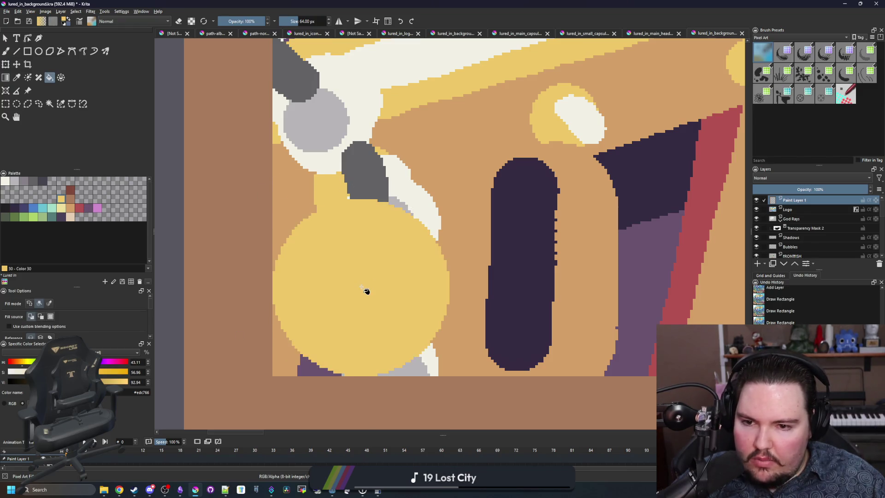
{"action": "scroll", "coordinate": [336, 297], "scroll_direction": "down", "scroll_amount": 2}
{"action": "key", "text": "b"}
{"action": "scroll", "coordinate": [336, 297], "scroll_direction": "down", "scroll_amount": 2}
{"action": "scroll", "coordinate": [317, 315], "scroll_direction": "up", "scroll_amount": 5}
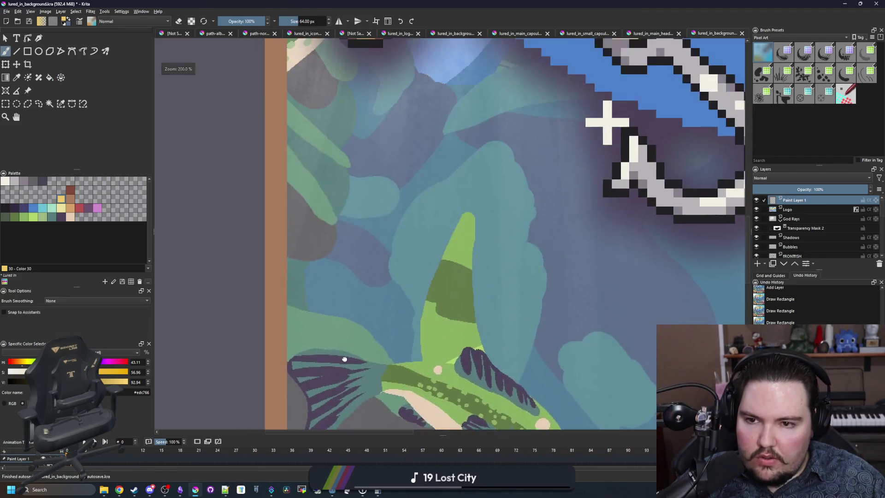
{"action": "scroll", "coordinate": [317, 315], "scroll_direction": "up", "scroll_amount": 5}
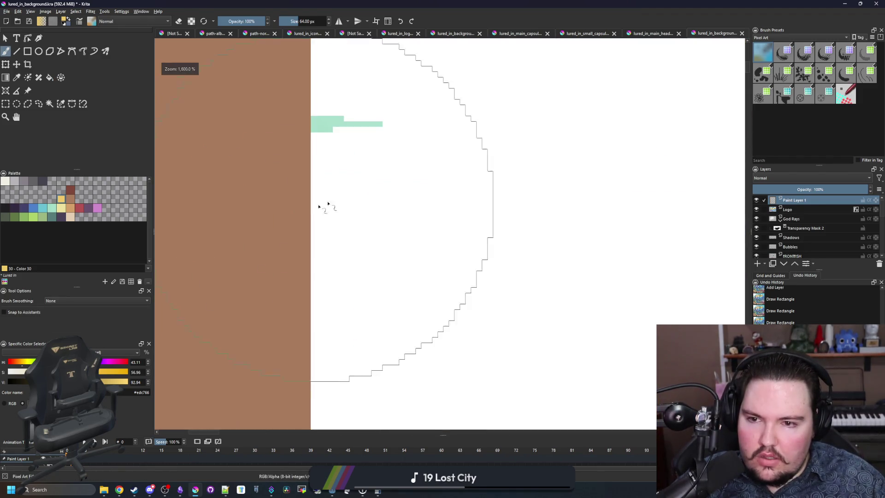
{"action": "scroll", "coordinate": [327, 321], "scroll_direction": "down", "scroll_amount": 3}
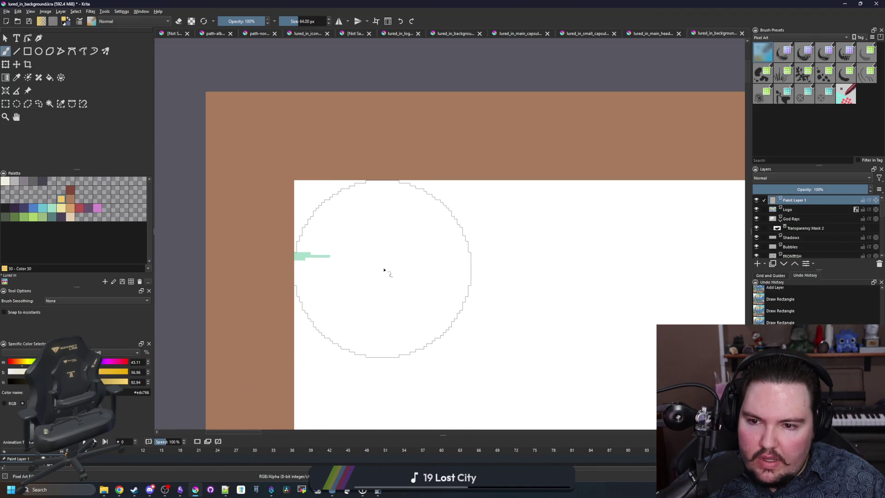
{"action": "left_click", "coordinate": [384, 270]}
- Dab yellow dots near the top-right and on another corner of the frame
{"action": "scroll", "coordinate": [385, 271], "scroll_direction": "down", "scroll_amount": 5}
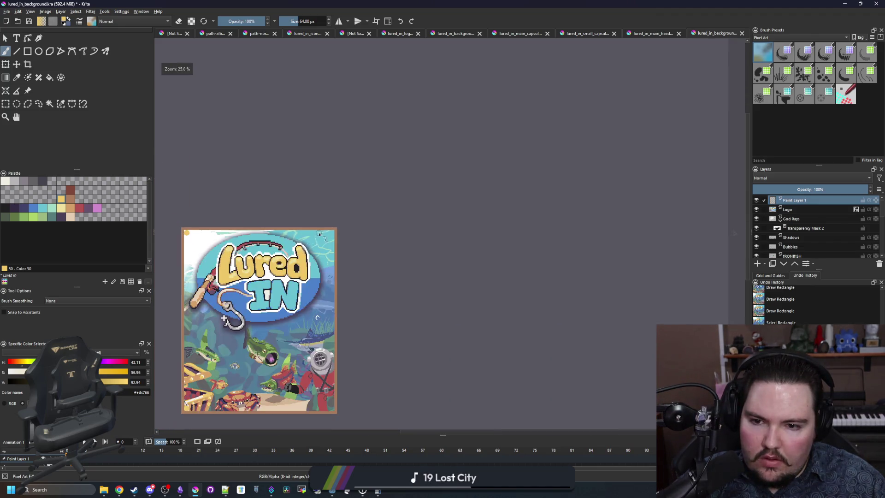
{"action": "scroll", "coordinate": [413, 243], "scroll_direction": "up", "scroll_amount": 3}
{"action": "scroll", "coordinate": [413, 243], "scroll_direction": "up", "scroll_amount": 2}
{"action": "left_click", "coordinate": [441, 217]}
{"action": "scroll", "coordinate": [414, 180], "scroll_direction": "down", "scroll_amount": 5}
{"action": "scroll", "coordinate": [413, 279], "scroll_direction": "up", "scroll_amount": 10}
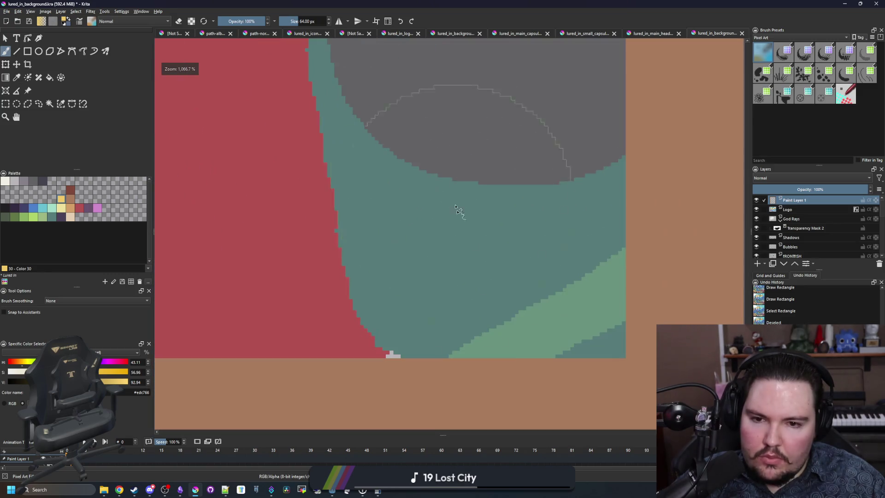
{"action": "left_click", "coordinate": [507, 243]}
{"action": "scroll", "coordinate": [366, 253], "scroll_direction": "down", "scroll_amount": 3}
- Clear the selected brown frame pixels and drop the selection
{"action": "key", "text": "f"}
{"action": "left_click", "coordinate": [498, 334], "text": "ctrl"}
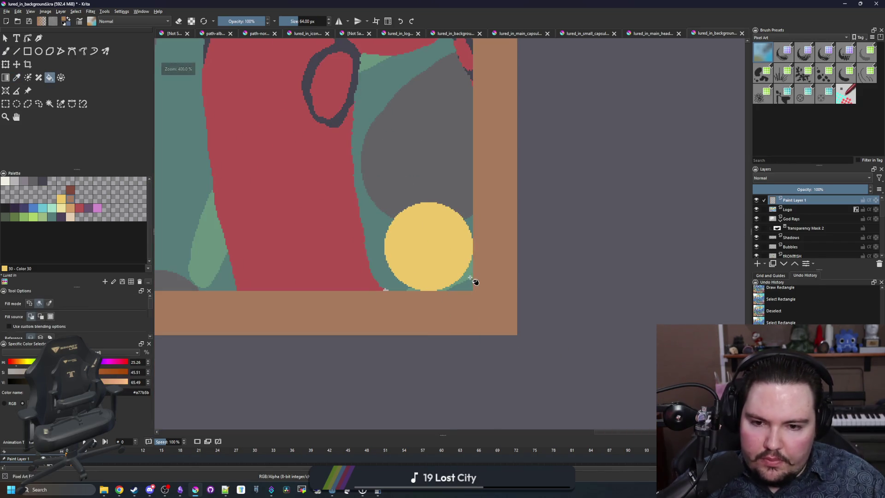
{"action": "key", "text": "Delete"}
{"action": "scroll", "coordinate": [474, 281], "scroll_direction": "down", "scroll_amount": 6}
{"action": "scroll", "coordinate": [439, 180], "scroll_direction": "up", "scroll_amount": 8}
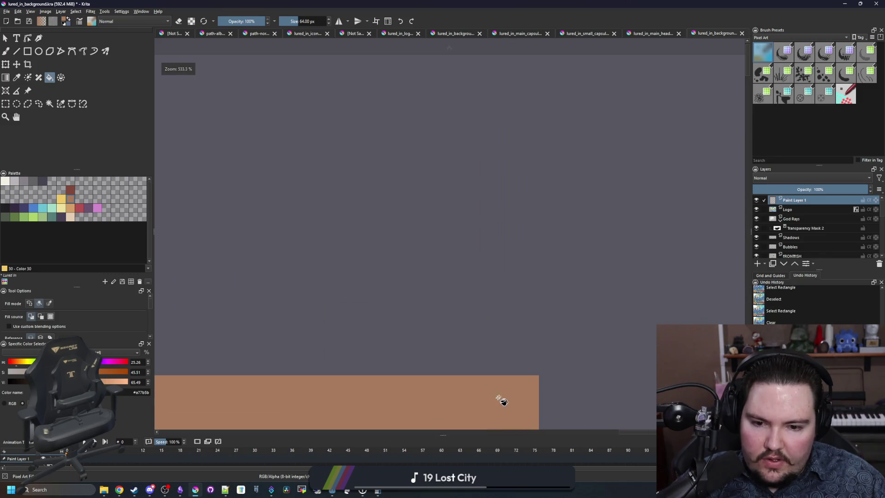
{"action": "scroll", "coordinate": [496, 207], "scroll_direction": "down", "scroll_amount": 5}
{"action": "key", "text": "ctrl+shift+a"}
- Draw a rectangle over a corner and paint a stroke near the bottom-left corner
{"action": "scroll", "coordinate": [183, 274], "scroll_direction": "up", "scroll_amount": 4}
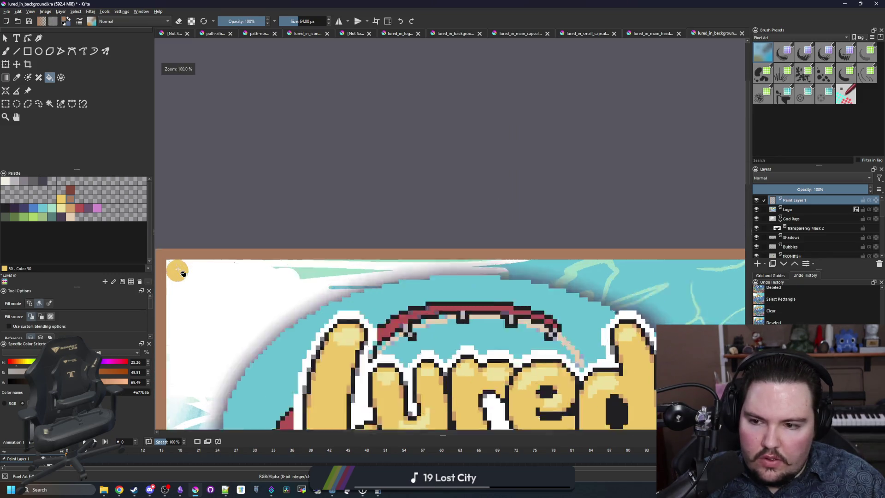
{"action": "scroll", "coordinate": [183, 274], "scroll_direction": "up", "scroll_amount": 2}
{"action": "left_click", "coordinate": [200, 236]}
{"action": "left_click", "coordinate": [200, 236]}
{"action": "scroll", "coordinate": [200, 173], "scroll_direction": "down", "scroll_amount": 5}
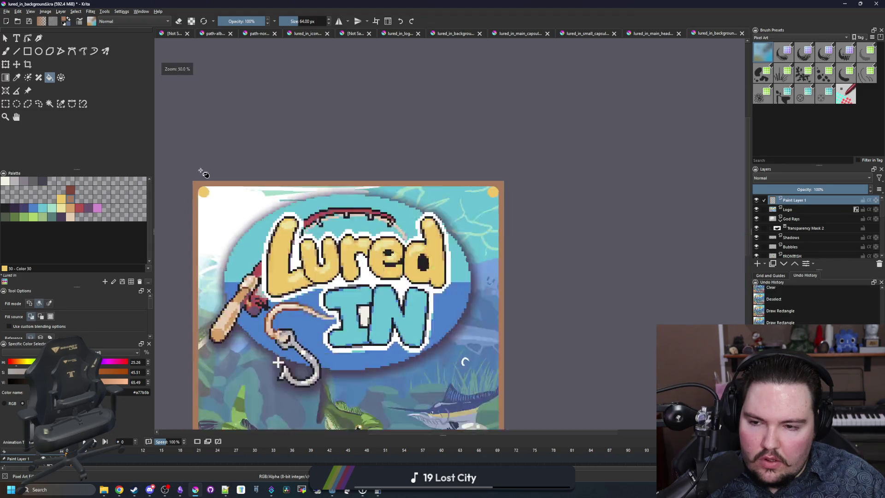
{"action": "scroll", "coordinate": [228, 352], "scroll_direction": "up", "scroll_amount": 5}
{"action": "scroll", "coordinate": [228, 352], "scroll_direction": "up", "scroll_amount": 3}
{"action": "left_click", "coordinate": [253, 150]}
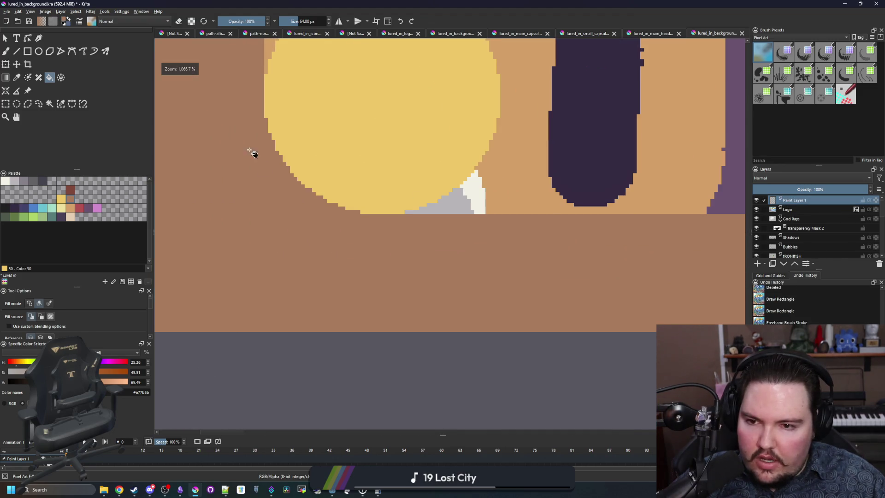
{"action": "scroll", "coordinate": [288, 238], "scroll_direction": "down", "scroll_amount": 6}
{"action": "scroll", "coordinate": [401, 243], "scroll_direction": "down", "scroll_amount": 3}
{"action": "scroll", "coordinate": [404, 243], "scroll_direction": "up", "scroll_amount": 6}
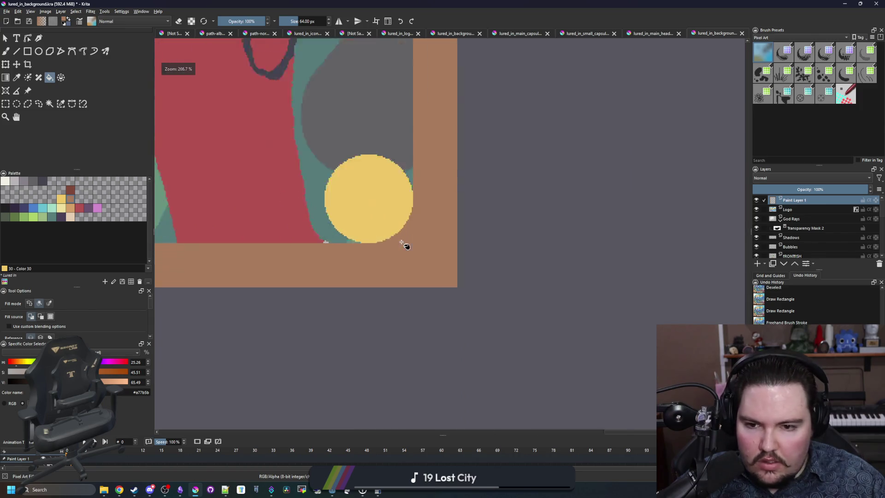
- Select the border by similar colour, changing which layers it samples, and pick tan #d3a068
{"action": "left_click", "coordinate": [61, 103]}
{"action": "left_click", "coordinate": [391, 198]}
{"action": "scroll", "coordinate": [530, 323], "scroll_direction": "down", "scroll_amount": 5}
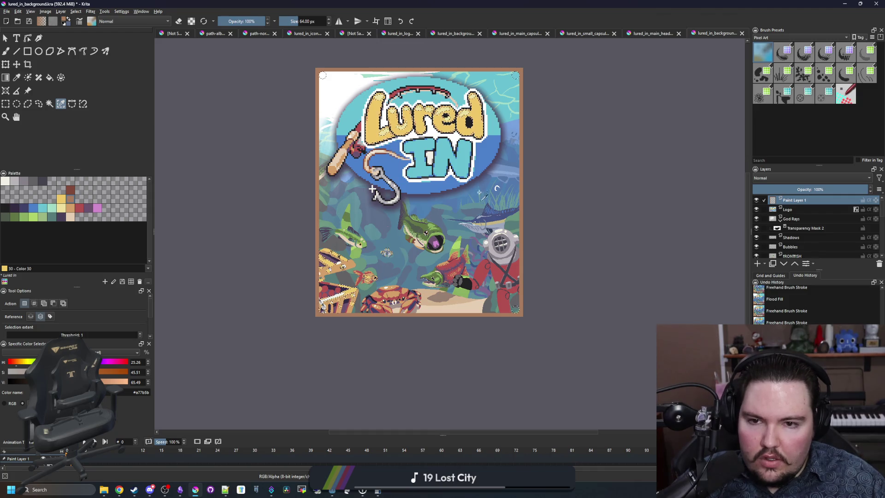
{"action": "scroll", "coordinate": [511, 249], "scroll_direction": "up", "scroll_amount": 1}
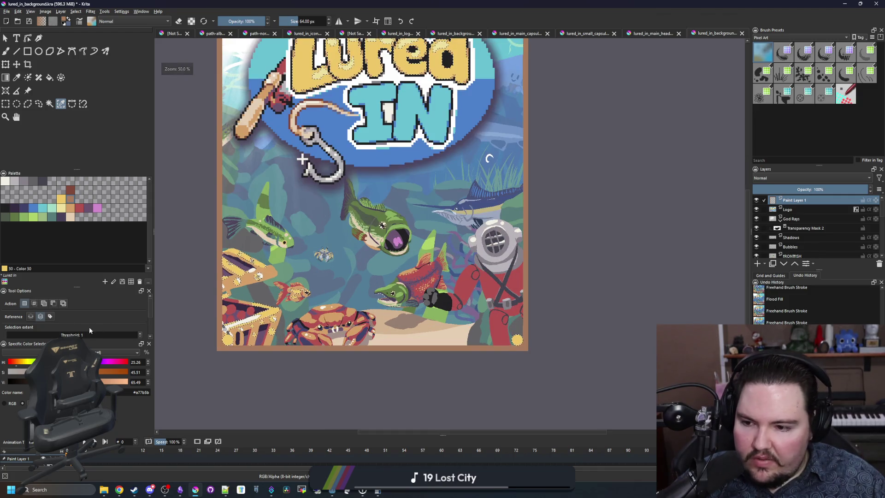
{"action": "left_click", "coordinate": [30, 317]}
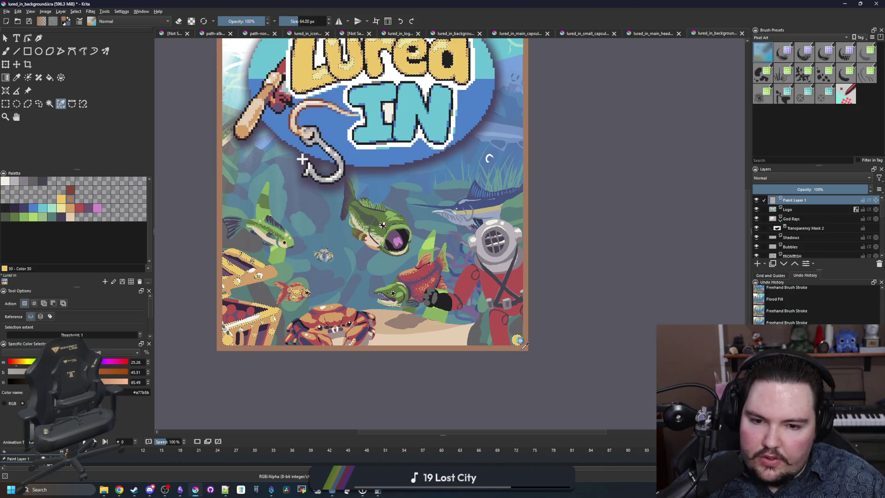
{"action": "scroll", "coordinate": [324, 211], "scroll_direction": "down", "scroll_amount": 1}
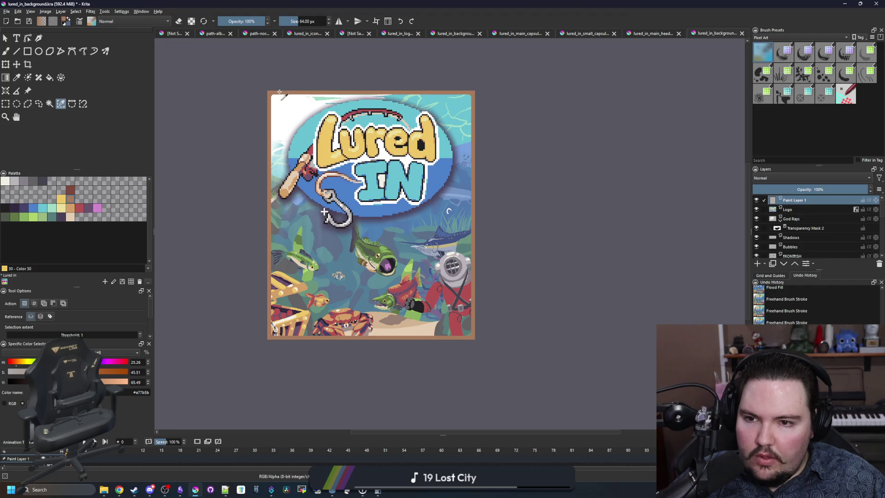
{"action": "left_click", "coordinate": [73, 209]}
- Pick #80493a, select the similar-colour frame pixels, delete them, and deselect
{"action": "key", "text": "b"}
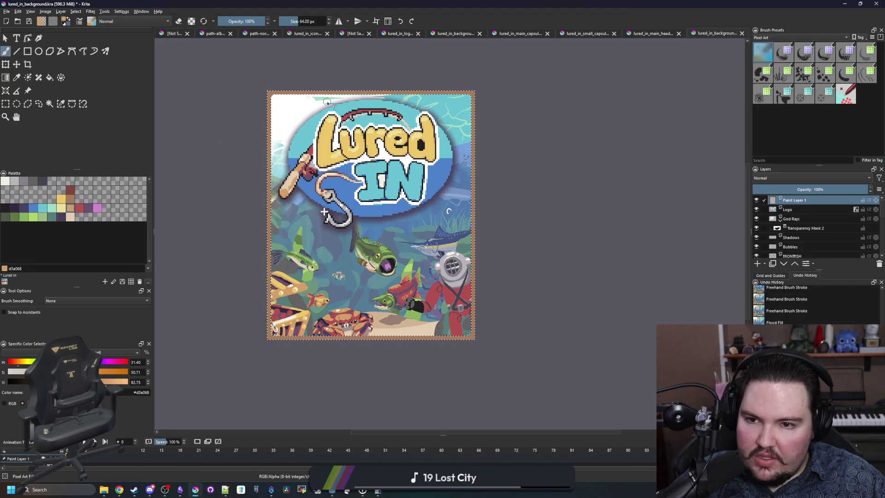
{"action": "key", "text": "bracketright"}
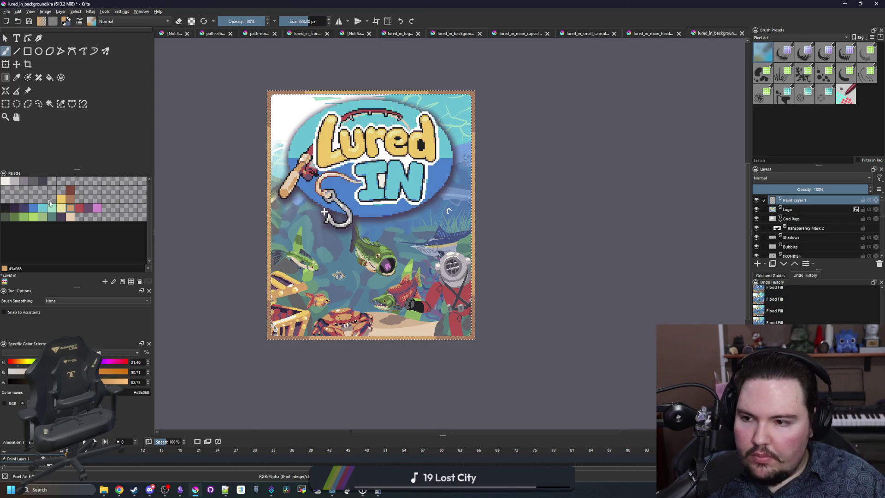
{"action": "left_click", "coordinate": [78, 209]}
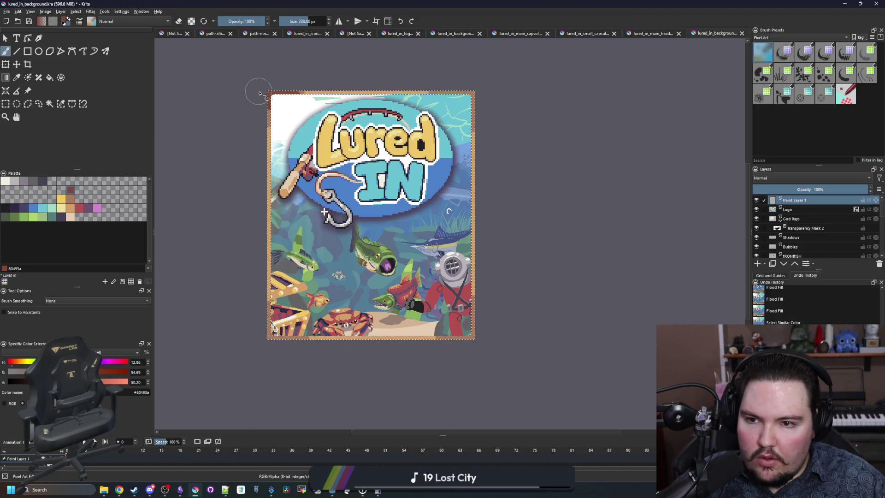
{"action": "left_click", "coordinate": [481, 95]}
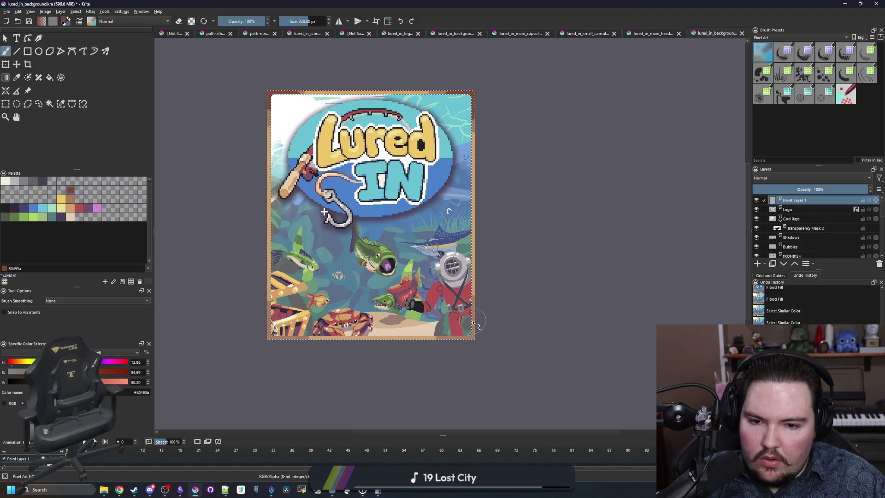
{"action": "key", "text": "Delete"}
{"action": "key", "text": "ctrl+shift+a"}
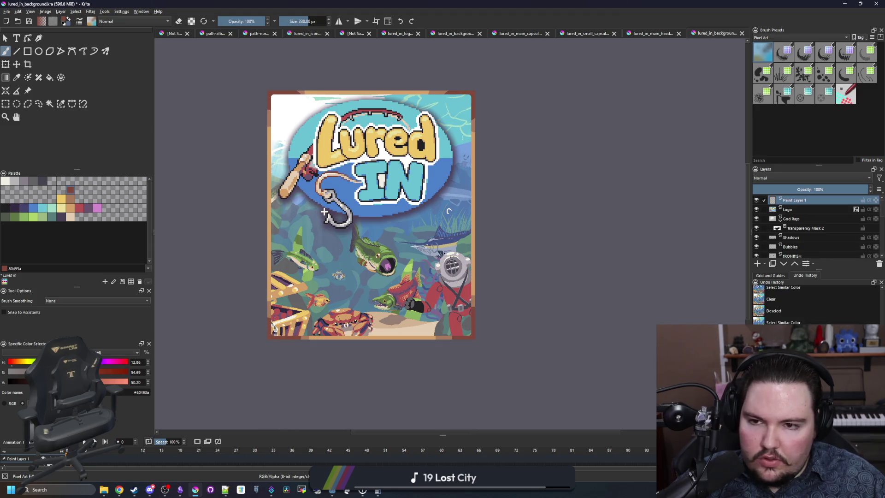
- Give the frame layer a Drop Shadow layer style with size 74 px
{"action": "left_click_drag", "start_coordinate": [380, 159], "coordinate": [396, 171]}
{"action": "scroll", "coordinate": [378, 167], "scroll_direction": "up", "scroll_amount": 1}
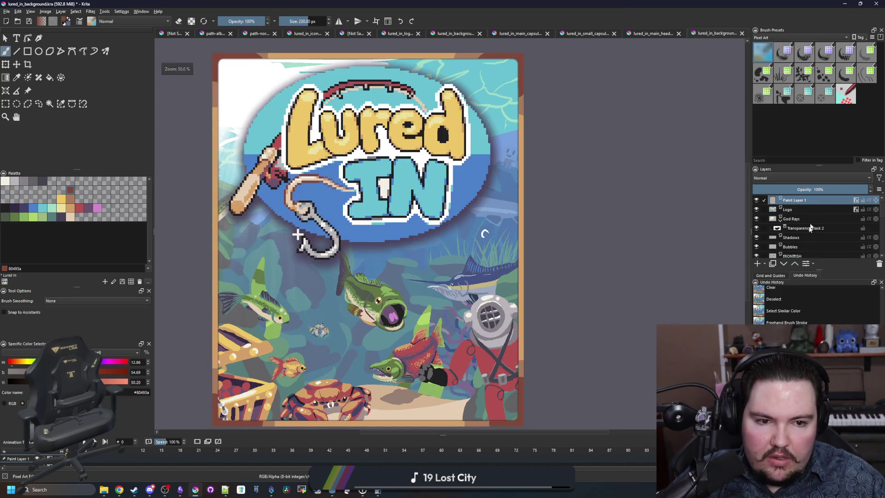
{"action": "left_click", "coordinate": [814, 264]}
{"action": "left_click", "coordinate": [795, 282]}
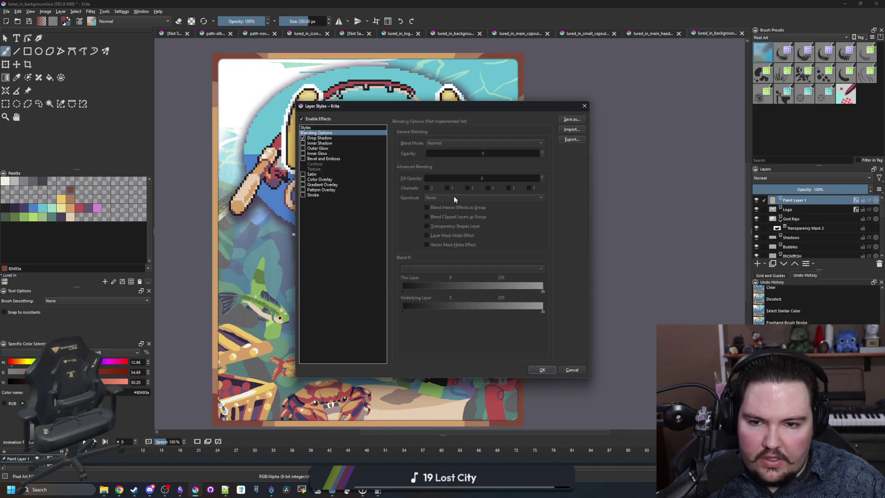
{"action": "left_click", "coordinate": [322, 139]}
{"action": "left_click_drag", "start_coordinate": [473, 194], "coordinate": [491, 194]}
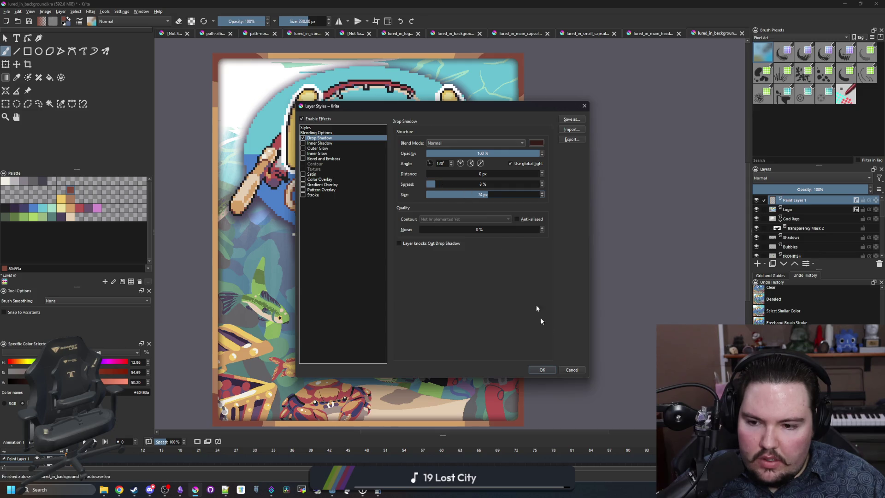
{"action": "left_click", "coordinate": [542, 370]}
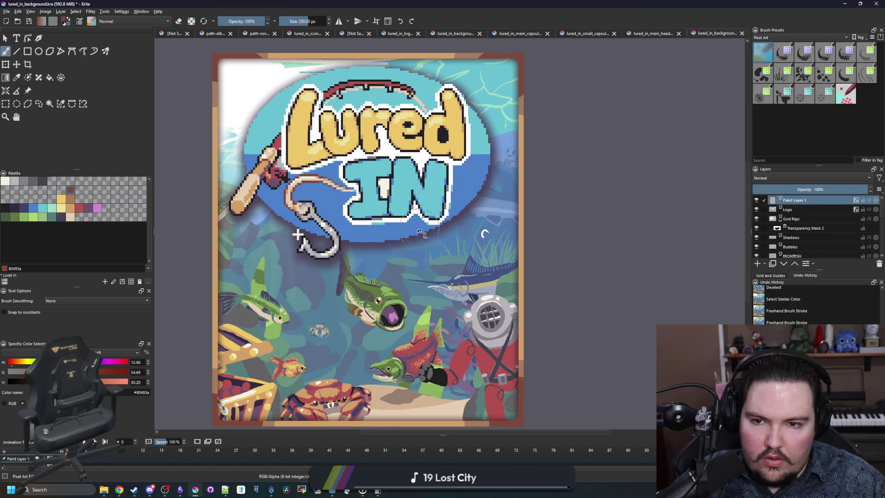
{"action": "scroll", "coordinate": [418, 232], "scroll_direction": "down", "scroll_amount": 3}
{"action": "scroll", "coordinate": [402, 236], "scroll_direction": "up", "scroll_amount": 1}
{"action": "scroll", "coordinate": [400, 245], "scroll_direction": "down", "scroll_amount": 2}
{"action": "scroll", "coordinate": [396, 258], "scroll_direction": "up", "scroll_amount": 2}
{"action": "scroll", "coordinate": [396, 258], "scroll_direction": "up", "scroll_amount": 1}
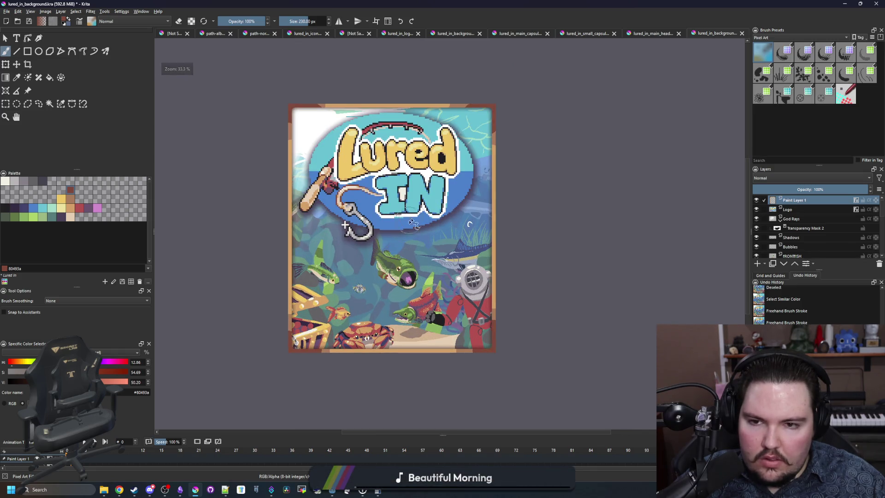
- Scale the whole image to 748 × 896 pixels with Scale Image To New Size
{"action": "key", "text": "alt+Tab"}
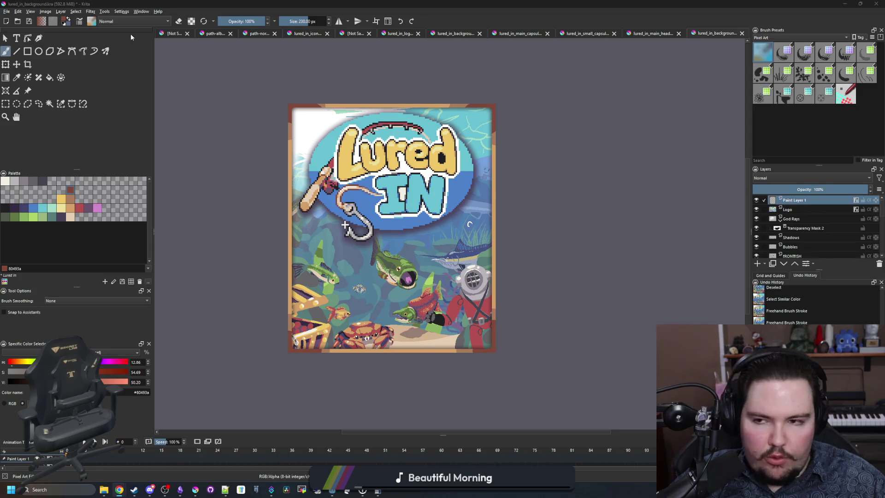
{"action": "left_click", "coordinate": [45, 11]}
{"action": "mouse_move", "coordinate": [60, 68]}
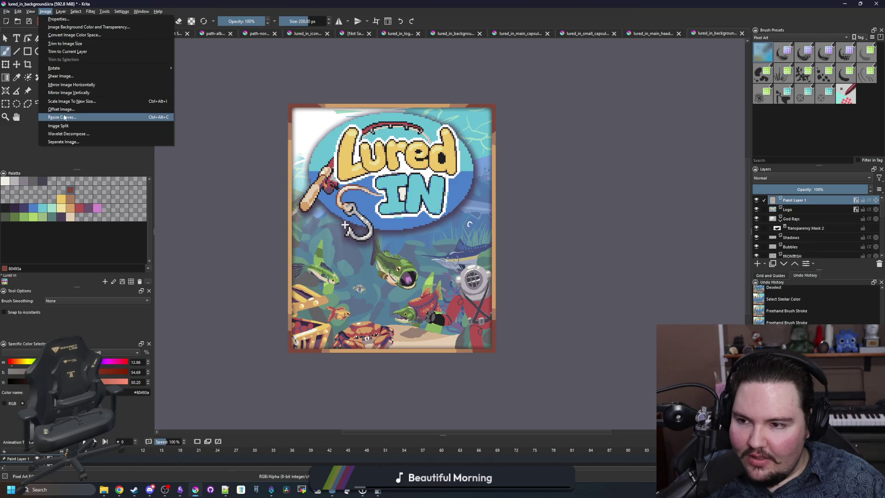
{"action": "left_click", "coordinate": [99, 101]}
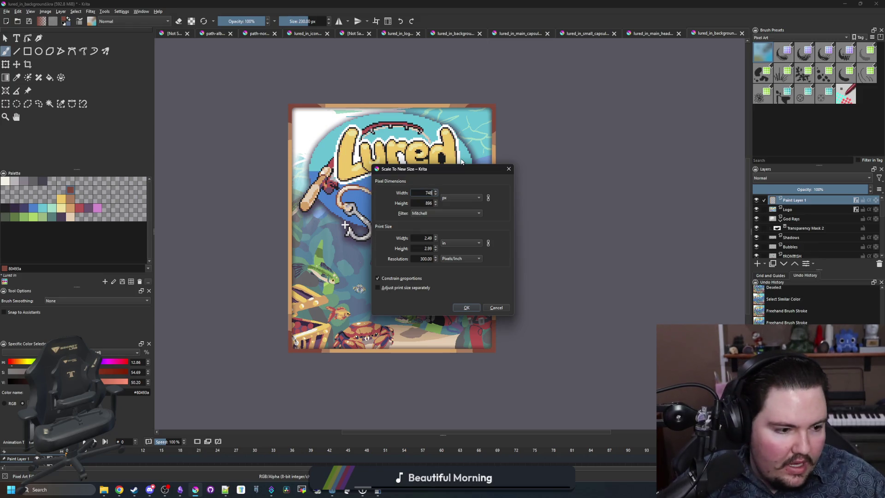
{"action": "left_click", "coordinate": [467, 308]}
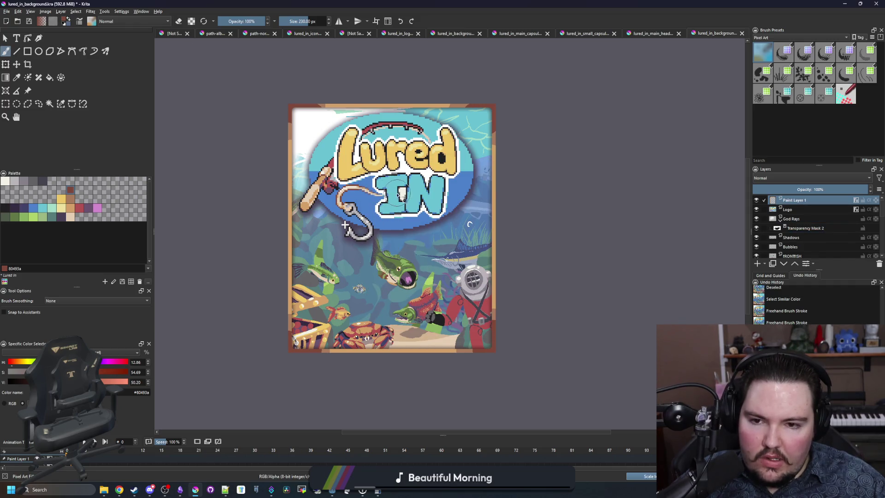
{"action": "scroll", "coordinate": [385, 212], "scroll_direction": "up", "scroll_amount": 3}
- Reduce the drop shadow size in the top paint layer's layer style
{"action": "scroll", "coordinate": [374, 155], "scroll_direction": "up", "scroll_amount": 2}
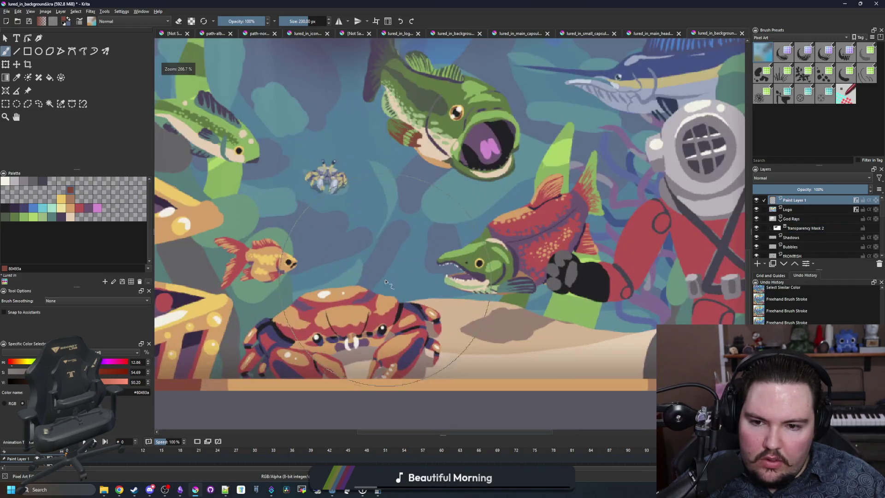
{"action": "scroll", "coordinate": [369, 231], "scroll_direction": "down", "scroll_amount": 6}
{"action": "scroll", "coordinate": [382, 231], "scroll_direction": "up", "scroll_amount": 2}
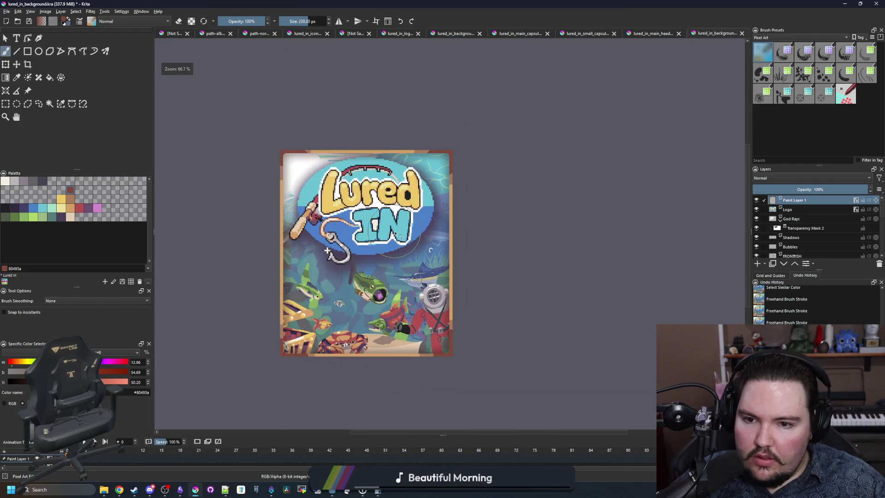
{"action": "right_click", "coordinate": [808, 205]}
{"action": "key", "text": "Escape"}
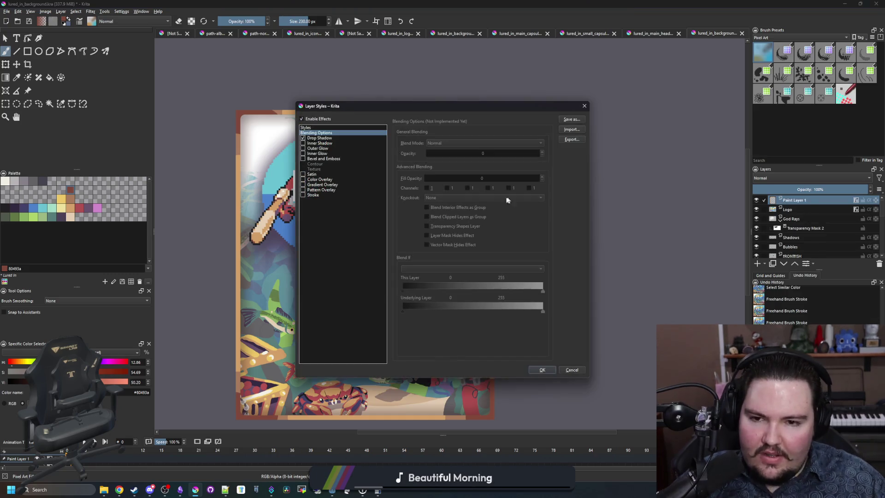
{"action": "left_click", "coordinate": [303, 138]}
{"action": "left_click_drag", "start_coordinate": [381, 110], "coordinate": [558, 93]}
{"action": "left_click_drag", "start_coordinate": [663, 178], "coordinate": [636, 181]}
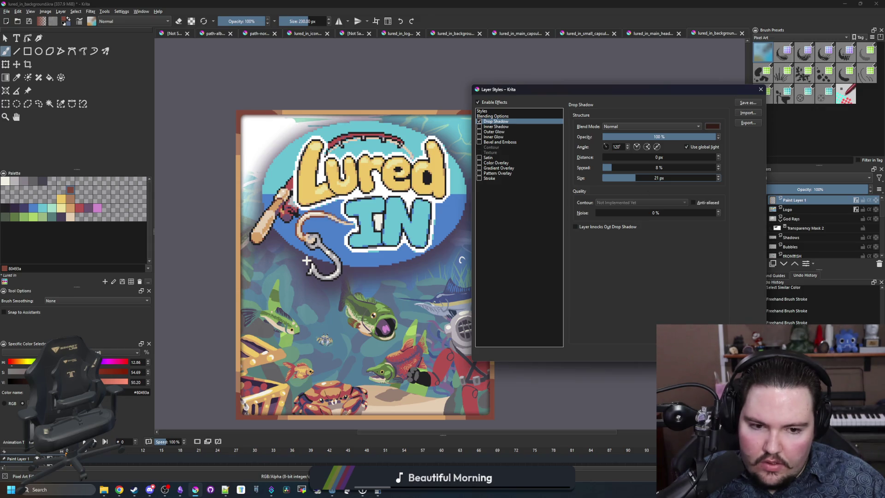
{"action": "key", "text": "Return"}
- Give the Logo layer a drop shadow with 0 px distance, 22% spread and 71 px size
{"action": "left_click", "coordinate": [813, 264]}
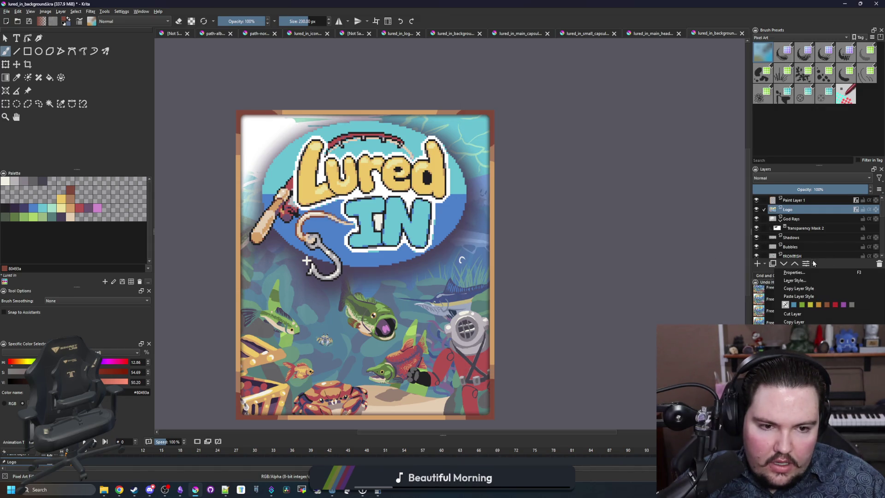
{"action": "left_click", "coordinate": [801, 281]}
{"action": "left_click", "coordinate": [319, 138]}
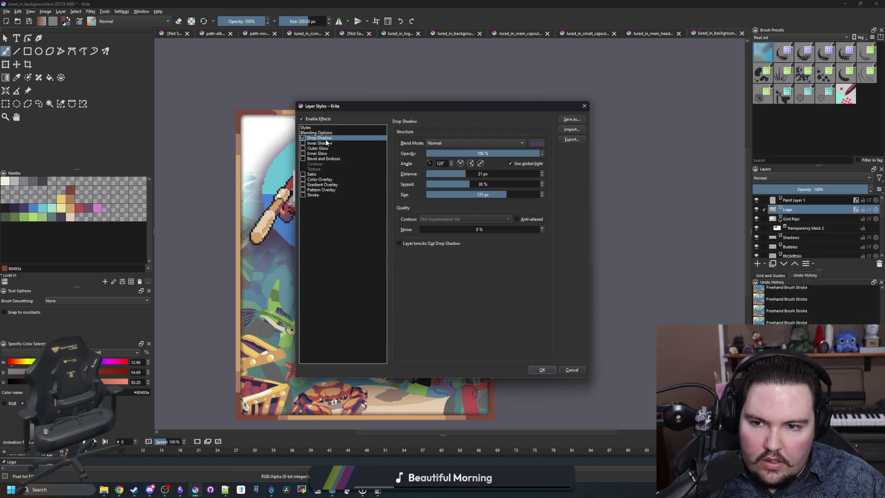
{"action": "left_click_drag", "start_coordinate": [441, 174], "coordinate": [415, 173]}
{"action": "left_click_drag", "start_coordinate": [496, 194], "coordinate": [451, 184]}
{"action": "left_click_drag", "start_coordinate": [470, 106], "coordinate": [643, 84]}
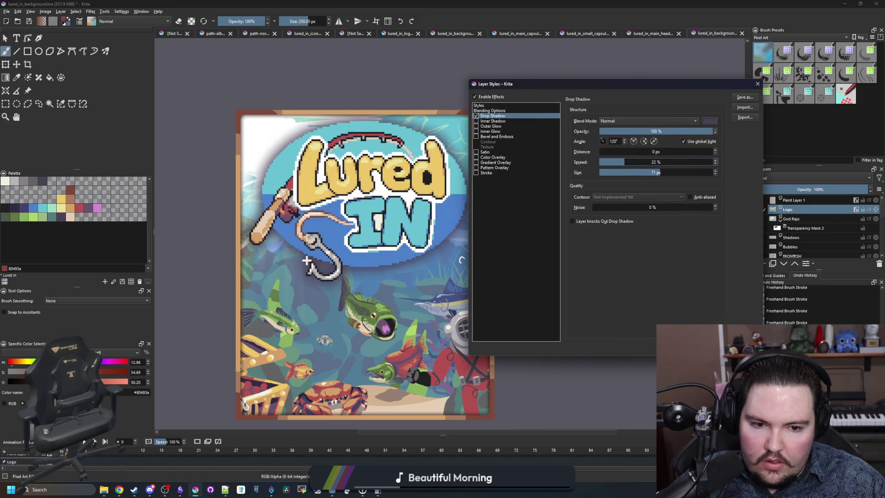
{"action": "key", "text": "Return"}
{"action": "left_click", "coordinate": [6, 12]}
- Save the image as lured_in_vertical_capsule.kra
{"action": "left_click", "coordinate": [22, 52]}
{"action": "type", "text": "lured_i"}
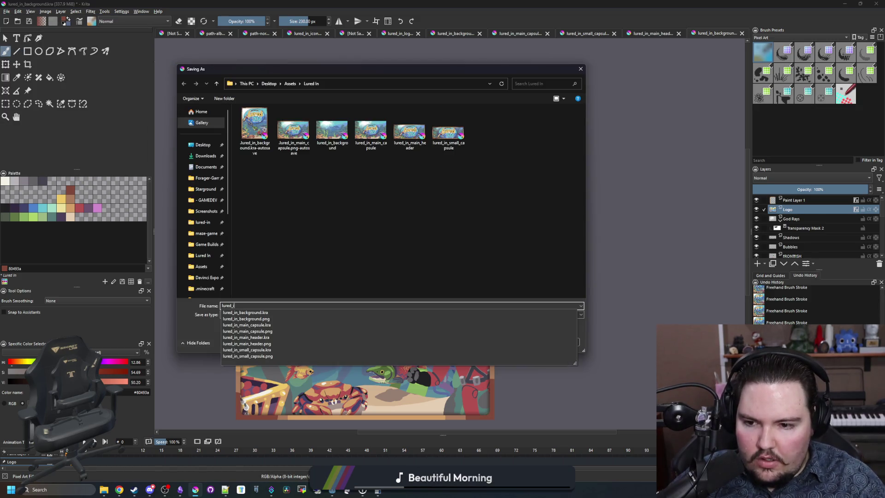
{"action": "type", "text": "n_vertical_capsule"}
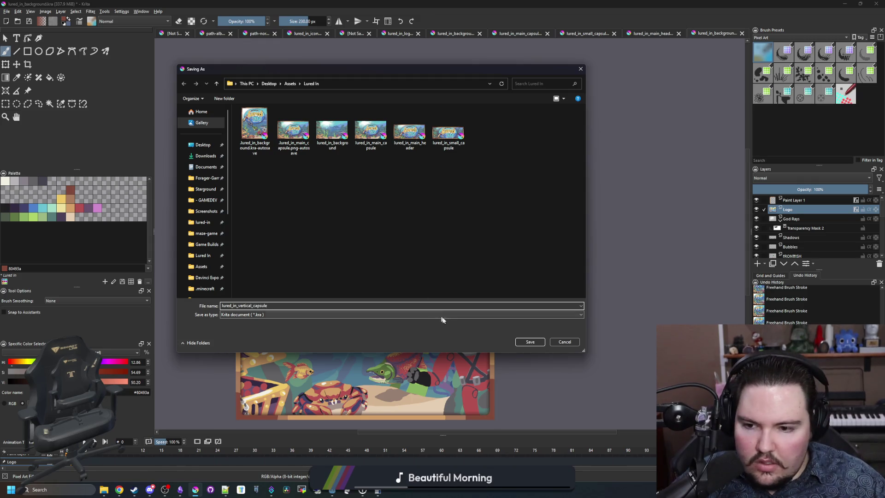
{"action": "left_click", "coordinate": [530, 342]}
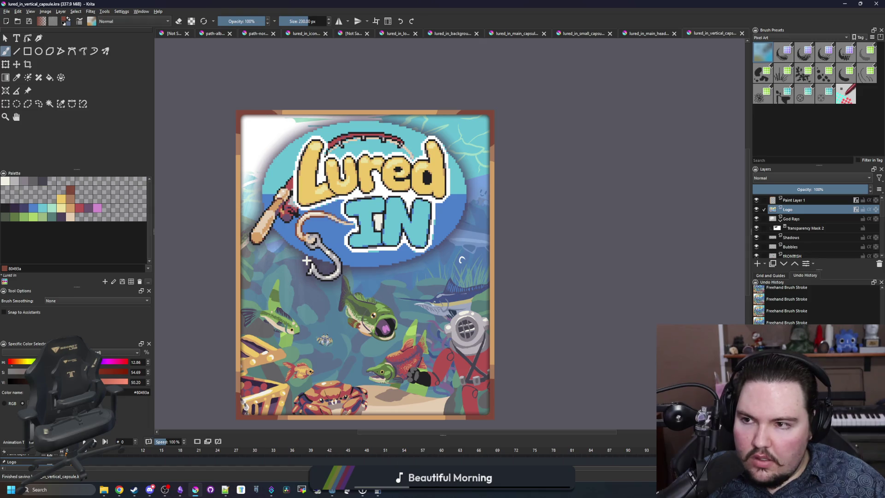
- Export a copy as lured_in_vertical_capsule.png, accepting the PNG options
{"action": "left_click", "coordinate": [6, 11]}
{"action": "left_click", "coordinate": [27, 52]}
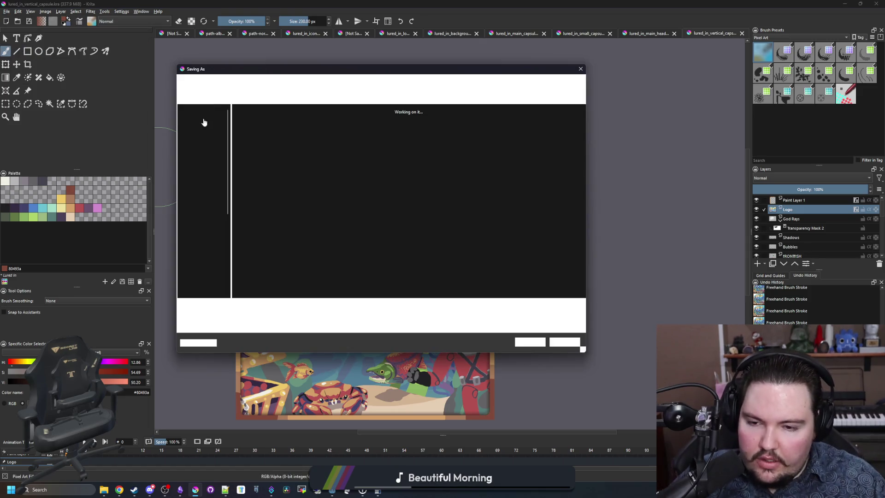
{"action": "left_click", "coordinate": [261, 315]}
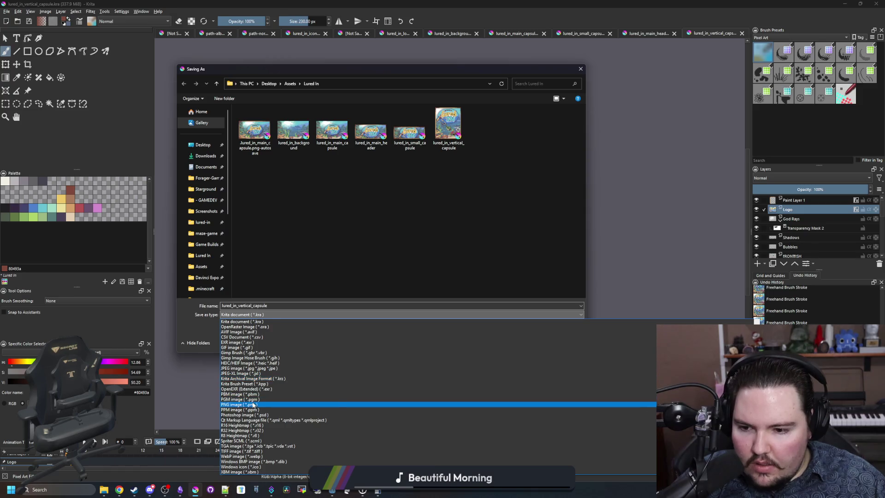
{"action": "left_click", "coordinate": [252, 404]}
{"action": "left_click", "coordinate": [518, 340]}
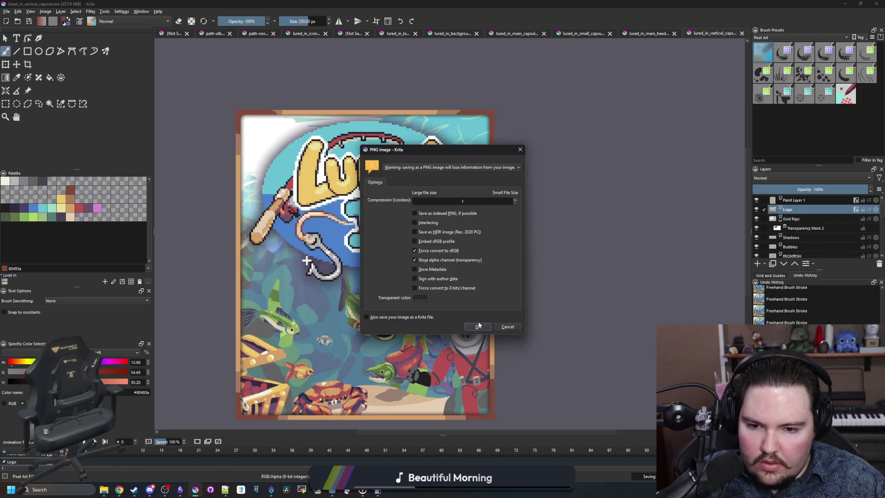
{"action": "left_click", "coordinate": [478, 327]}
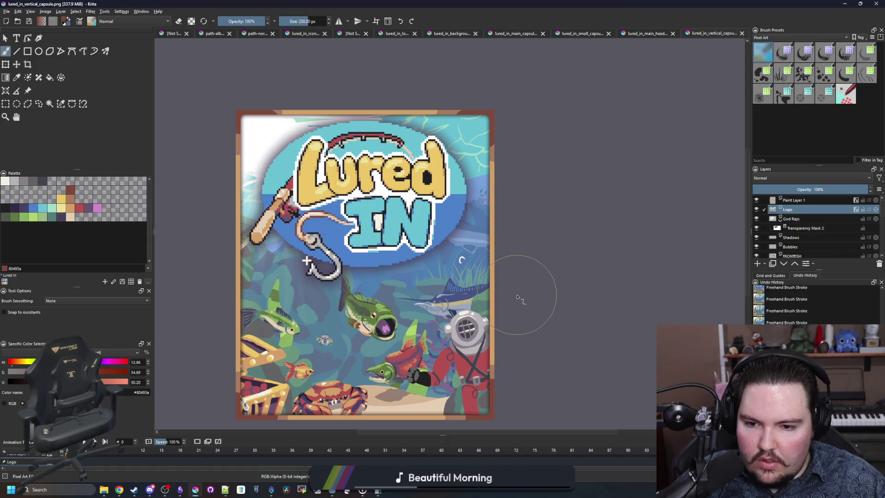
{"action": "scroll", "coordinate": [517, 297], "scroll_direction": "down", "scroll_amount": 3}
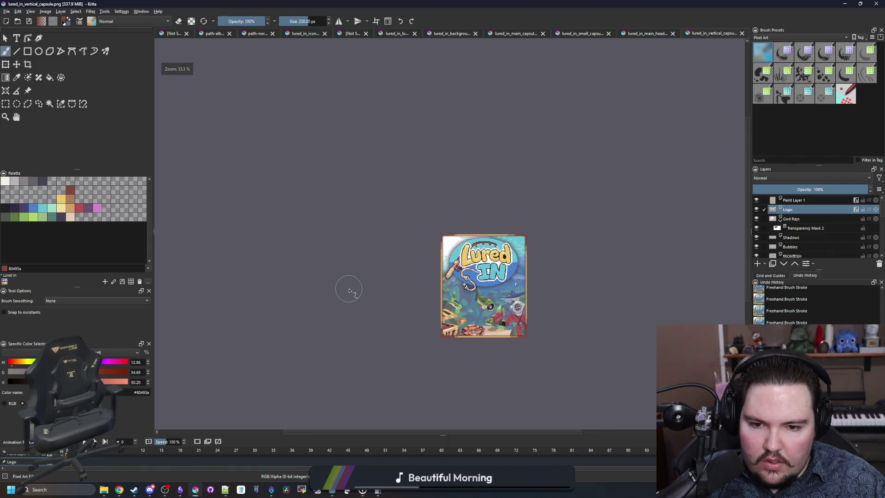
{"action": "scroll", "coordinate": [349, 290], "scroll_direction": "down", "scroll_amount": 1}
{"action": "scroll", "coordinate": [348, 291], "scroll_direction": "down", "scroll_amount": 1}
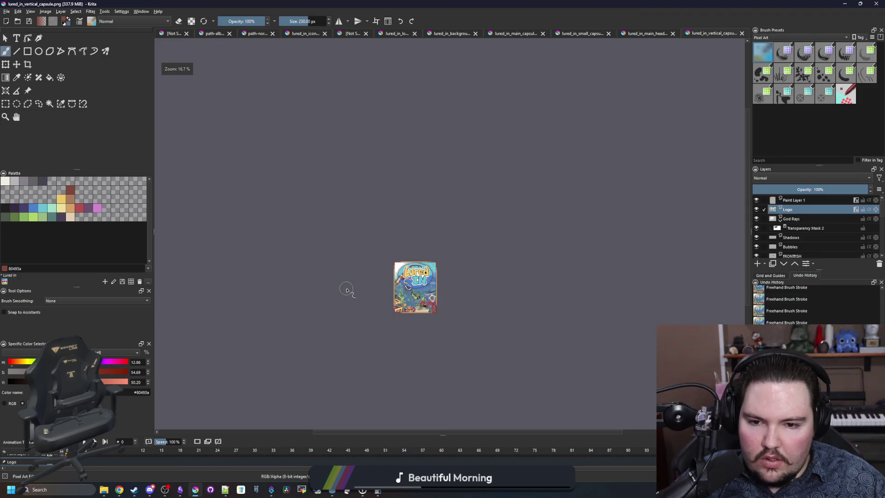
{"action": "scroll", "coordinate": [422, 311], "scroll_direction": "up", "scroll_amount": 5}
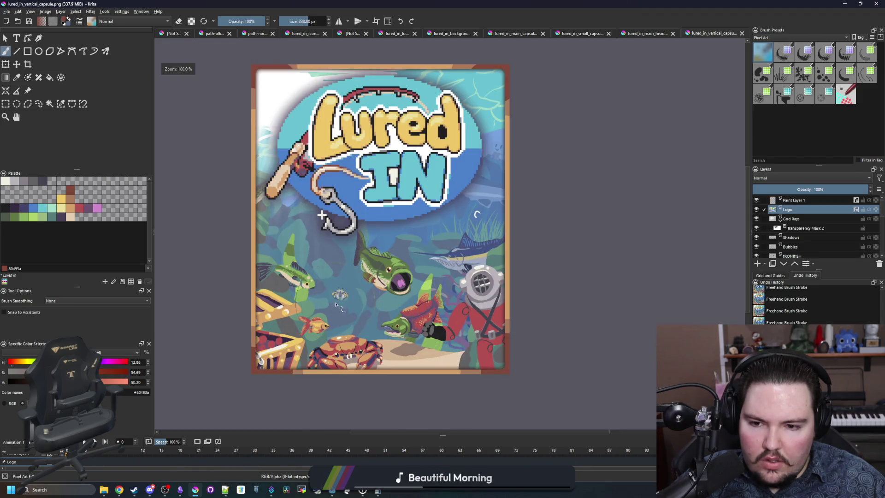
{"action": "scroll", "coordinate": [370, 325], "scroll_direction": "down", "scroll_amount": 1}
{"action": "key", "text": "alt+Tab"}
{"action": "key", "text": "alt+Tab"}
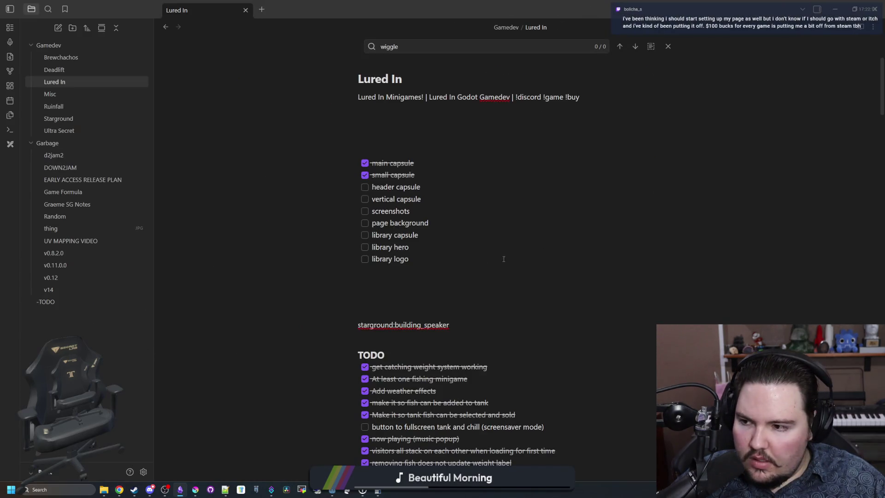
- Tick off header capsule and vertical capsule in the Lured In checklist
{"action": "left_click", "coordinate": [365, 187]}
{"action": "left_click", "coordinate": [365, 198]}
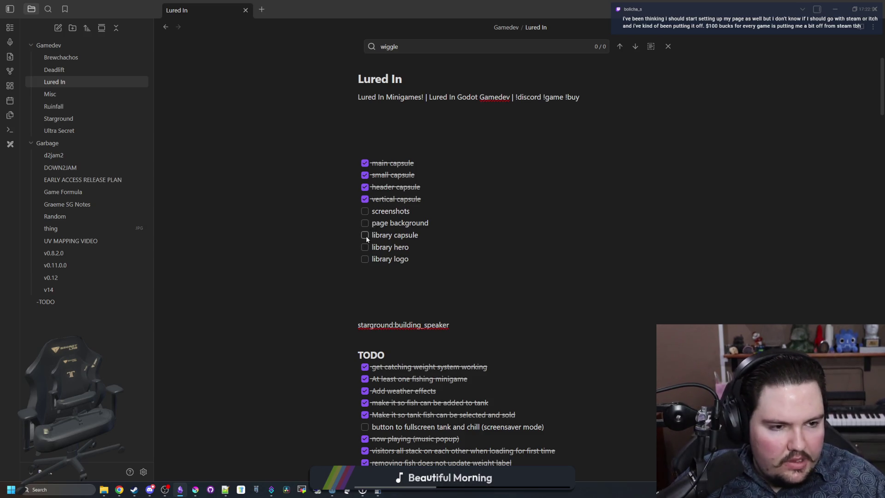
{"action": "key", "text": "alt+Tab"}
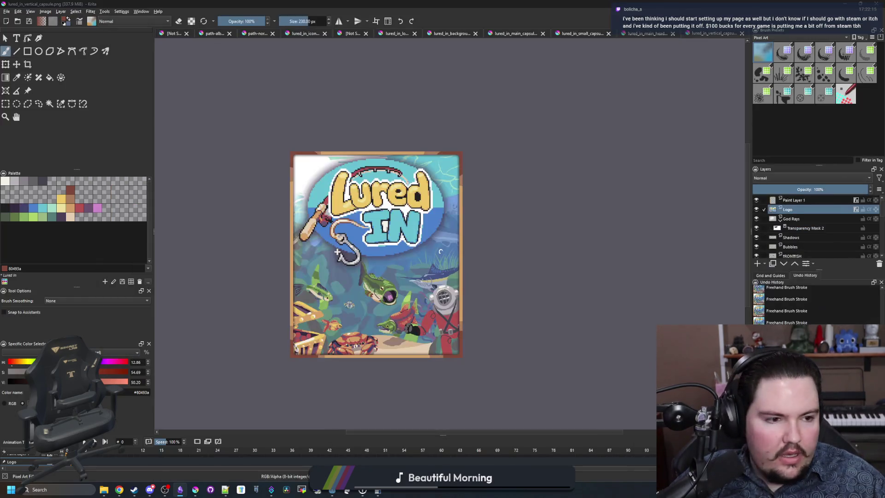
- Switch from Krita to the Steamworks Vertical Capsule guidelines (748px × 896px) in Chrome
{"action": "key", "text": "alt+Tab"}
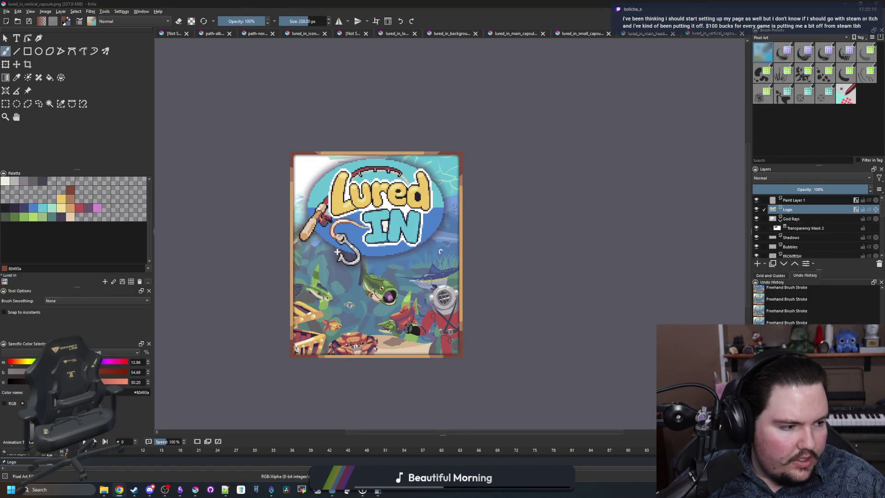
{"action": "key", "text": "alt+Tab"}
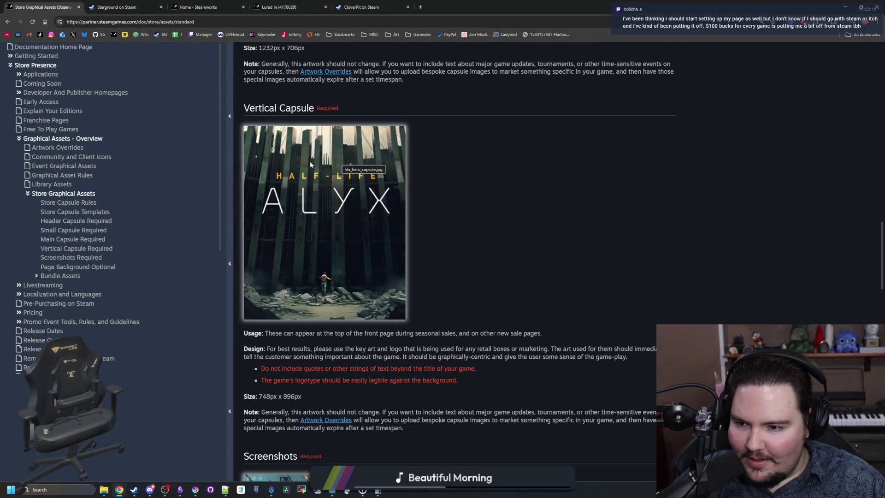
- Review the Library Assets requirements, including the 600px × 900px Library Capsule, then return to Krita
{"action": "left_click", "coordinate": [66, 186]}
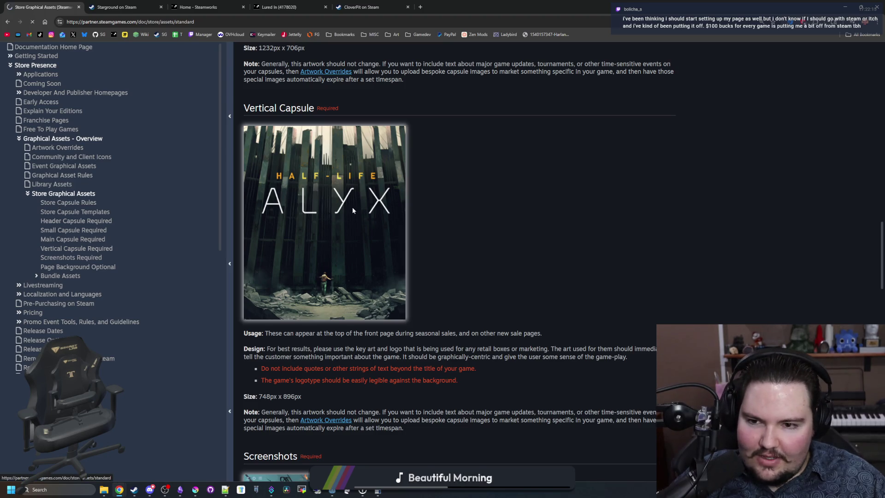
{"action": "scroll", "coordinate": [352, 206], "scroll_direction": "down", "scroll_amount": 5}
{"action": "scroll", "coordinate": [352, 207], "scroll_direction": "down", "scroll_amount": 20}
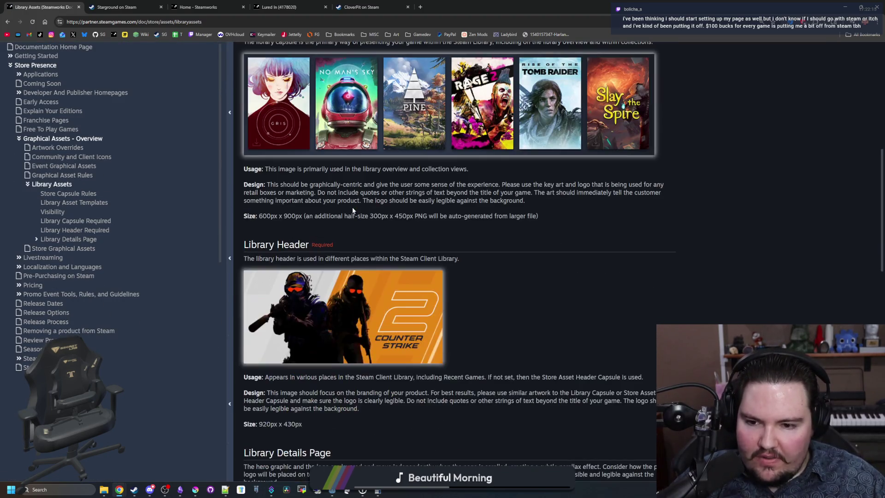
{"action": "scroll", "coordinate": [354, 210], "scroll_direction": "up", "scroll_amount": 20}
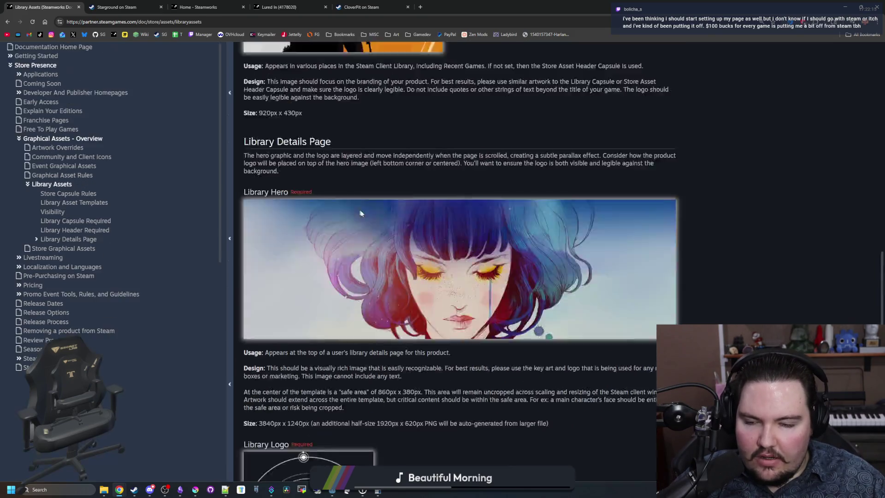
{"action": "scroll", "coordinate": [363, 305], "scroll_direction": "down", "scroll_amount": 7}
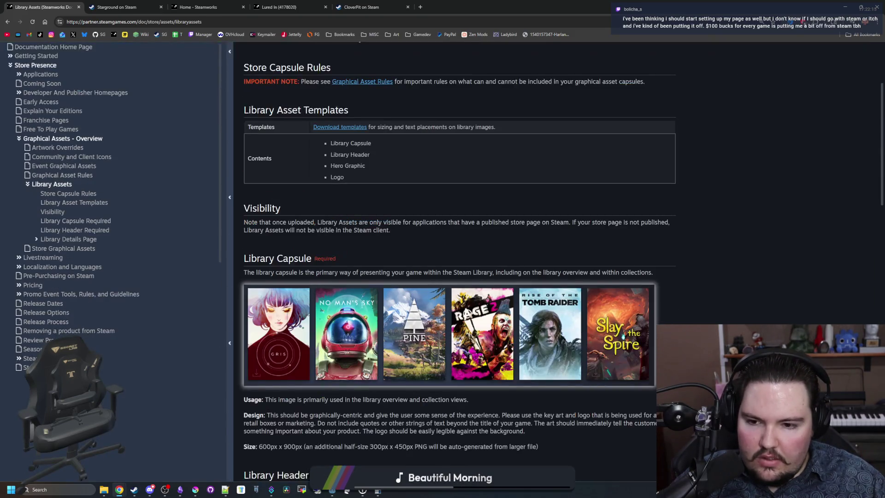
{"action": "scroll", "coordinate": [360, 269], "scroll_direction": "up", "scroll_amount": 2}
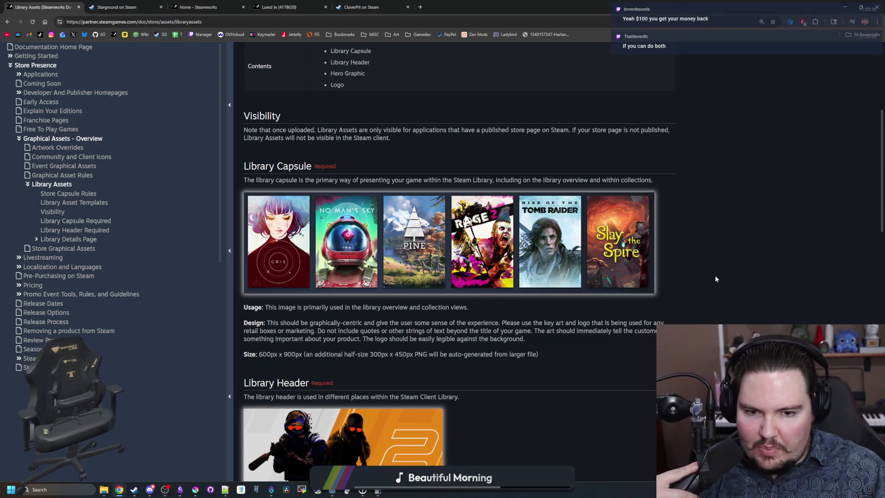
{"action": "key", "text": "alt+Tab"}
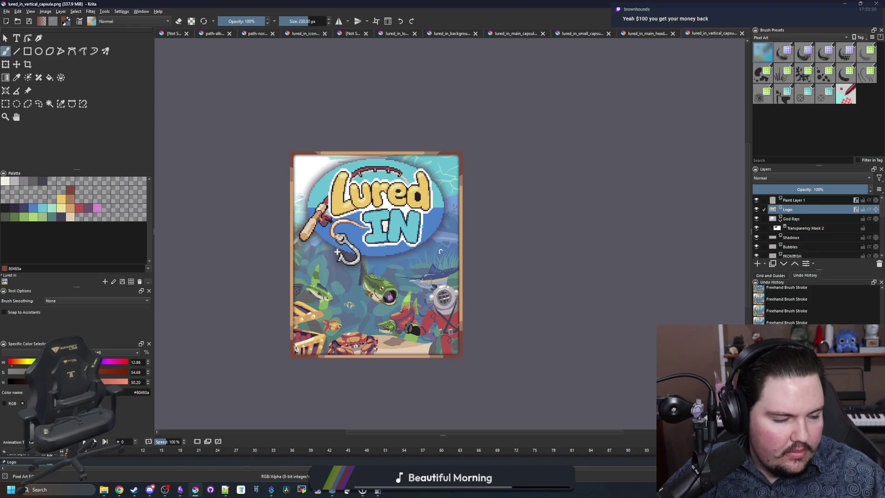
- Open lured_in_background.kra from the Lured In folder via File > Open
{"action": "left_click", "coordinate": [10, 15]}
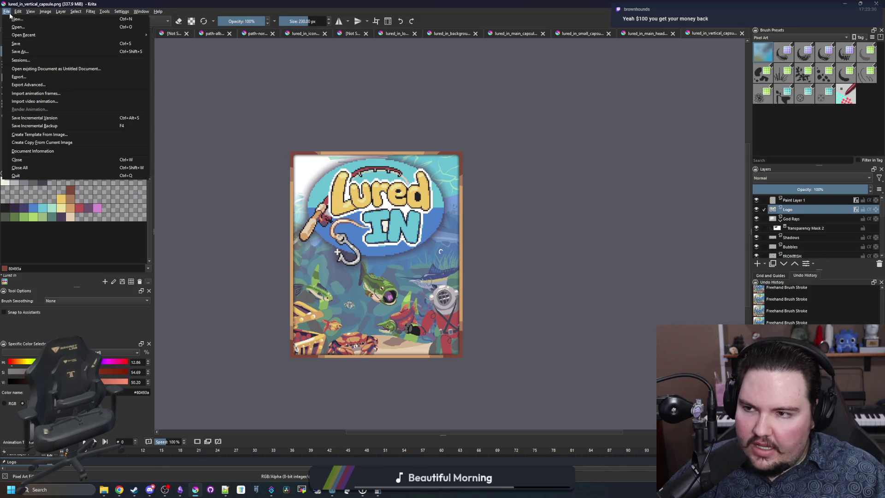
{"action": "left_click", "coordinate": [18, 26]}
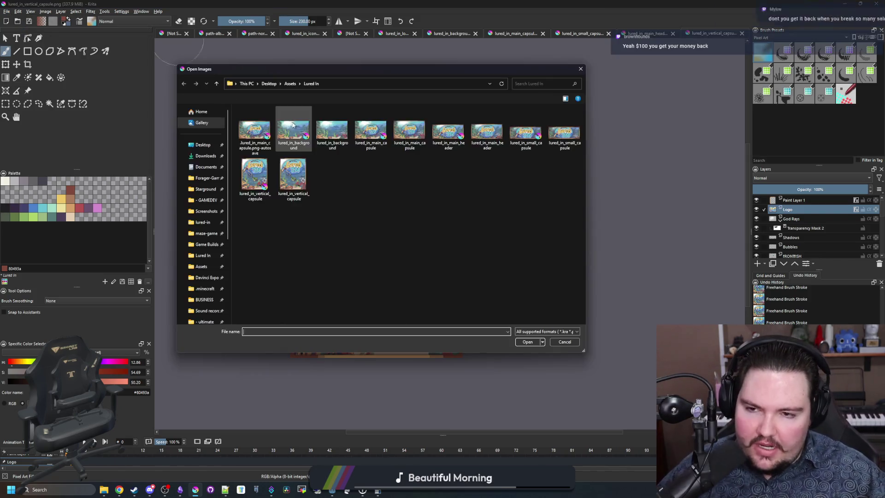
{"action": "left_click", "coordinate": [293, 129]}
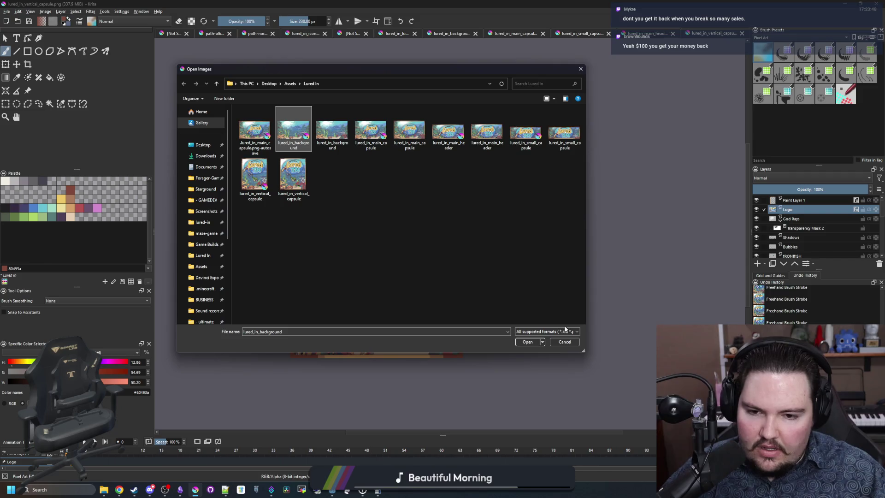
{"action": "left_click", "coordinate": [534, 343]}
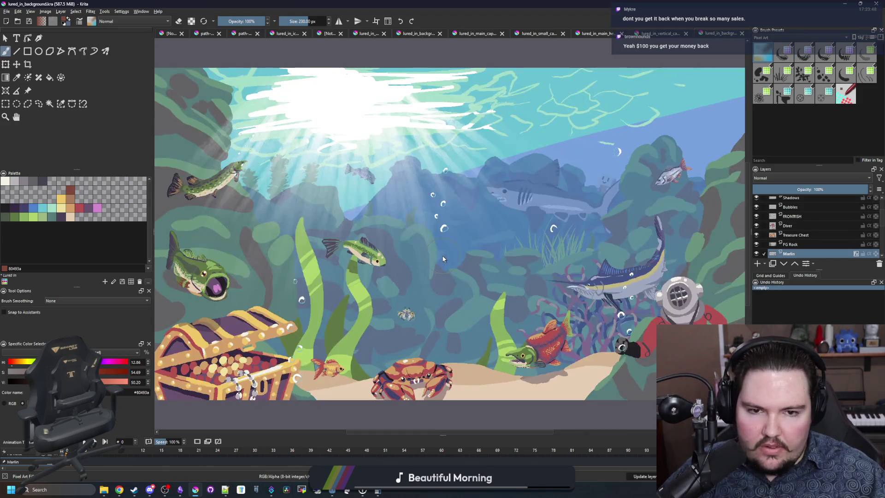
{"action": "scroll", "coordinate": [496, 271], "scroll_direction": "down", "scroll_amount": 2}
{"action": "scroll", "coordinate": [496, 271], "scroll_direction": "up", "scroll_amount": 1}
{"action": "scroll", "coordinate": [496, 271], "scroll_direction": "down", "scroll_amount": 1}
{"action": "scroll", "coordinate": [479, 266], "scroll_direction": "up", "scroll_amount": 1}
{"action": "scroll", "coordinate": [461, 263], "scroll_direction": "down", "scroll_amount": 1}
{"action": "scroll", "coordinate": [461, 262], "scroll_direction": "up", "scroll_amount": 1}
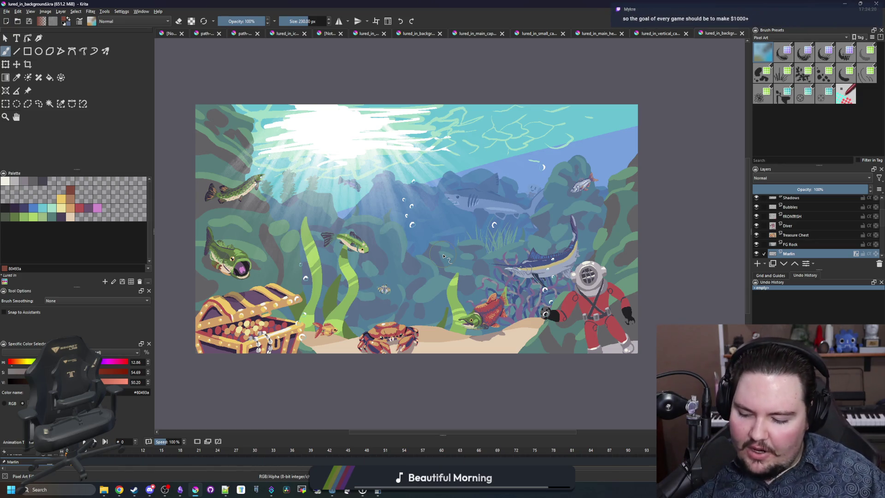
{"action": "scroll", "coordinate": [443, 256], "scroll_direction": "up", "scroll_amount": 3}
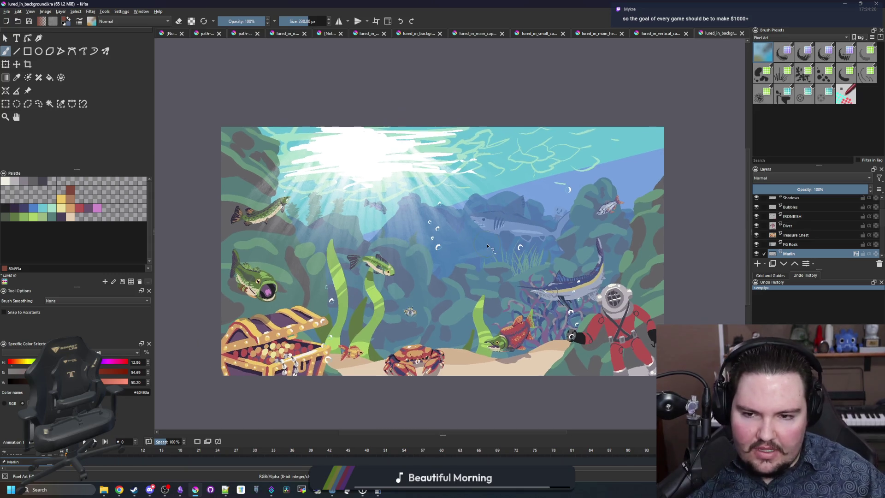
{"action": "scroll", "coordinate": [428, 247], "scroll_direction": "down", "scroll_amount": 2}
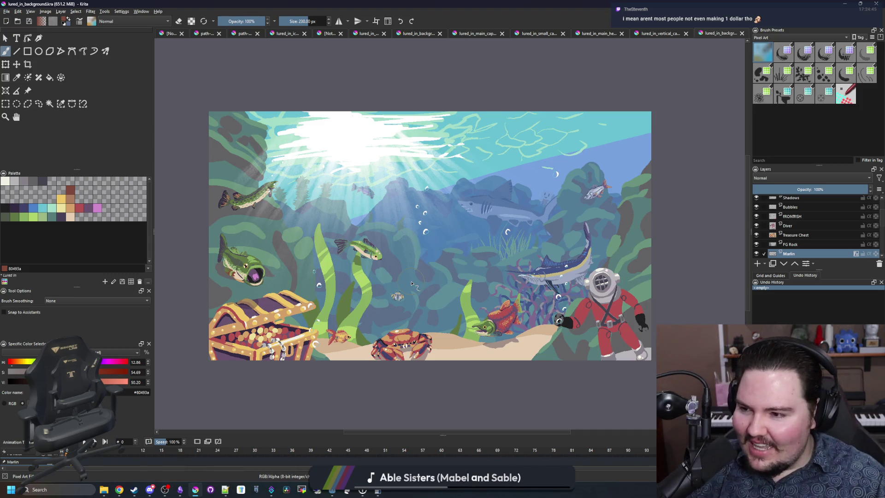
{"action": "scroll", "coordinate": [206, 313], "scroll_direction": "up", "scroll_amount": 4}
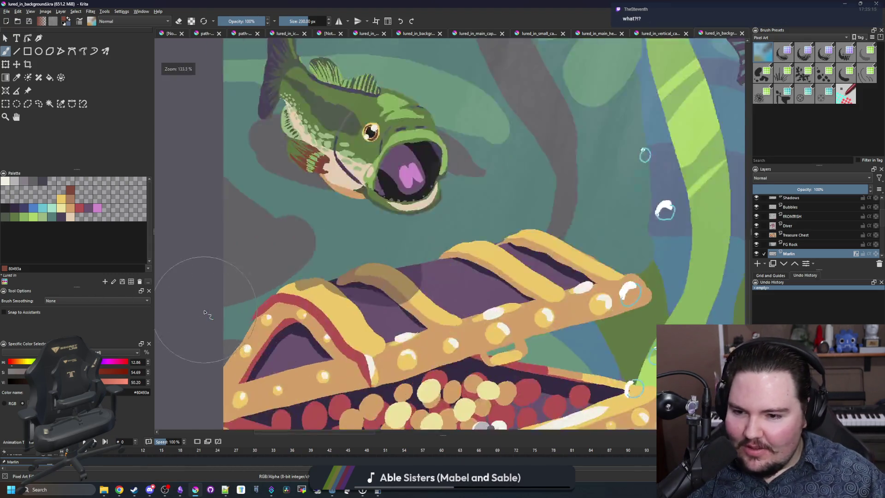
{"action": "scroll", "coordinate": [206, 314], "scroll_direction": "down", "scroll_amount": 3}
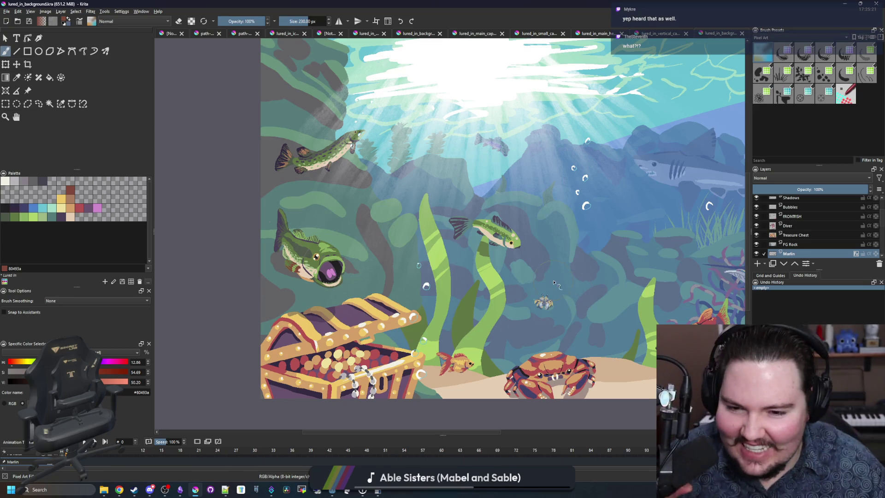
{"action": "scroll", "coordinate": [492, 269], "scroll_direction": "down", "scroll_amount": 5}
{"action": "scroll", "coordinate": [359, 272], "scroll_direction": "up", "scroll_amount": 4}
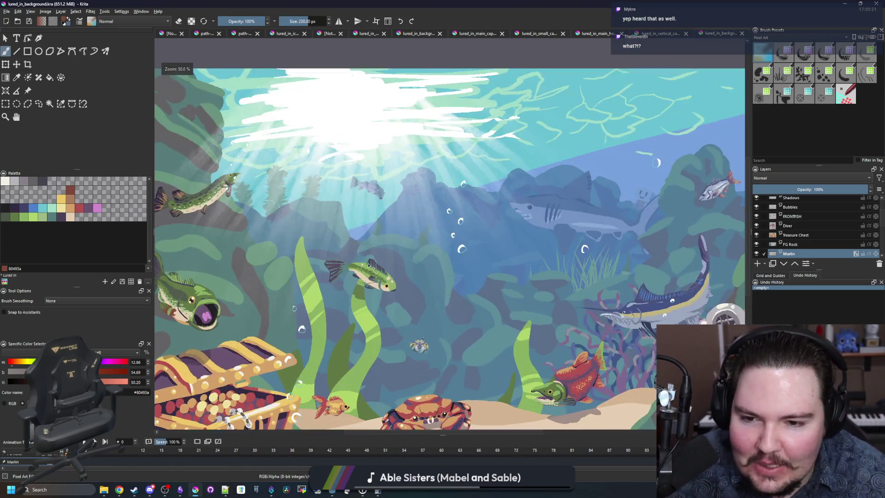
{"action": "scroll", "coordinate": [359, 272], "scroll_direction": "down", "scroll_amount": 1}
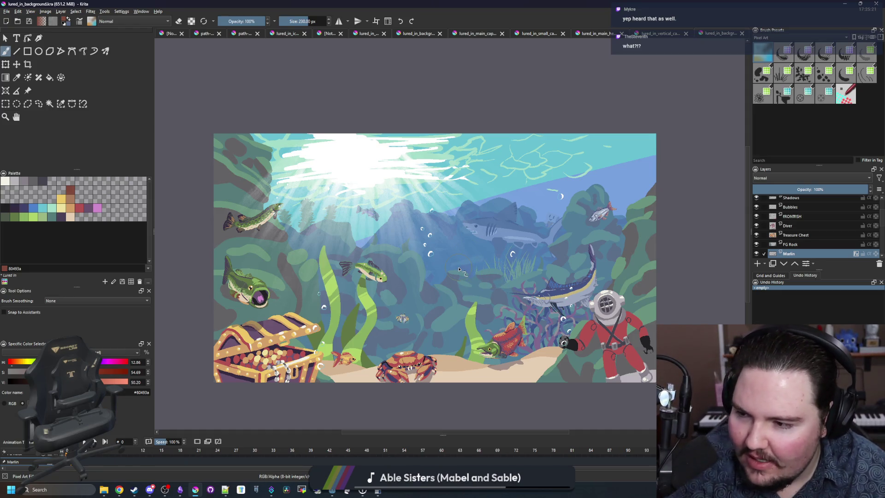
{"action": "mouse_move", "coordinate": [379, 492]}
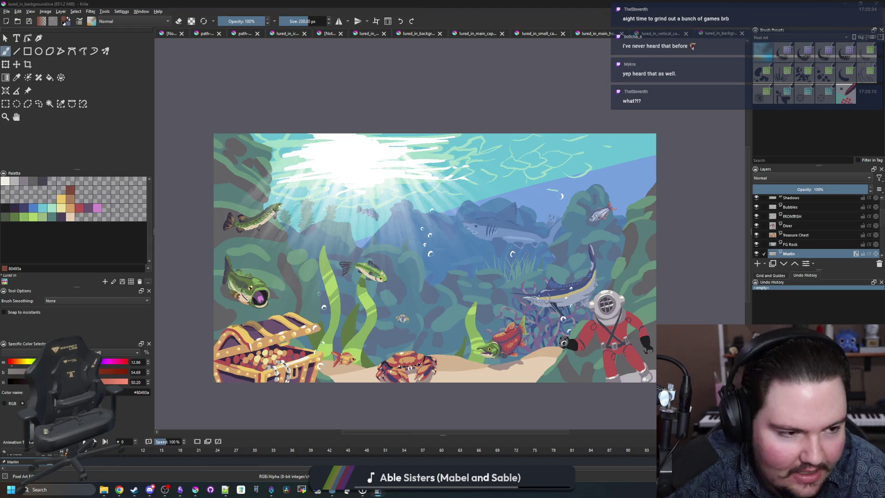
- Reposition the calculator, clear its display to 0, and switch to the CloverPit Steam page
{"action": "mouse_move", "coordinate": [640, 147]}
{"action": "left_mouse_down"}
{"action": "mouse_move", "coordinate": [683, 119]}
{"action": "mouse_move", "coordinate": [618, 125]}
{"action": "left_mouse_up"}
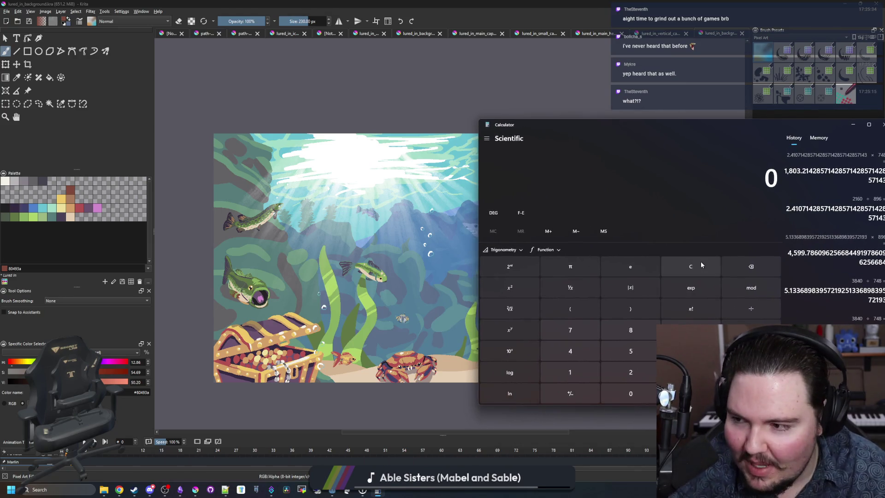
{"action": "left_click_drag", "start_coordinate": [712, 128], "coordinate": [674, 122]}
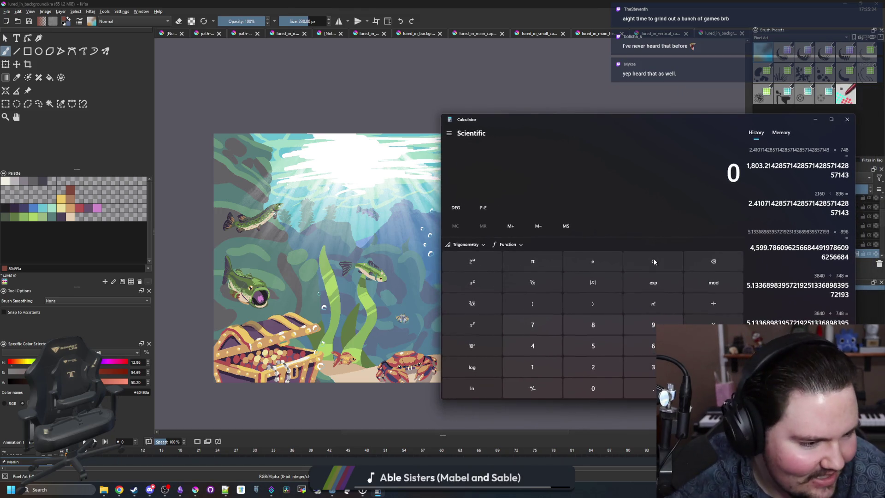
{"action": "left_click", "coordinate": [667, 266]}
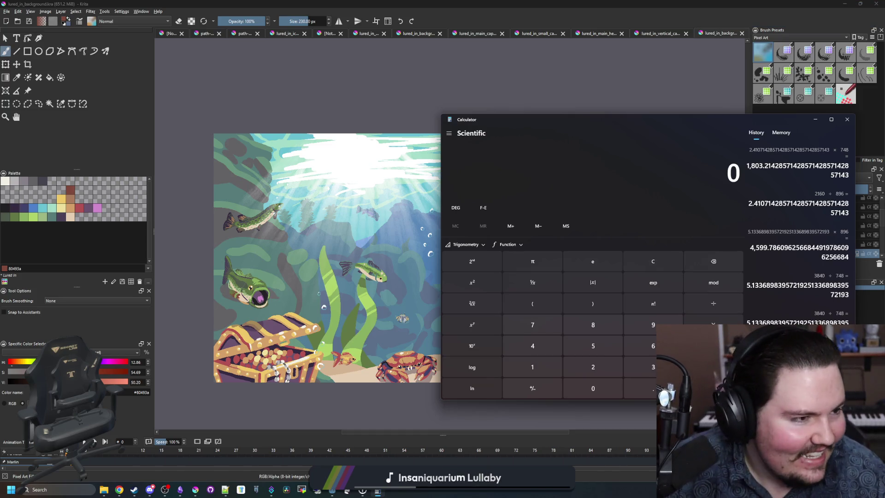
{"action": "key", "text": "alt+Tab"}
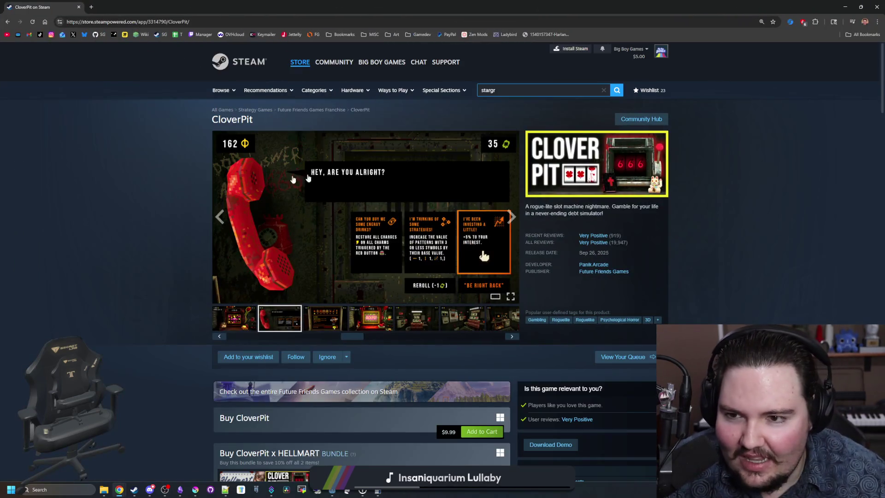
- Go to the Steam Store Home page and scroll down through the storefront
{"action": "mouse_move", "coordinate": [223, 92]}
{"action": "left_click", "coordinate": [228, 111]}
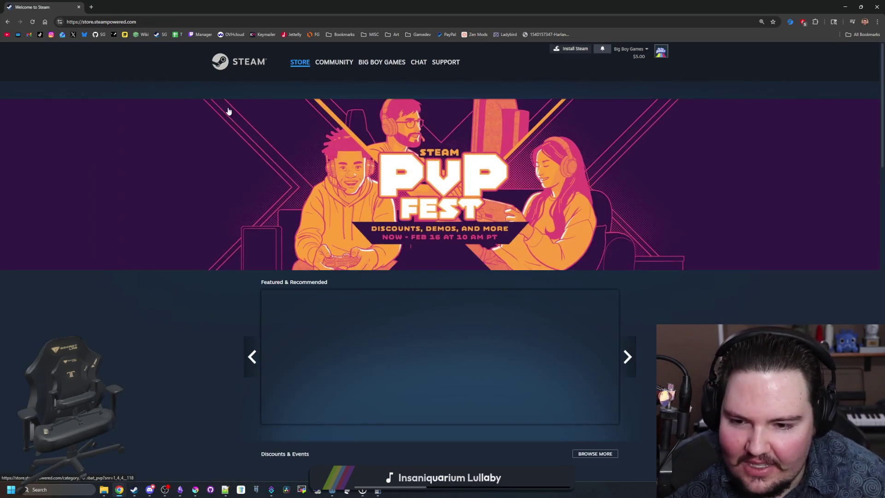
{"action": "scroll", "coordinate": [567, 266], "scroll_direction": "down", "scroll_amount": 4}
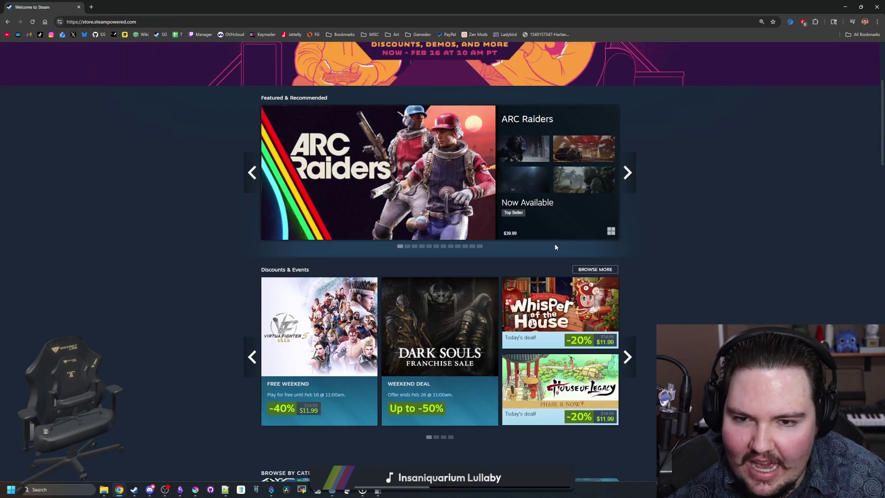
{"action": "scroll", "coordinate": [556, 247], "scroll_direction": "down", "scroll_amount": 9}
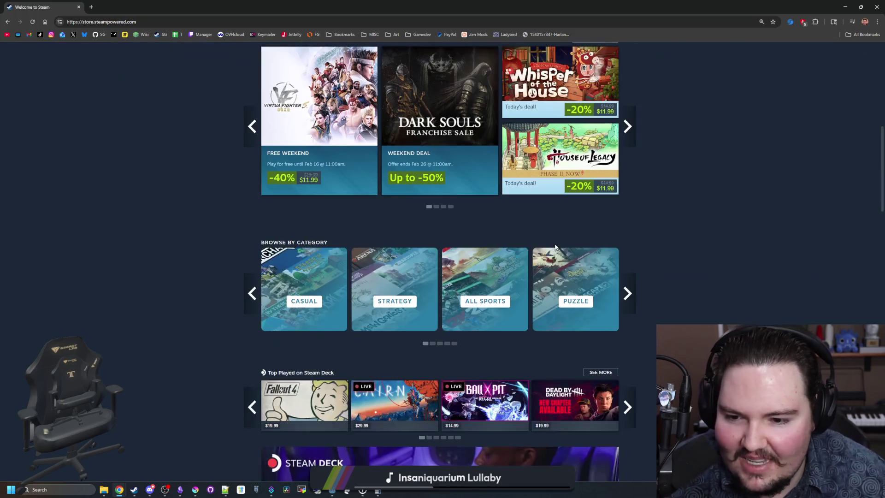
{"action": "scroll", "coordinate": [555, 247], "scroll_direction": "down", "scroll_amount": 9}
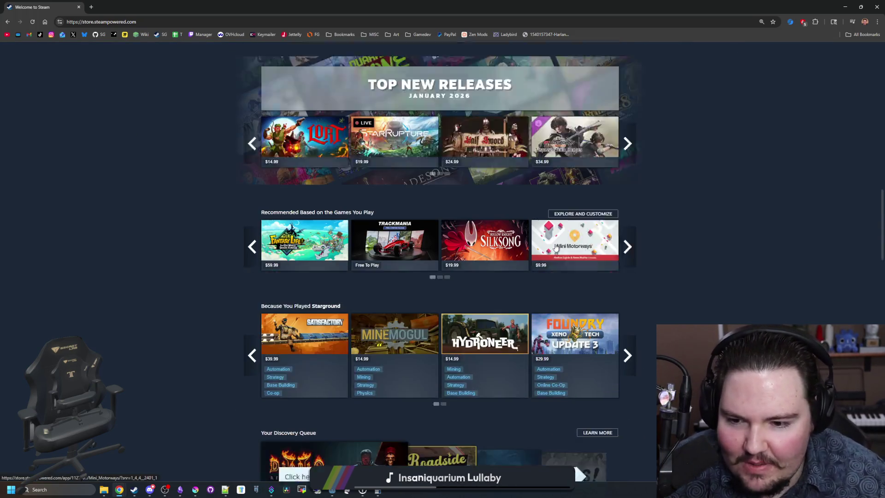
{"action": "scroll", "coordinate": [555, 247], "scroll_direction": "down", "scroll_amount": 9}
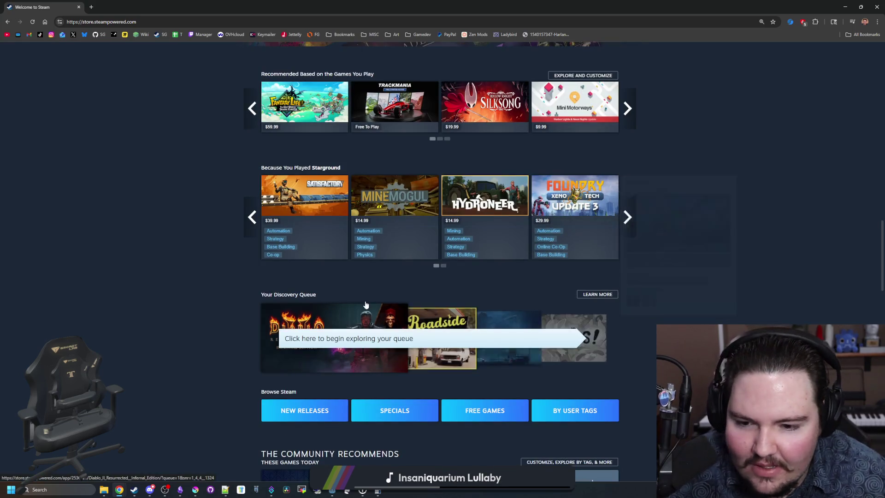
{"action": "scroll", "coordinate": [374, 282], "scroll_direction": "down", "scroll_amount": 3}
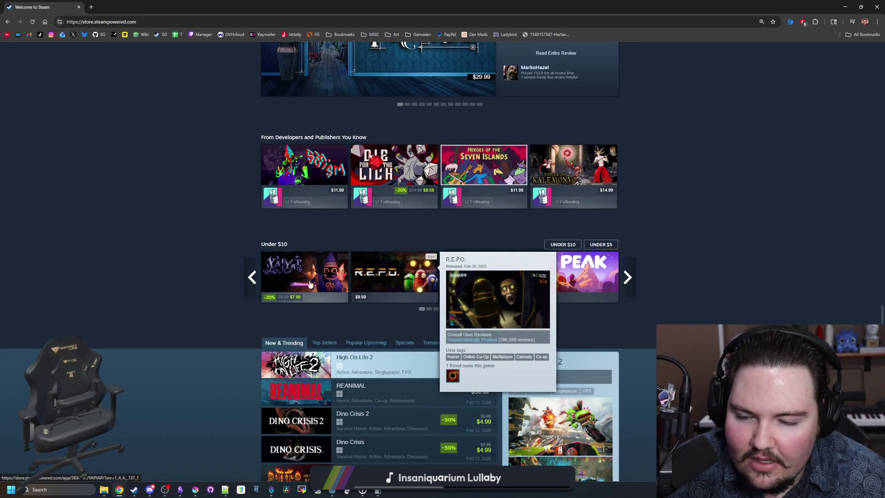
{"action": "scroll", "coordinate": [193, 293], "scroll_direction": "down", "scroll_amount": 1}
{"action": "scroll", "coordinate": [199, 292], "scroll_direction": "down", "scroll_amount": 1}
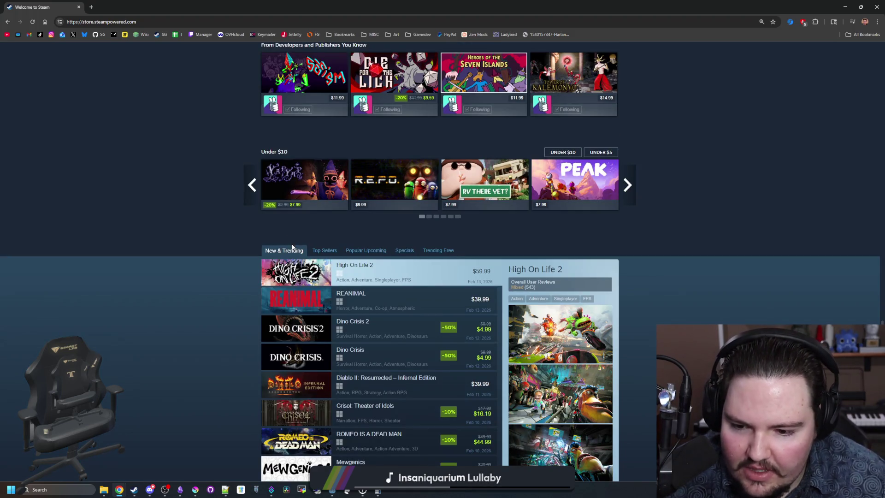
{"action": "scroll", "coordinate": [295, 249], "scroll_direction": "down", "scroll_amount": 4}
{"action": "scroll", "coordinate": [371, 269], "scroll_direction": "down", "scroll_amount": 3}
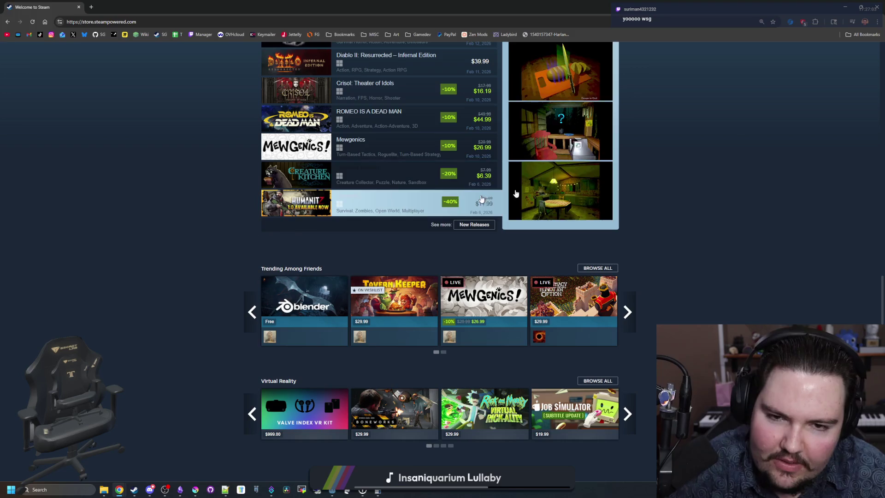
- Scroll back to the top of the store page and restore the browser to a smaller window
{"action": "scroll", "coordinate": [415, 222], "scroll_direction": "up", "scroll_amount": 3}
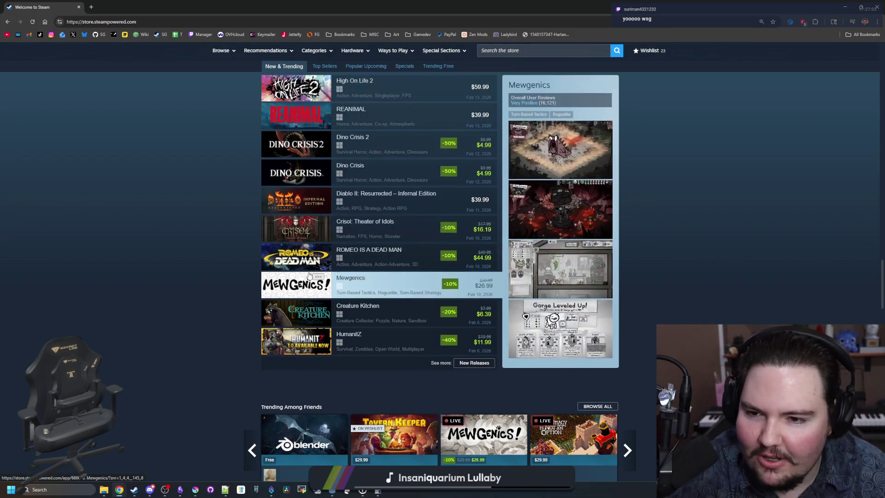
{"action": "scroll", "coordinate": [208, 273], "scroll_direction": "up", "scroll_amount": 2}
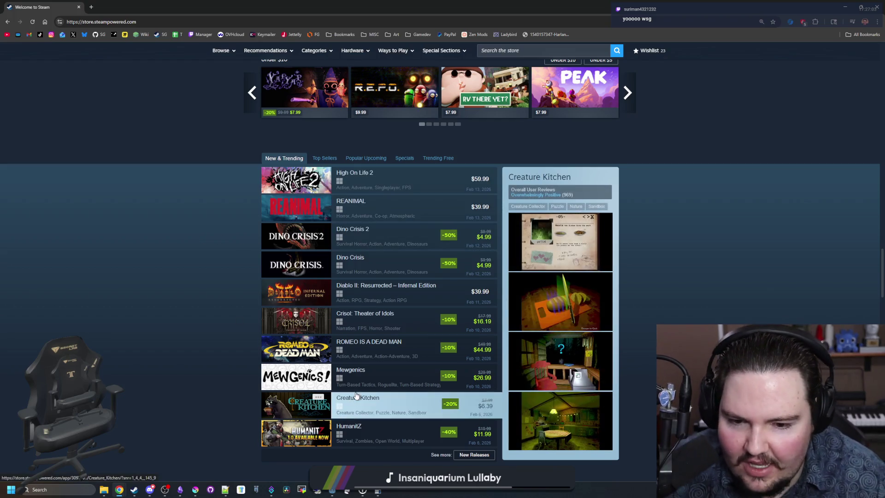
{"action": "scroll", "coordinate": [395, 370], "scroll_direction": "up", "scroll_amount": 20}
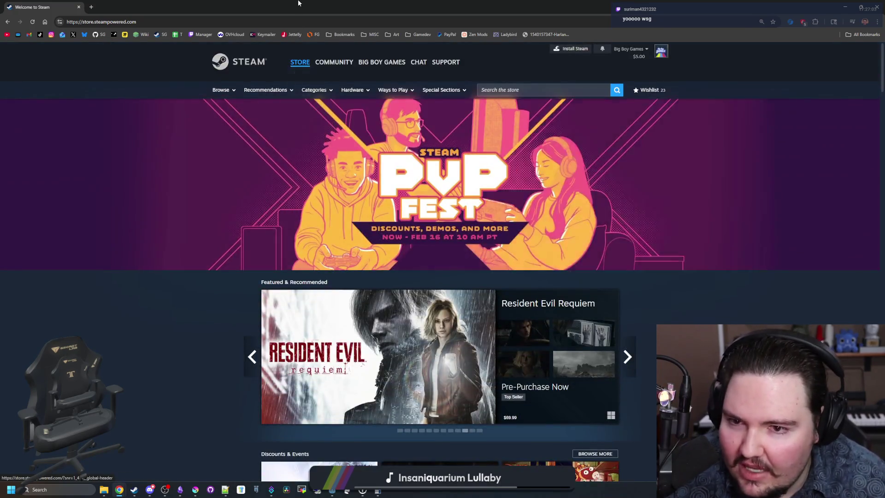
{"action": "mouse_move", "coordinate": [298, 3]}
{"action": "left_mouse_down"}
{"action": "mouse_move", "coordinate": [362, 343]}
{"action": "mouse_move", "coordinate": [375, 352]}
{"action": "left_mouse_up"}
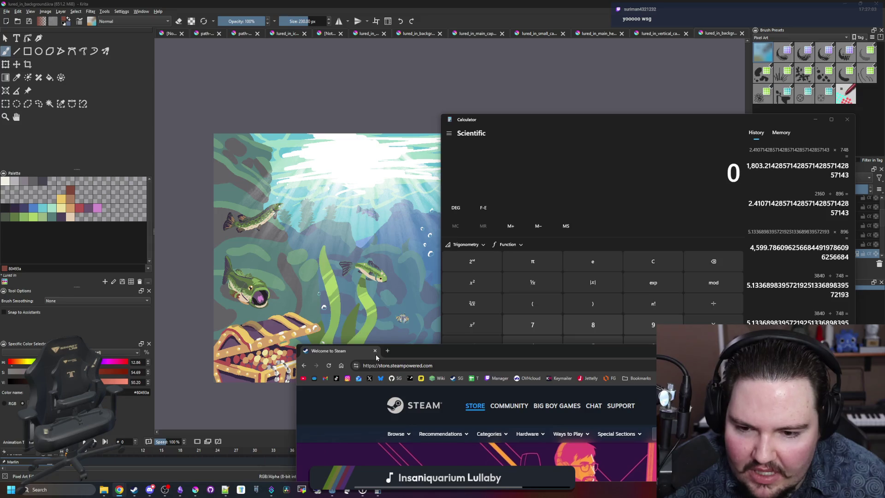
- Close the Steam browser window and move the calculator over the upper-left of the Krita canvas
{"action": "left_click", "coordinate": [375, 352]}
{"action": "mouse_move", "coordinate": [613, 134]}
{"action": "left_mouse_down"}
{"action": "mouse_move", "coordinate": [360, 361]}
{"action": "mouse_move", "coordinate": [481, 430]}
{"action": "mouse_move", "coordinate": [384, 123]}
{"action": "left_mouse_up"}
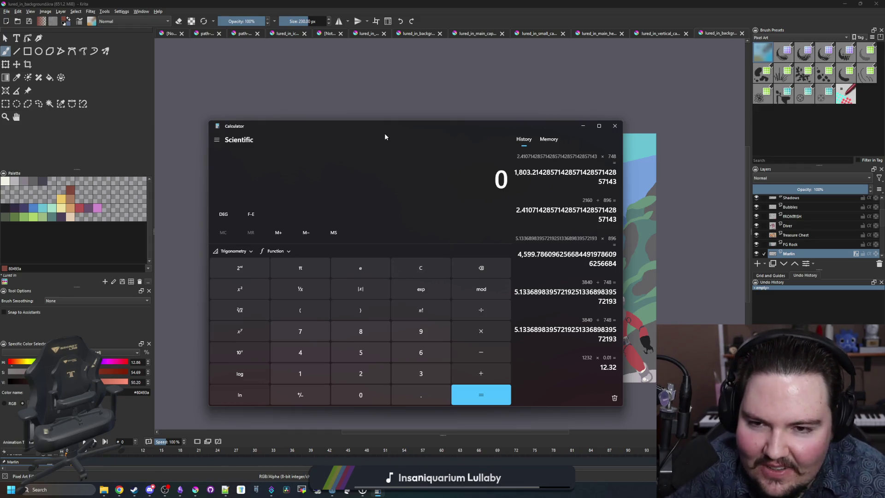
{"action": "mouse_move", "coordinate": [396, 126]}
{"action": "left_mouse_down"}
{"action": "mouse_move", "coordinate": [363, 107]}
{"action": "mouse_move", "coordinate": [338, 71]}
{"action": "mouse_move", "coordinate": [342, 44]}
{"action": "mouse_move", "coordinate": [350, 45]}
{"action": "left_mouse_up"}
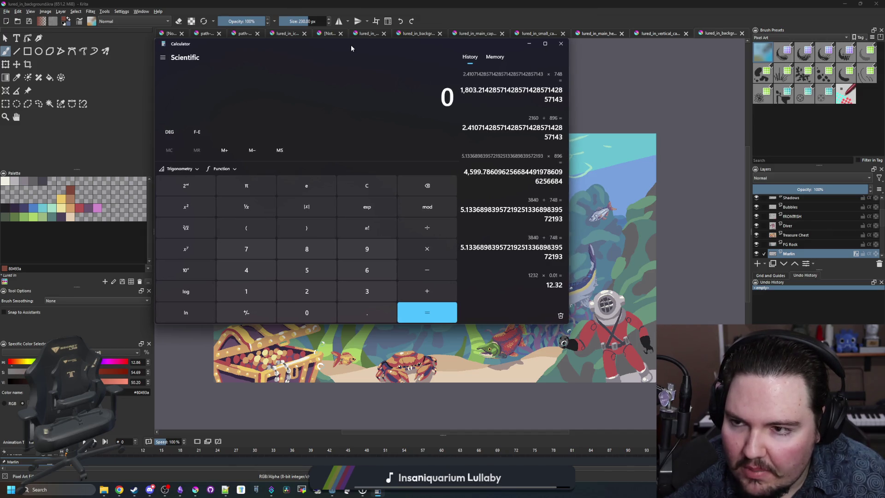
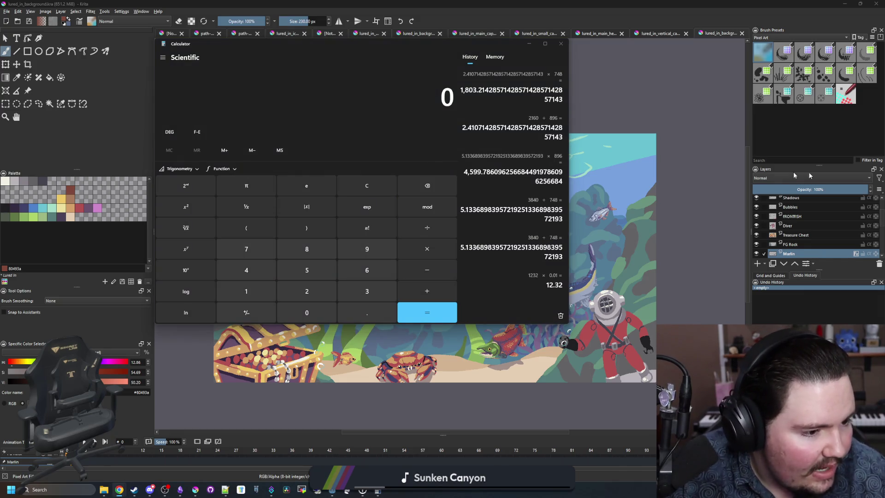
- Compute 2160 ÷ 900 = 2.4 in Windows Calculator, then close it
{"action": "left_click", "coordinate": [375, 182]}
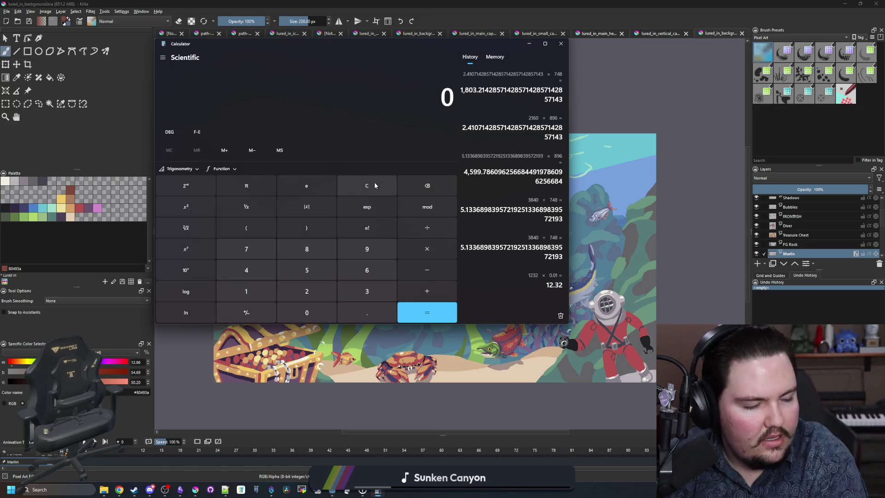
{"action": "type", "text": "2160/900"}
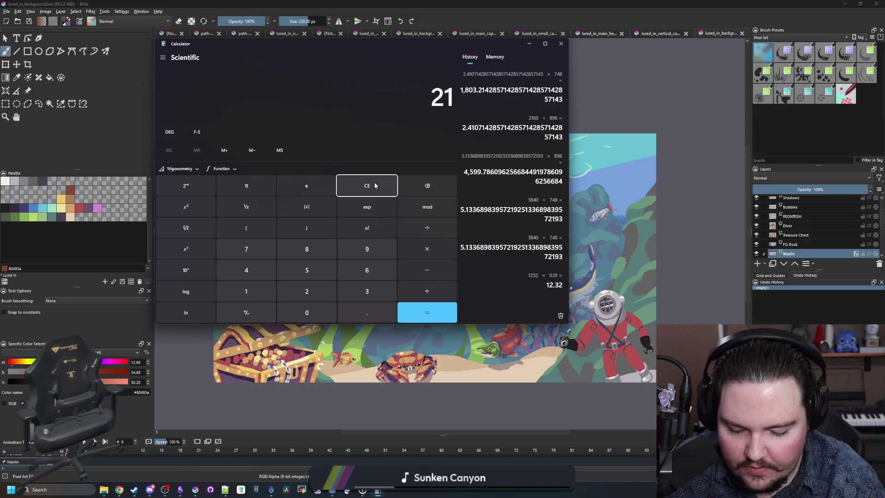
{"action": "key", "text": "Return"}
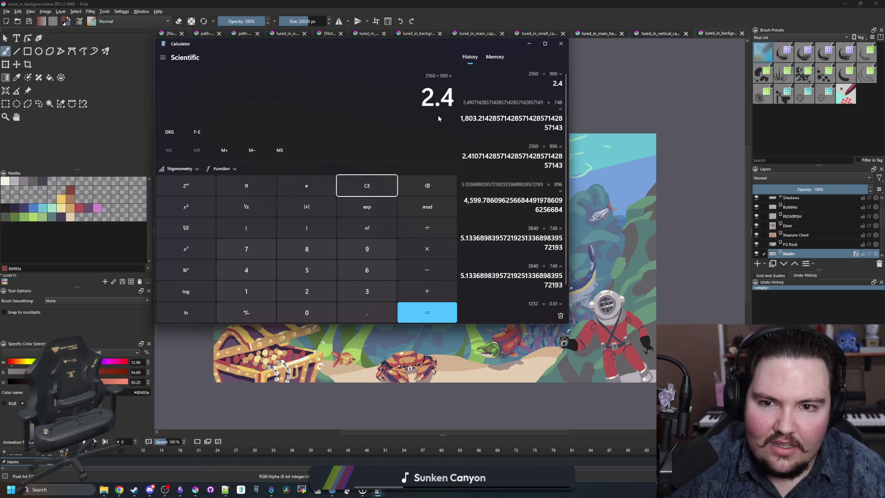
{"action": "left_click", "coordinate": [561, 43]}
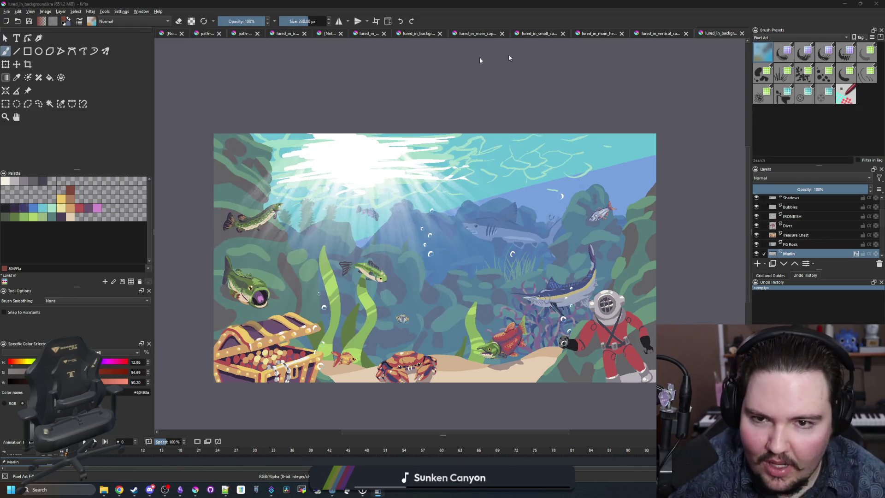
- Open lured_in_vertical_capsule.kra from the Lured In assets folder and zoom out to the whole poster
{"action": "left_click", "coordinate": [7, 11]}
{"action": "left_click", "coordinate": [15, 27]}
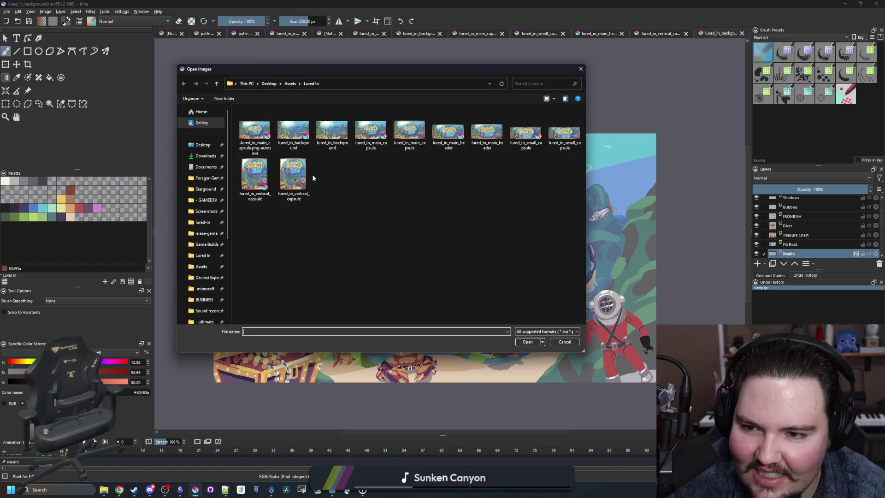
{"action": "key", "text": "Escape"}
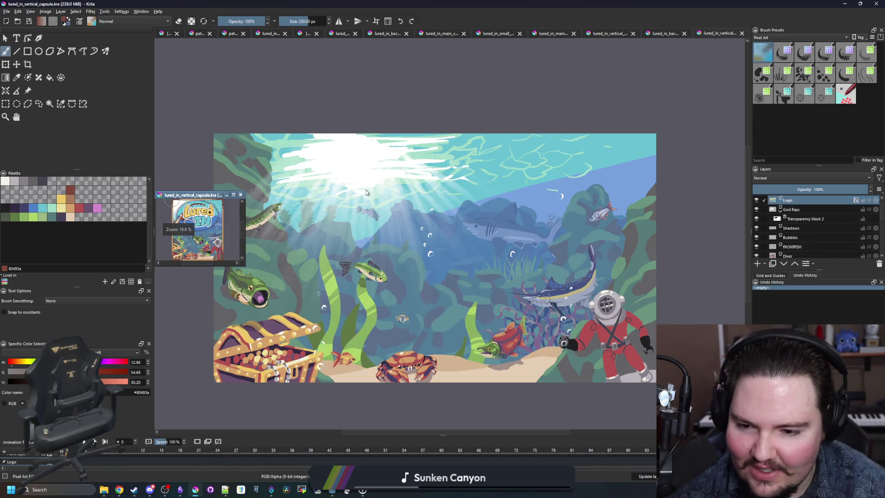
{"action": "scroll", "coordinate": [299, 212], "scroll_direction": "down", "scroll_amount": 2}
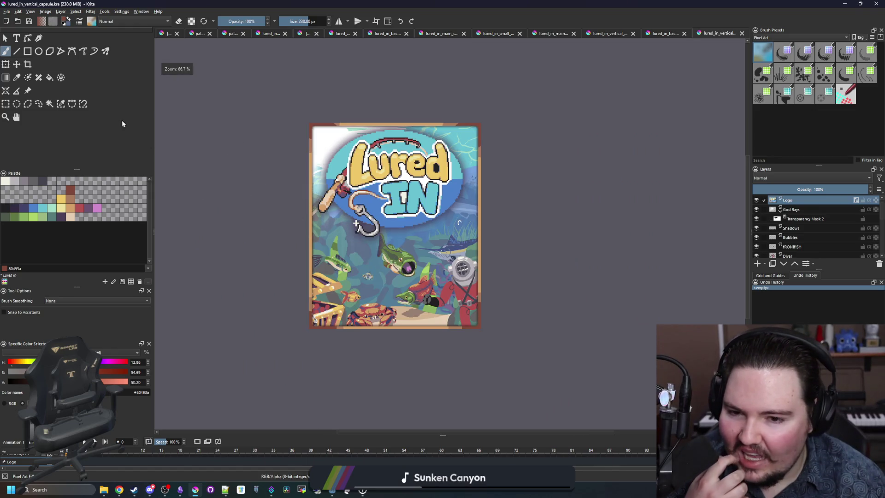
{"action": "left_click", "coordinate": [46, 12]}
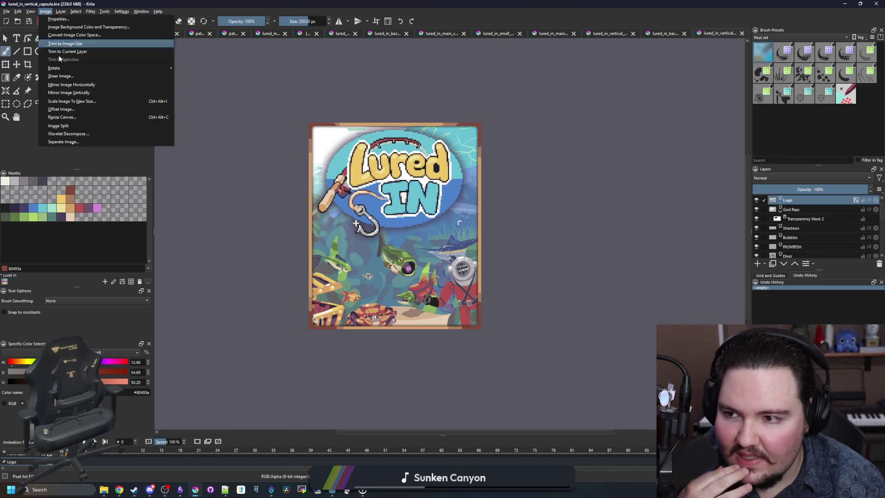
- Scale the capsule image to 900 px tall (751 × 900)
{"action": "left_click", "coordinate": [86, 101]}
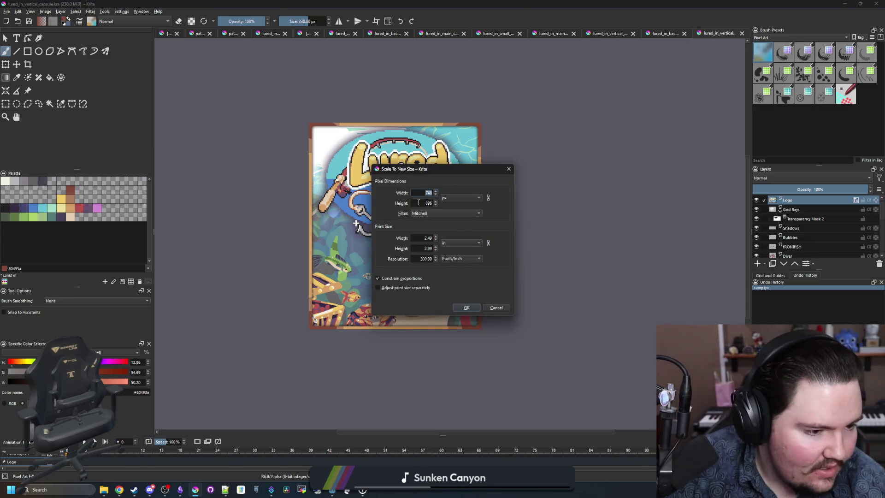
{"action": "key", "text": "Tab"}
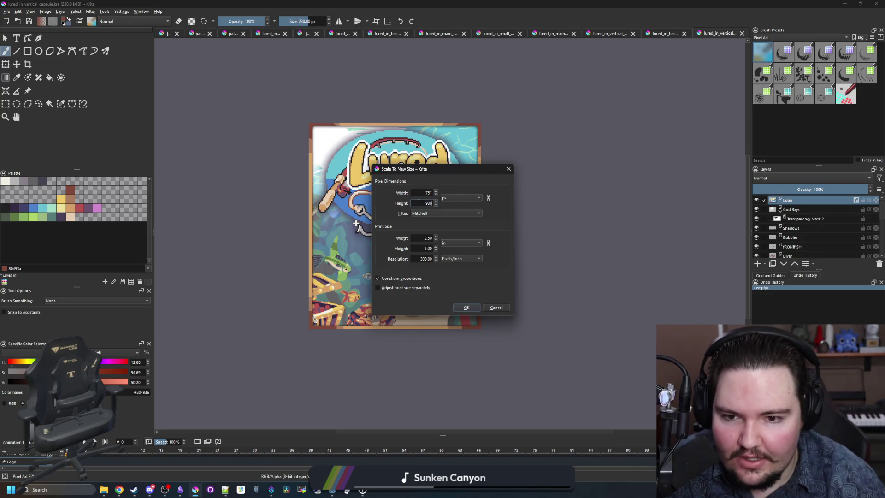
{"action": "left_click", "coordinate": [465, 306]}
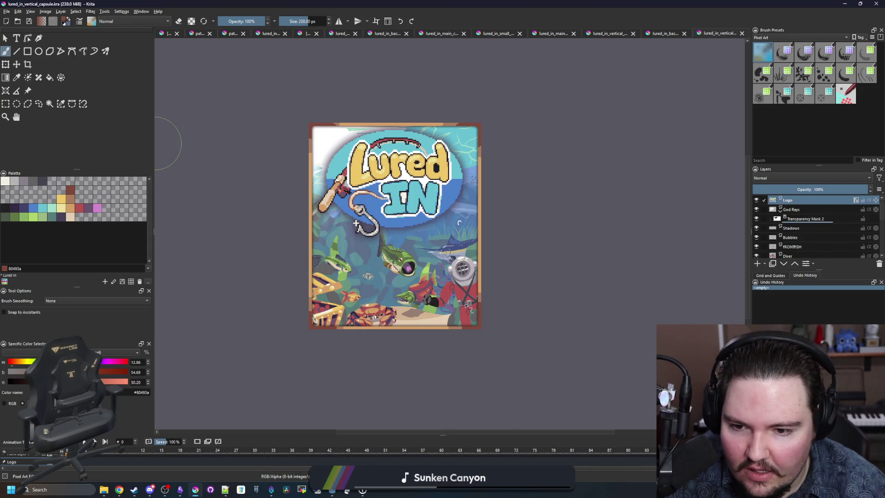
{"action": "scroll", "coordinate": [404, 304], "scroll_direction": "up", "scroll_amount": 6}
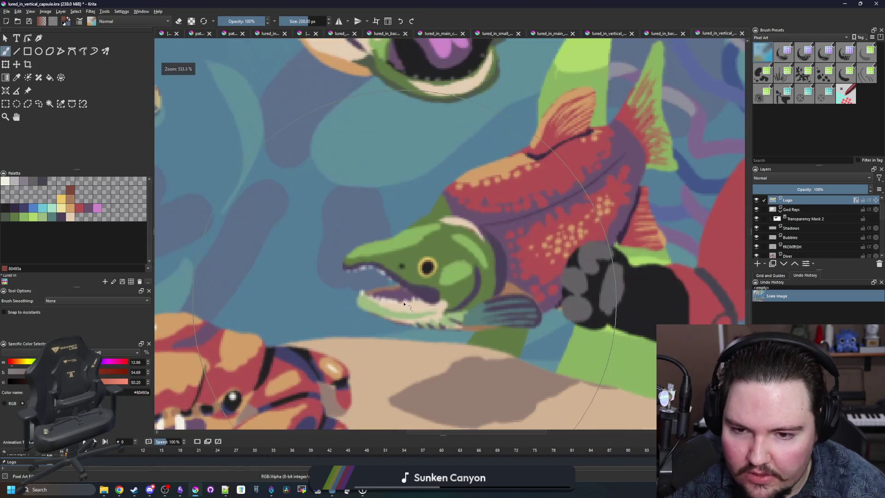
{"action": "scroll", "coordinate": [405, 304], "scroll_direction": "down", "scroll_amount": 6}
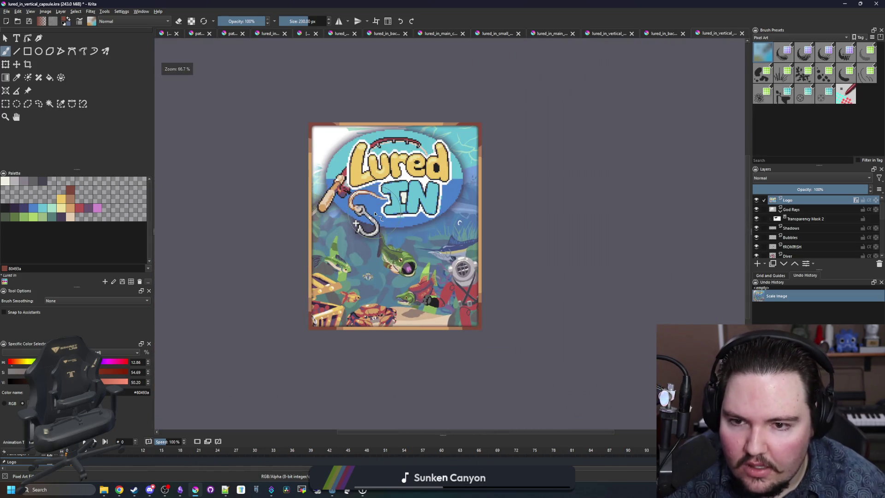
- Resize the canvas to 600 px wide
{"action": "left_click", "coordinate": [45, 11]}
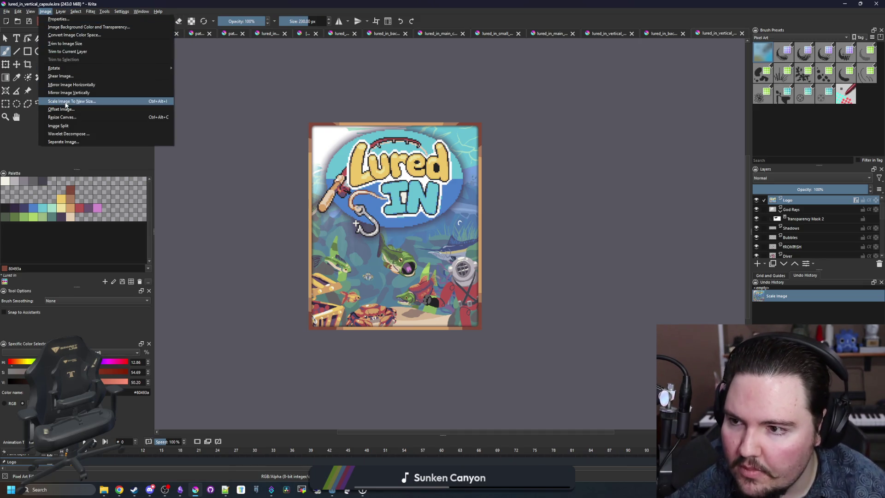
{"action": "left_click", "coordinate": [60, 117]}
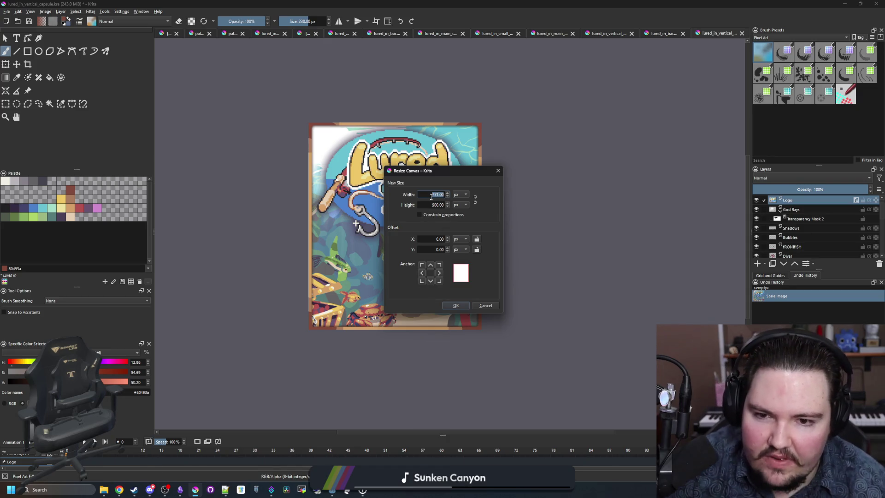
{"action": "type", "text": "600"}
{"action": "key", "text": "Return"}
- Move the Diver layer left into the narrowed frame
{"action": "left_click", "coordinate": [788, 256]}
{"action": "key", "text": "t"}
{"action": "left_click_drag", "start_coordinate": [492, 345], "coordinate": [470, 338]}
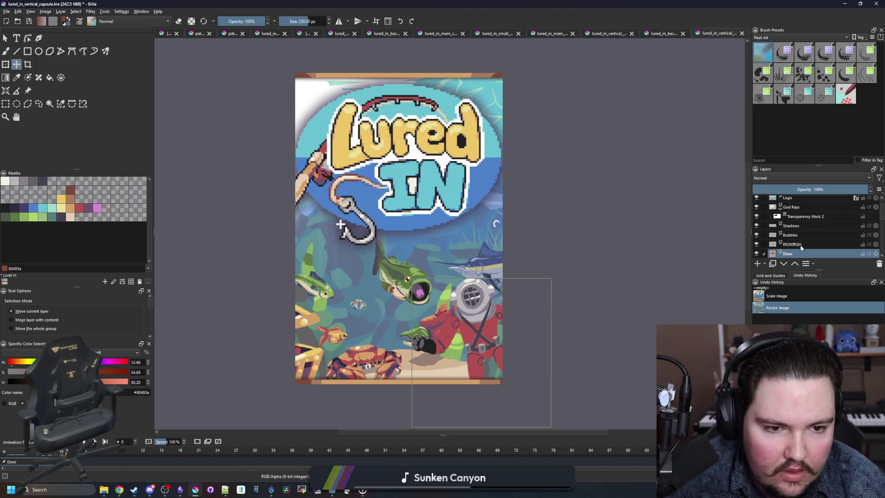
- Move the Treasure Chest layer right and down
{"action": "scroll", "coordinate": [804, 242], "scroll_direction": "down", "scroll_amount": 5}
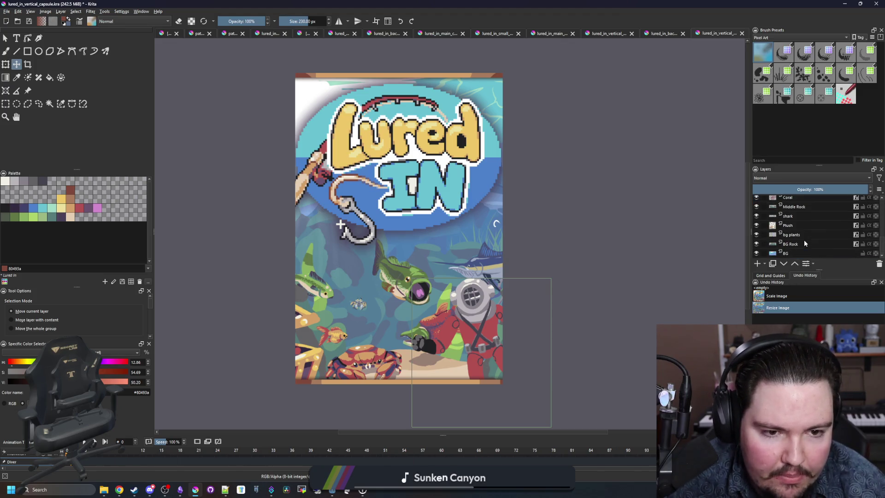
{"action": "scroll", "coordinate": [804, 239], "scroll_direction": "up", "scroll_amount": 3}
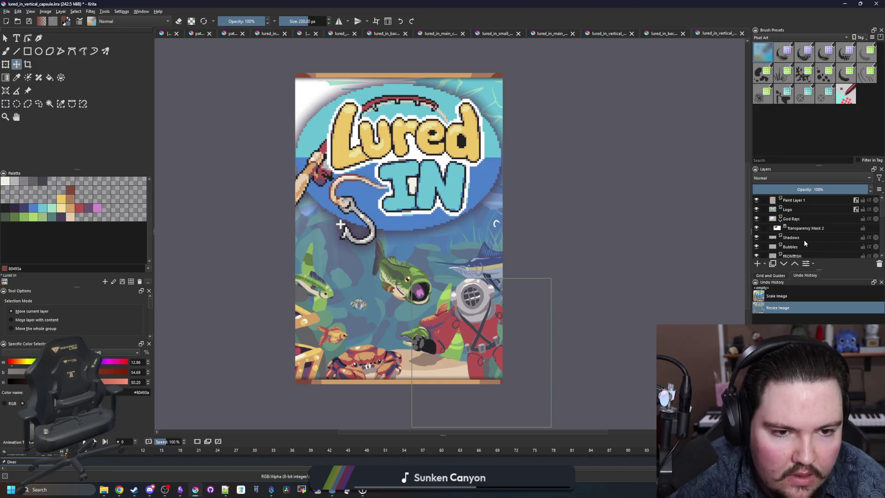
{"action": "left_click", "coordinate": [796, 240]}
{"action": "mouse_move", "coordinate": [320, 365]}
{"action": "left_mouse_down"}
{"action": "mouse_move", "coordinate": [347, 375]}
{"action": "mouse_move", "coordinate": [367, 362]}
{"action": "left_mouse_up"}
- Resize and reposition the treasure chest with Free Transform to fit the lower-left corner
{"action": "key", "text": "ctrl+t"}
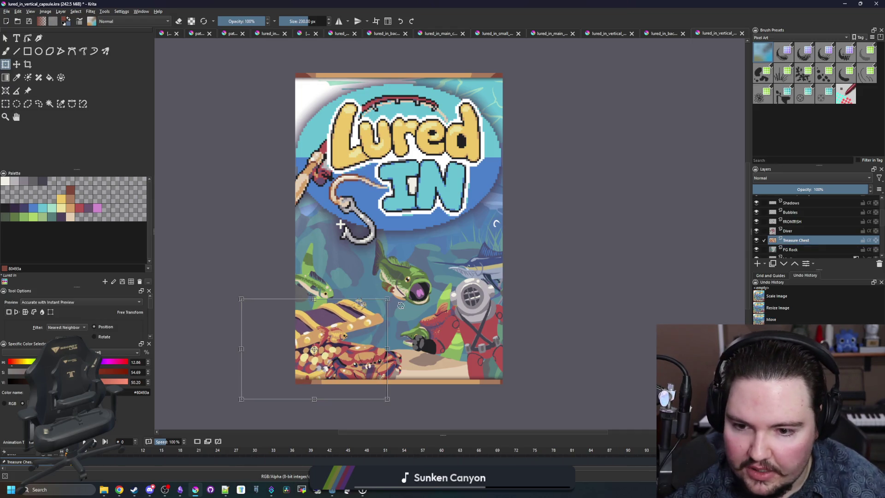
{"action": "mouse_move", "coordinate": [388, 299]}
{"action": "left_mouse_down"}
{"action": "mouse_move", "coordinate": [359, 319]}
{"action": "mouse_move", "coordinate": [383, 307]}
{"action": "left_mouse_up"}
{"action": "mouse_move", "coordinate": [351, 332]}
{"action": "left_mouse_down"}
{"action": "mouse_move", "coordinate": [354, 324]}
{"action": "mouse_move", "coordinate": [335, 323]}
{"action": "left_mouse_up"}
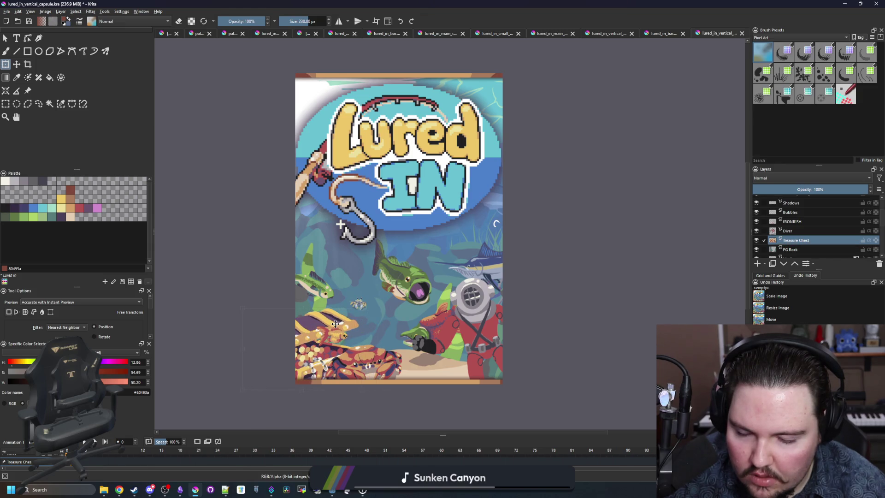
{"action": "scroll", "coordinate": [340, 319], "scroll_direction": "up", "scroll_amount": 6}
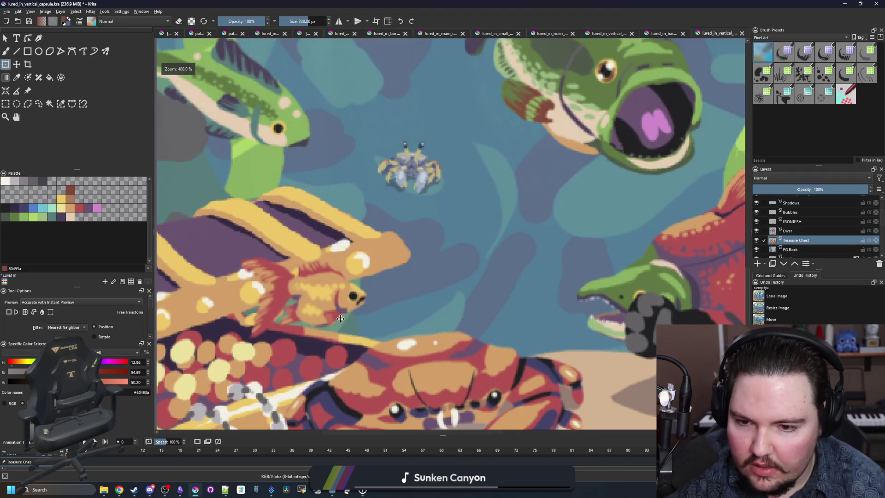
{"action": "scroll", "coordinate": [383, 255], "scroll_direction": "down", "scroll_amount": 5}
{"action": "scroll", "coordinate": [387, 253], "scroll_direction": "up", "scroll_amount": 6}
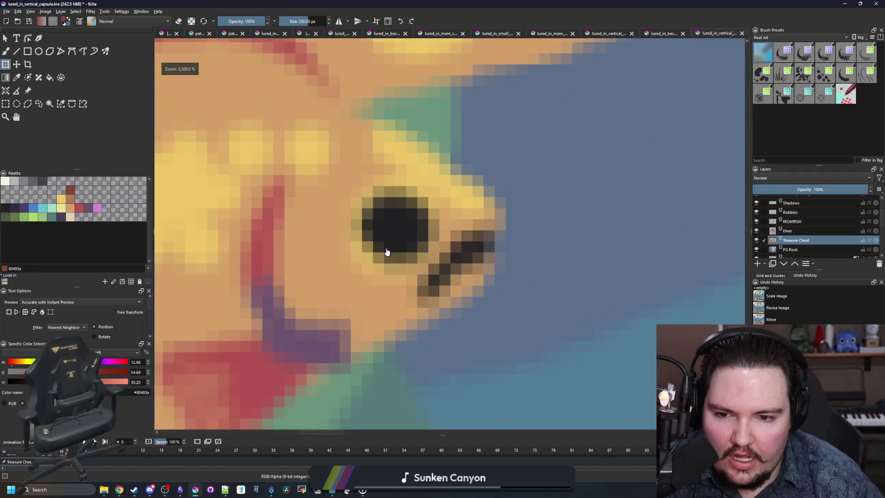
{"action": "scroll", "coordinate": [388, 252], "scroll_direction": "down", "scroll_amount": 10}
{"action": "scroll", "coordinate": [323, 305], "scroll_direction": "up", "scroll_amount": 4}
{"action": "scroll", "coordinate": [316, 318], "scroll_direction": "down", "scroll_amount": 4}
{"action": "scroll", "coordinate": [340, 306], "scroll_direction": "up", "scroll_amount": 2}
{"action": "scroll", "coordinate": [800, 215], "scroll_direction": "up", "scroll_amount": 2}
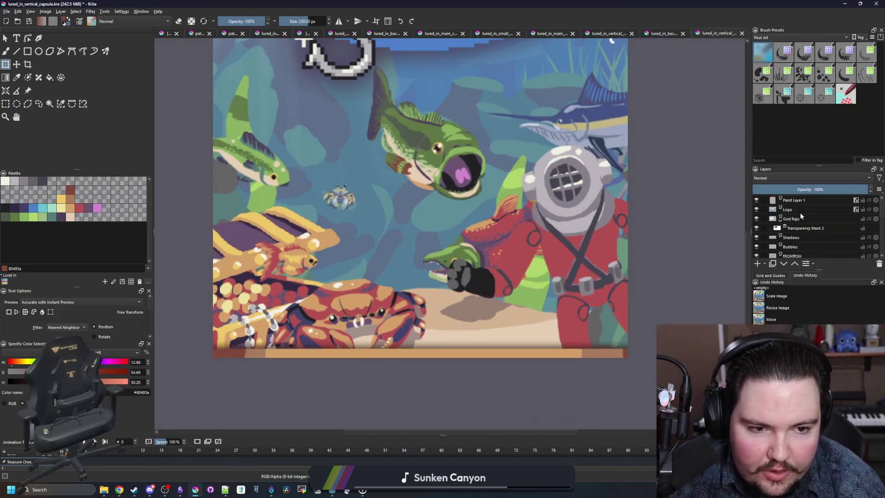
- Select the FRONTFISH layer, check its fish and crab by toggling visibility, and pick Freehand Selection
{"action": "left_click", "coordinate": [795, 256]}
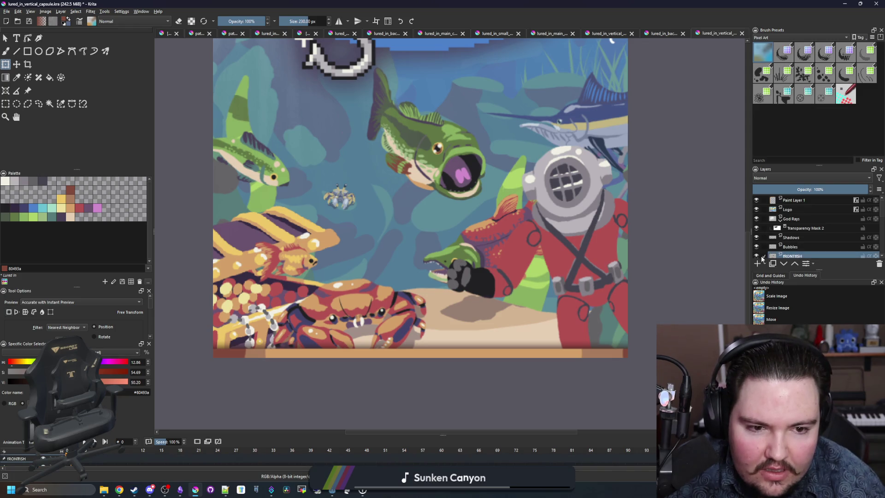
{"action": "left_click", "coordinate": [755, 254]}
{"action": "left_click", "coordinate": [756, 254]}
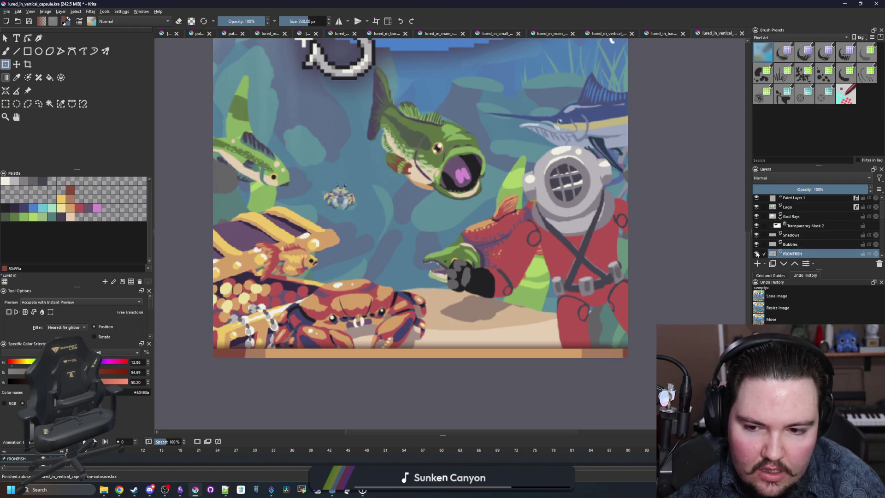
{"action": "left_click", "coordinate": [35, 103]}
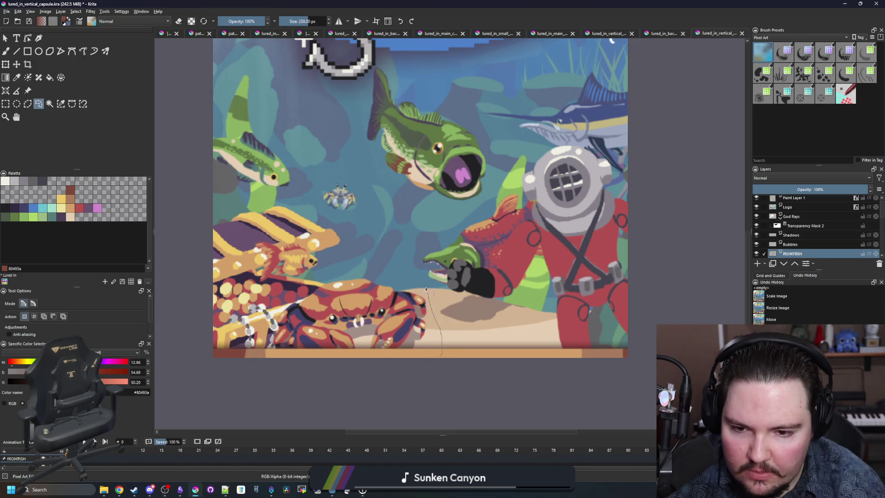
- Lasso the crab and move it right onto the sand
{"action": "mouse_move", "coordinate": [287, 294]}
{"action": "left_mouse_down"}
{"action": "mouse_move", "coordinate": [286, 387]}
{"action": "mouse_move", "coordinate": [442, 355]}
{"action": "left_mouse_up"}
{"action": "left_click", "coordinate": [17, 65]}
{"action": "left_click_drag", "start_coordinate": [384, 318], "coordinate": [452, 325]}
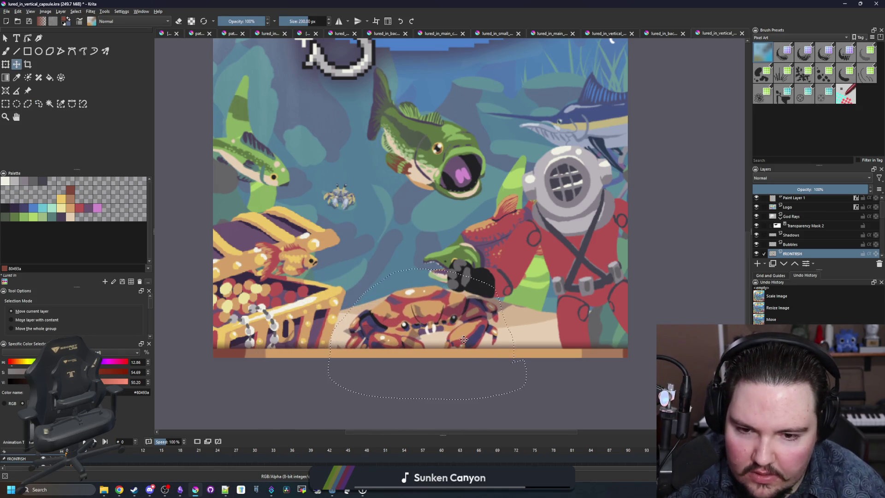
{"action": "scroll", "coordinate": [453, 326], "scroll_direction": "down", "scroll_amount": 2}
{"action": "scroll", "coordinate": [456, 318], "scroll_direction": "up", "scroll_amount": 3}
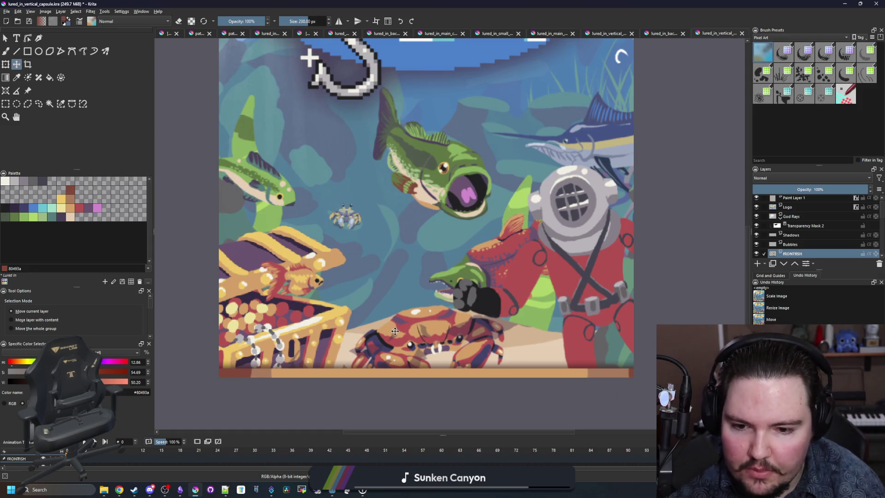
{"action": "scroll", "coordinate": [806, 209], "scroll_direction": "up", "scroll_amount": 1}
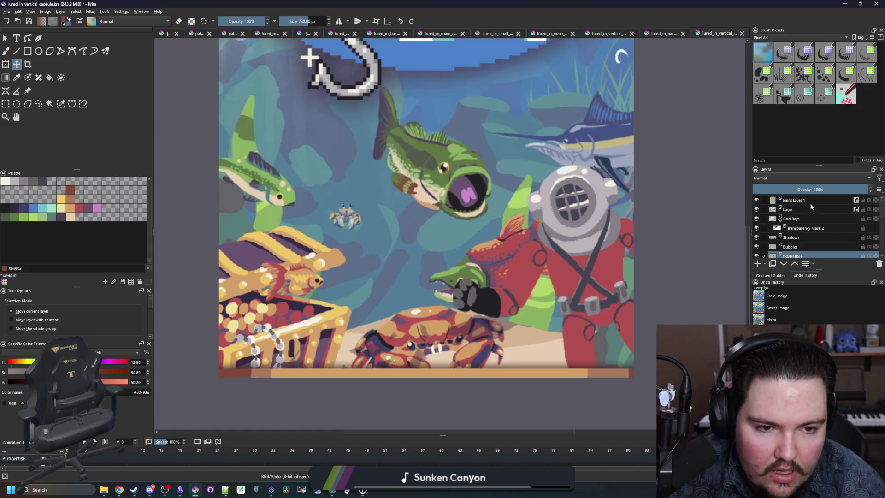
- On the Shadows layer, lasso the chest, crab and bottom strip and shift them upward
{"action": "left_click", "coordinate": [805, 240]}
{"action": "left_click", "coordinate": [38, 103]}
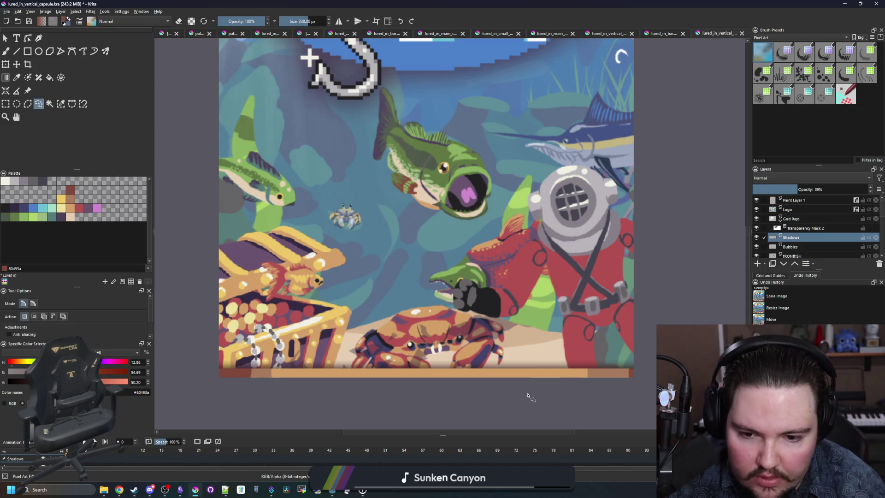
{"action": "mouse_move", "coordinate": [324, 293]}
{"action": "left_mouse_down"}
{"action": "mouse_move", "coordinate": [249, 422]}
{"action": "mouse_move", "coordinate": [454, 398]}
{"action": "left_mouse_up"}
{"action": "key", "text": "ctrl+t"}
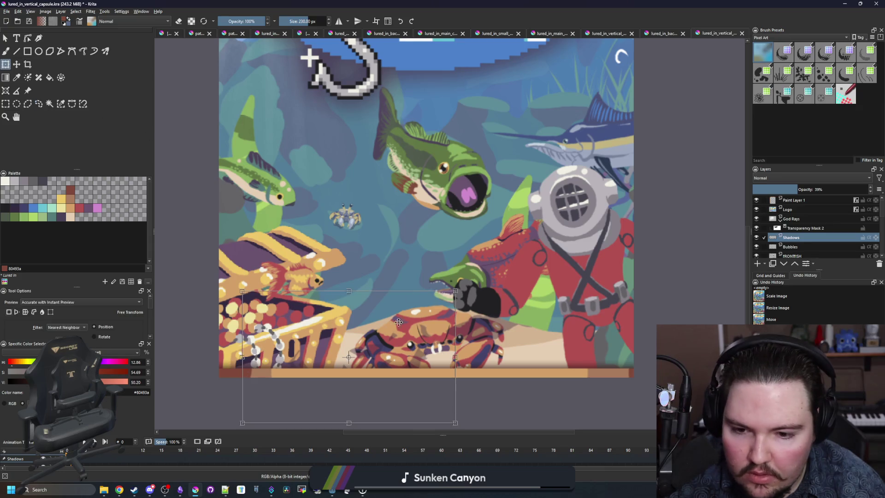
{"action": "scroll", "coordinate": [395, 389], "scroll_direction": "up", "scroll_amount": 8}
{"action": "left_click_drag", "start_coordinate": [395, 390], "coordinate": [421, 348]}
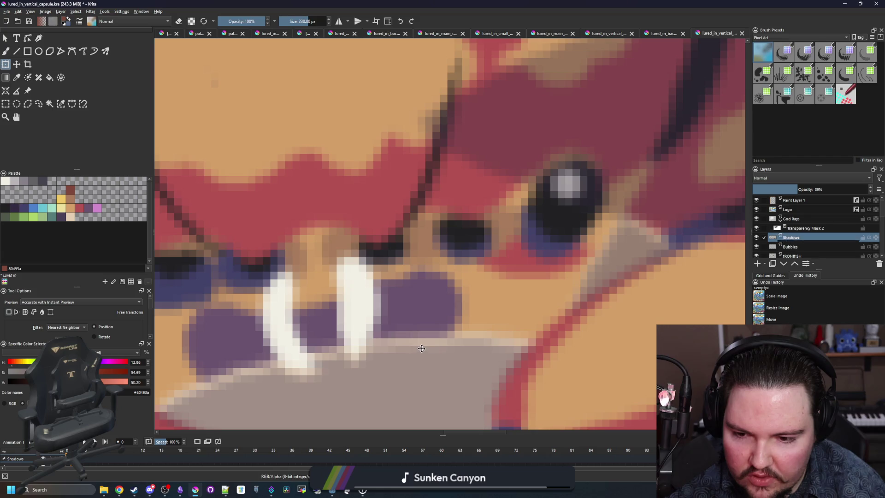
{"action": "scroll", "coordinate": [421, 348], "scroll_direction": "down", "scroll_amount": 10}
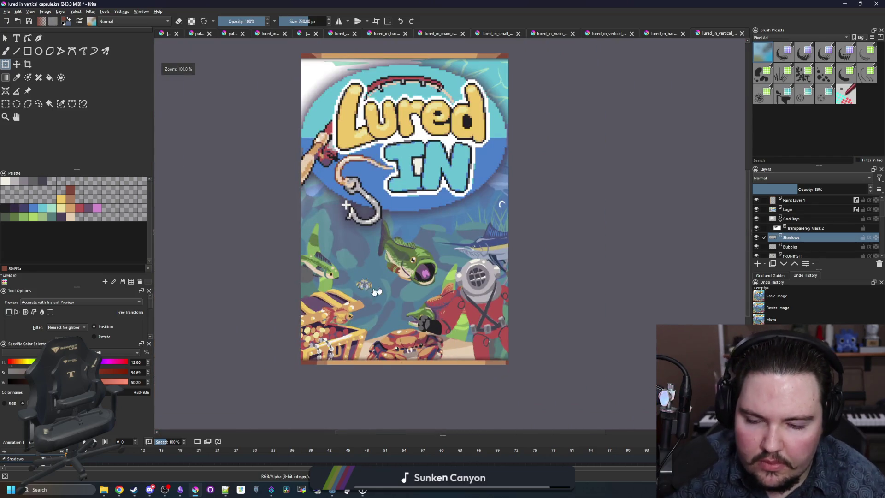
{"action": "scroll", "coordinate": [377, 290], "scroll_direction": "up", "scroll_amount": 1}
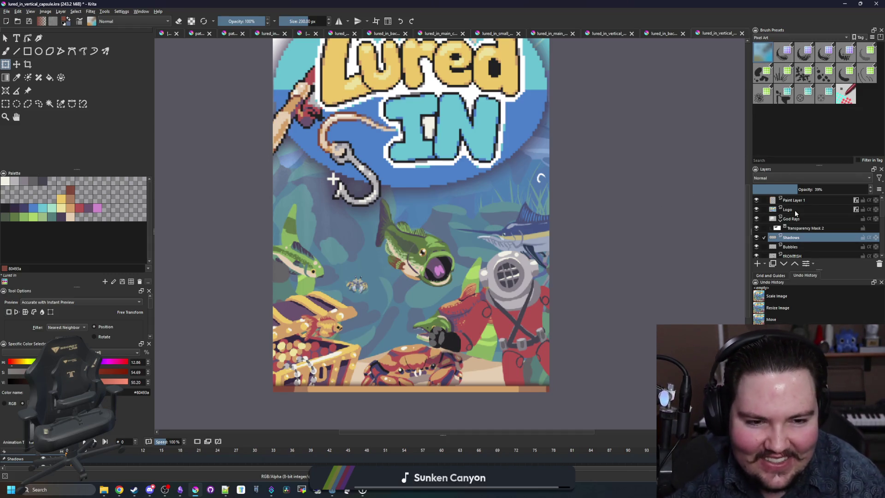
{"action": "scroll", "coordinate": [795, 213], "scroll_direction": "down", "scroll_amount": 5}
{"action": "left_click", "coordinate": [799, 242]}
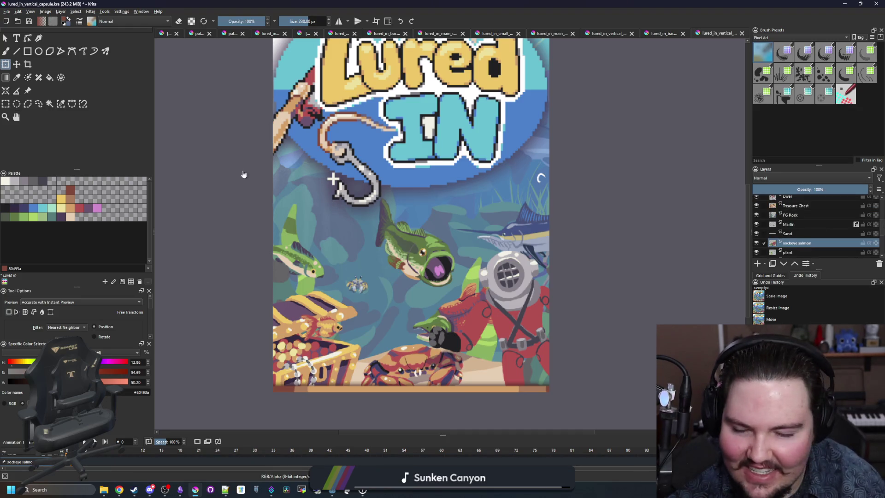
- Move the sockeye salmon up and left to sit below the bass
{"action": "mouse_move", "coordinate": [466, 318]}
{"action": "left_mouse_down"}
{"action": "mouse_move", "coordinate": [428, 308]}
{"action": "mouse_move", "coordinate": [433, 295]}
{"action": "left_mouse_up"}
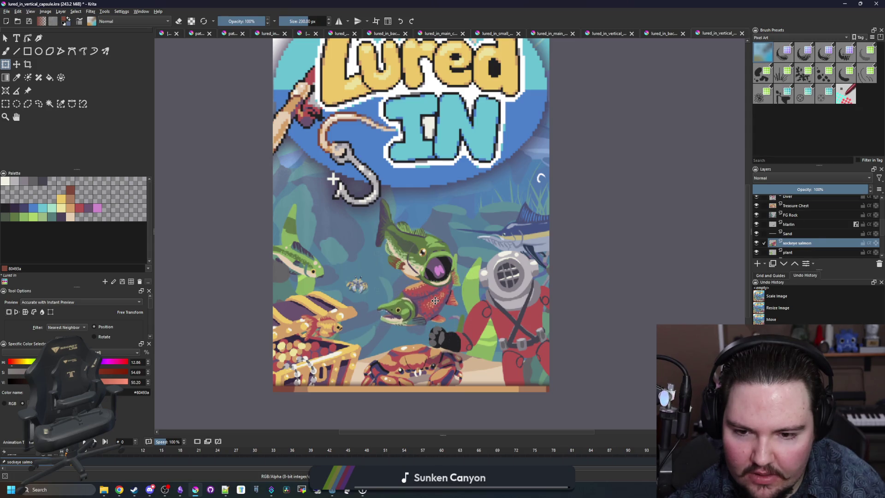
{"action": "key", "text": "Return"}
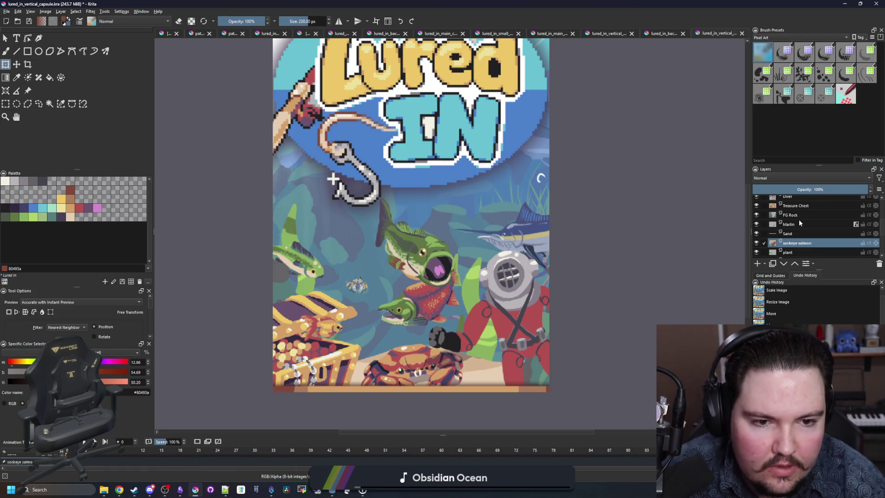
{"action": "scroll", "coordinate": [457, 346], "scroll_direction": "up", "scroll_amount": 1}
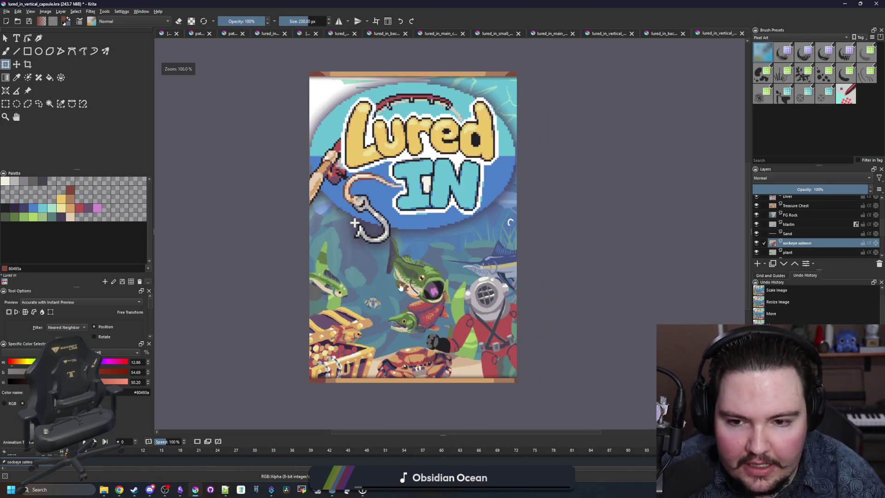
{"action": "left_click", "coordinate": [419, 275]}
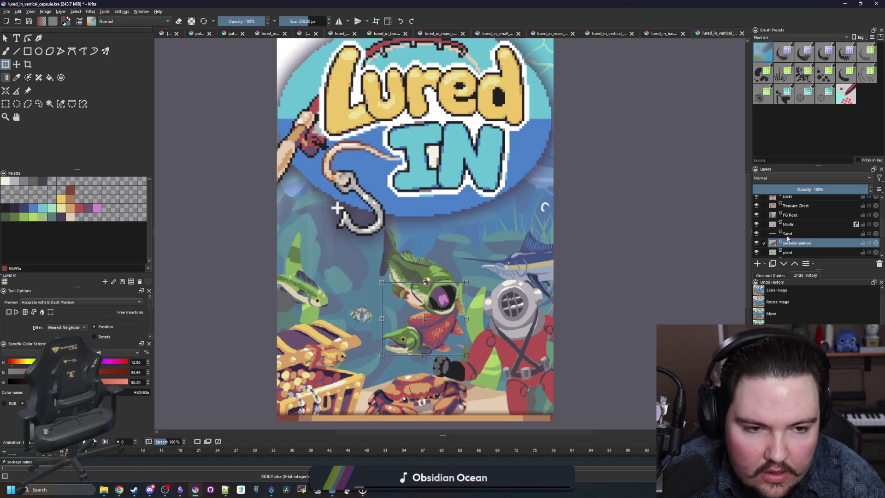
{"action": "scroll", "coordinate": [788, 238], "scroll_direction": "up", "scroll_amount": 5}
{"action": "scroll", "coordinate": [802, 221], "scroll_direction": "down", "scroll_amount": 2}
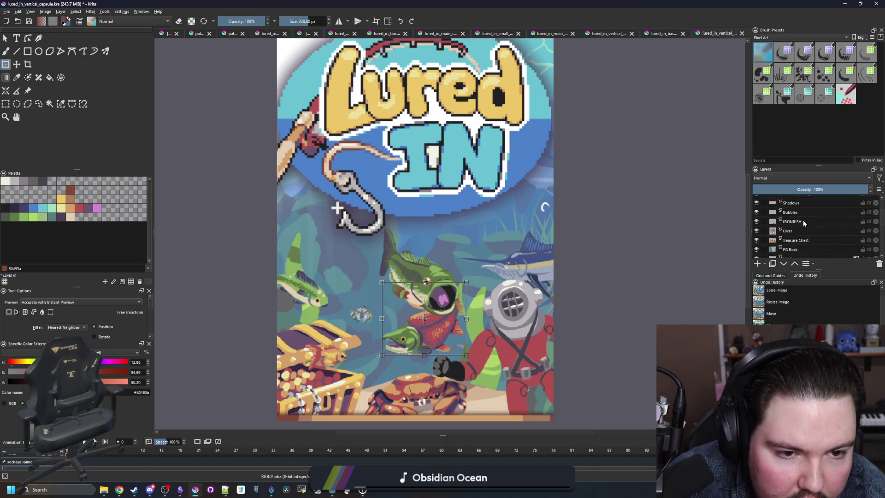
- On FRONTFISH, lasso the green fish and move it up and left
{"action": "left_click", "coordinate": [803, 222]}
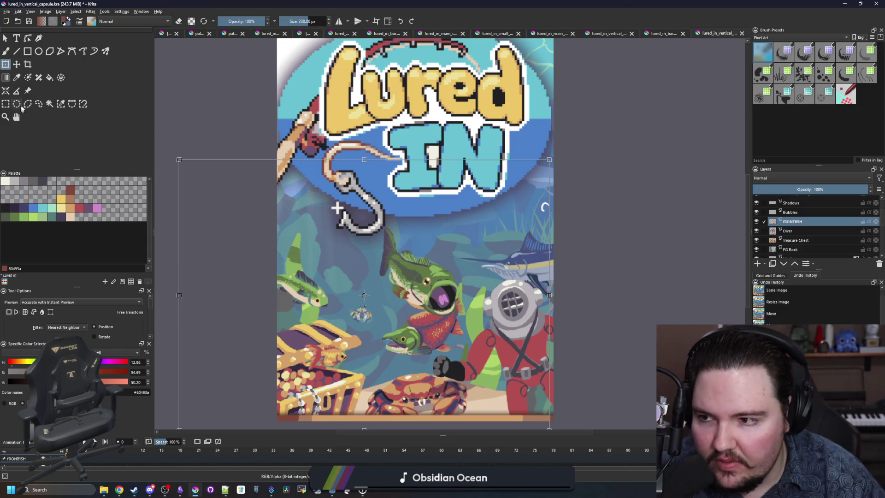
{"action": "left_click", "coordinate": [38, 104]}
{"action": "scroll", "coordinate": [400, 294], "scroll_direction": "up", "scroll_amount": 2}
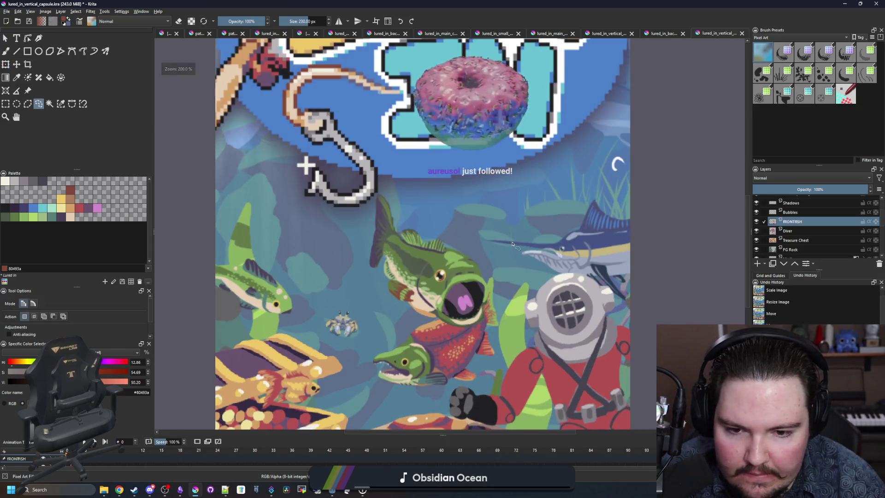
{"action": "mouse_move", "coordinate": [498, 328]}
{"action": "left_mouse_down"}
{"action": "mouse_move", "coordinate": [383, 343]}
{"action": "mouse_move", "coordinate": [355, 194]}
{"action": "mouse_move", "coordinate": [512, 239]}
{"action": "left_mouse_up"}
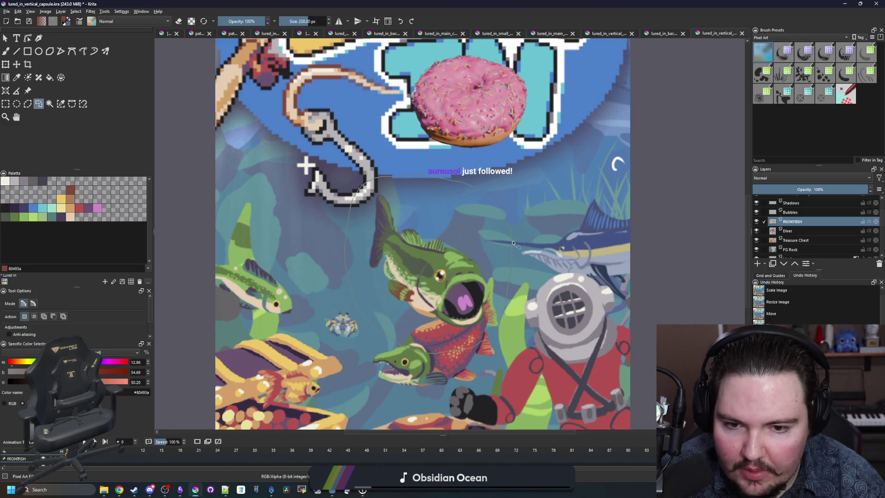
{"action": "key", "text": "ctrl+t"}
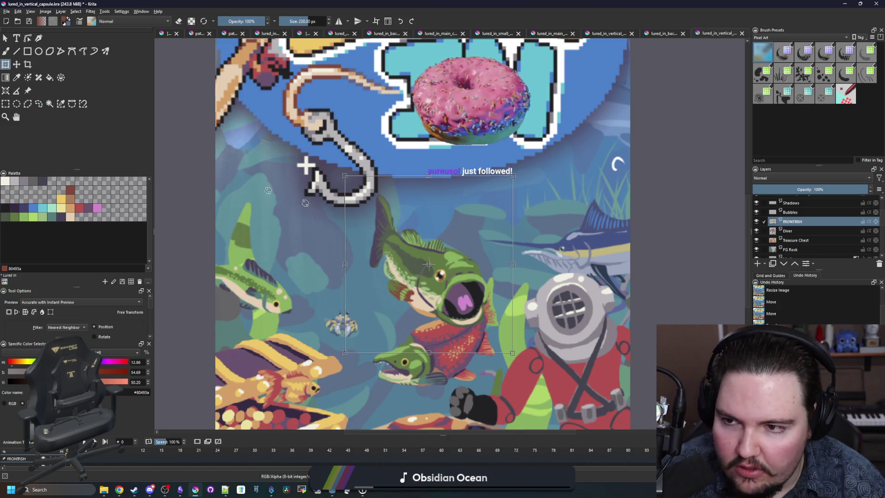
{"action": "key", "text": "1"}
{"action": "left_click_drag", "start_coordinate": [458, 266], "coordinate": [448, 242]}
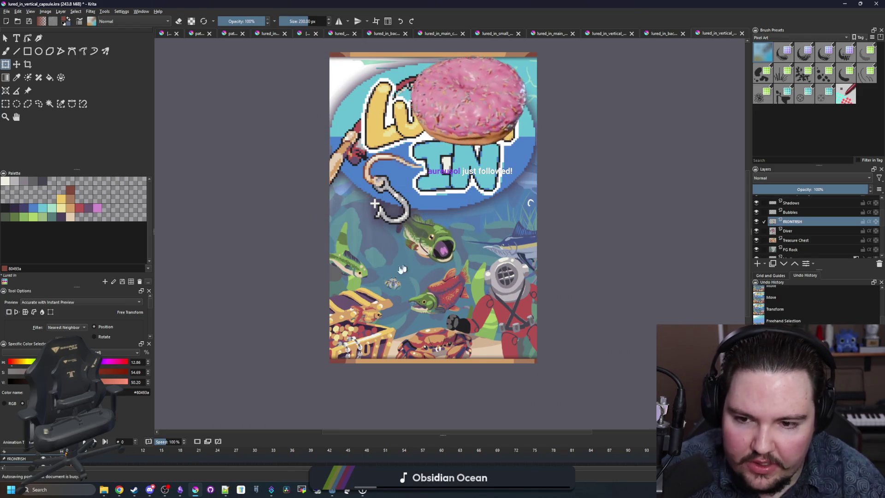
{"action": "scroll", "coordinate": [376, 272], "scroll_direction": "up", "scroll_amount": 1}
- Reselect the left green fish and start transforming it
{"action": "left_click", "coordinate": [39, 104]}
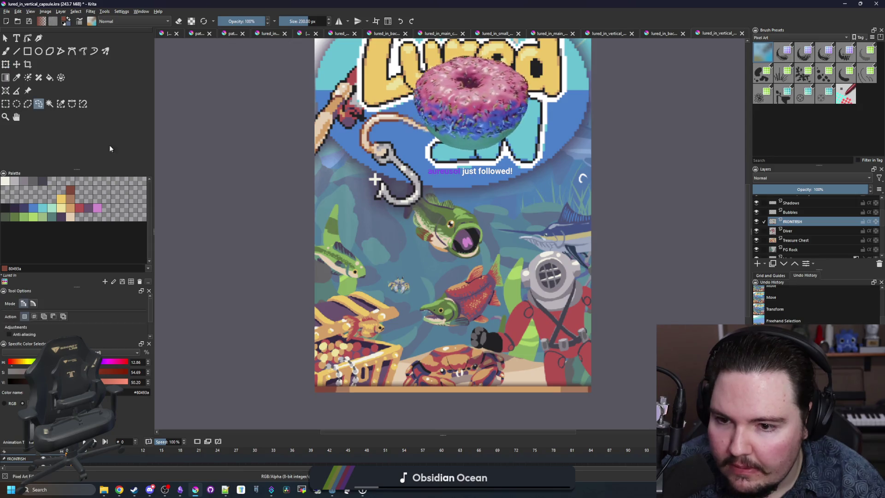
{"action": "mouse_move", "coordinate": [334, 284]}
{"action": "left_mouse_down"}
{"action": "mouse_move", "coordinate": [385, 266]}
{"action": "mouse_move", "coordinate": [307, 273]}
{"action": "left_mouse_up"}
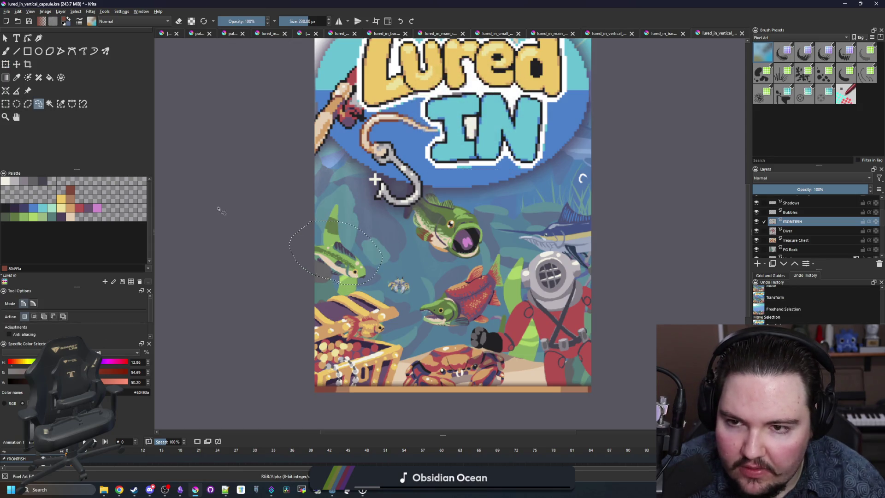
{"action": "scroll", "coordinate": [272, 197], "scroll_direction": "down", "scroll_amount": 1}
{"action": "key", "text": "ctrl+shift+a"}
{"action": "mouse_move", "coordinate": [286, 209]}
{"action": "left_mouse_down"}
{"action": "mouse_move", "coordinate": [341, 182]}
{"action": "mouse_move", "coordinate": [220, 85]}
{"action": "mouse_move", "coordinate": [180, 157]}
{"action": "mouse_move", "coordinate": [288, 205]}
{"action": "mouse_move", "coordinate": [349, 219]}
{"action": "mouse_move", "coordinate": [347, 208]}
{"action": "mouse_move", "coordinate": [349, 223]}
{"action": "left_mouse_up"}
{"action": "key", "text": "ctrl+t"}
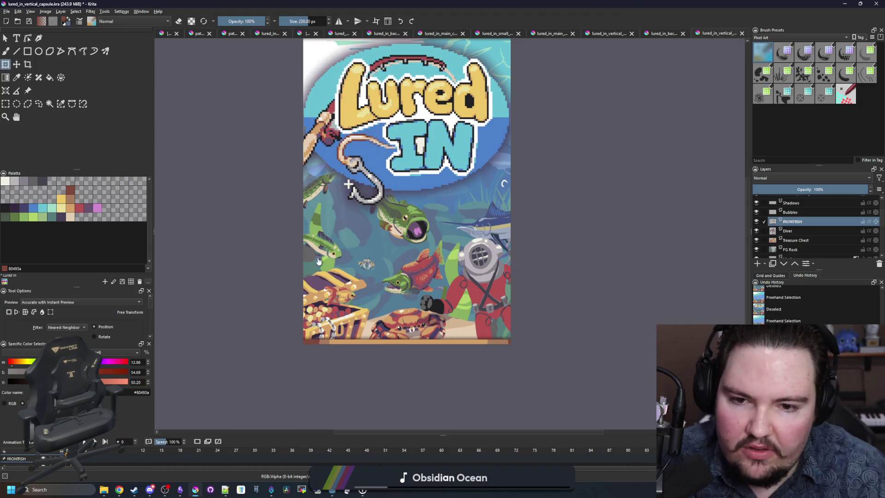
{"action": "scroll", "coordinate": [349, 223], "scroll_direction": "down", "scroll_amount": 3}
{"action": "scroll", "coordinate": [323, 180], "scroll_direction": "up", "scroll_amount": 2}
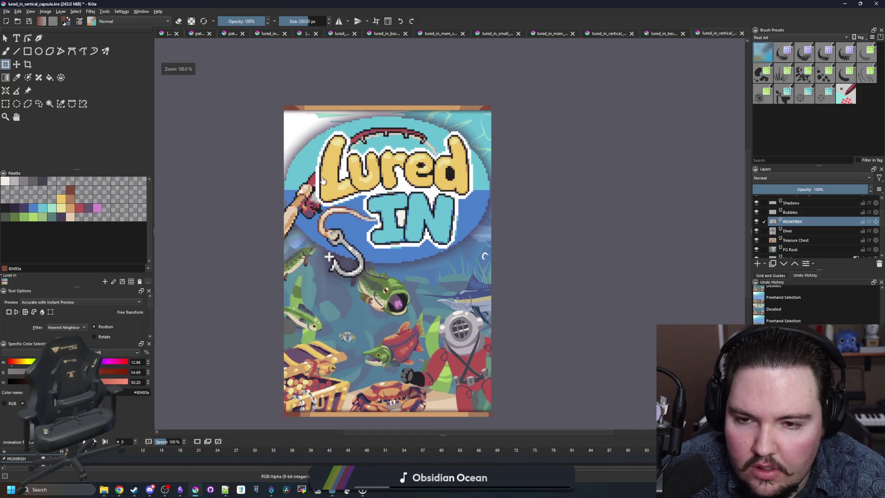
{"action": "scroll", "coordinate": [793, 226], "scroll_direction": "up", "scroll_amount": 2}
{"action": "left_click", "coordinate": [789, 201]}
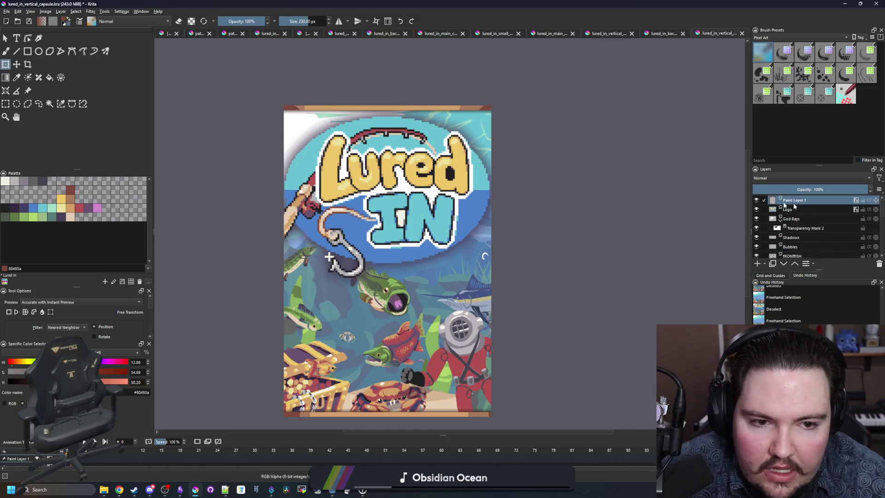
- Shrink the Lured In logo and center it at the poster's top
{"action": "left_click", "coordinate": [805, 210]}
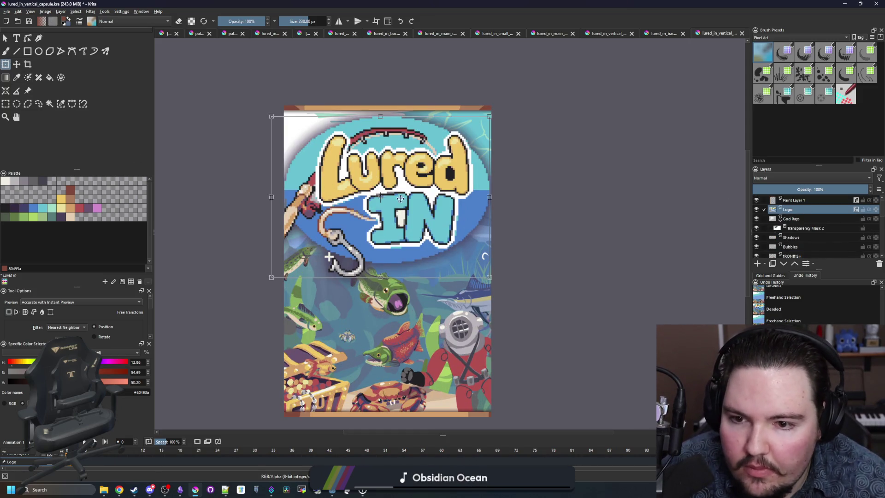
{"action": "left_click_drag", "start_coordinate": [494, 277], "coordinate": [453, 250]}
{"action": "left_click_drag", "start_coordinate": [385, 199], "coordinate": [412, 200]}
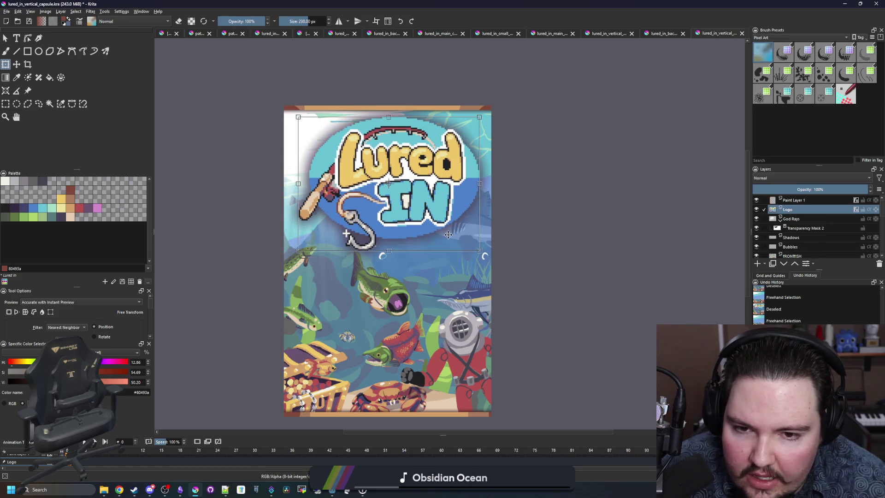
{"action": "left_click_drag", "start_coordinate": [482, 254], "coordinate": [468, 240]}
{"action": "left_click_drag", "start_coordinate": [429, 191], "coordinate": [432, 191]}
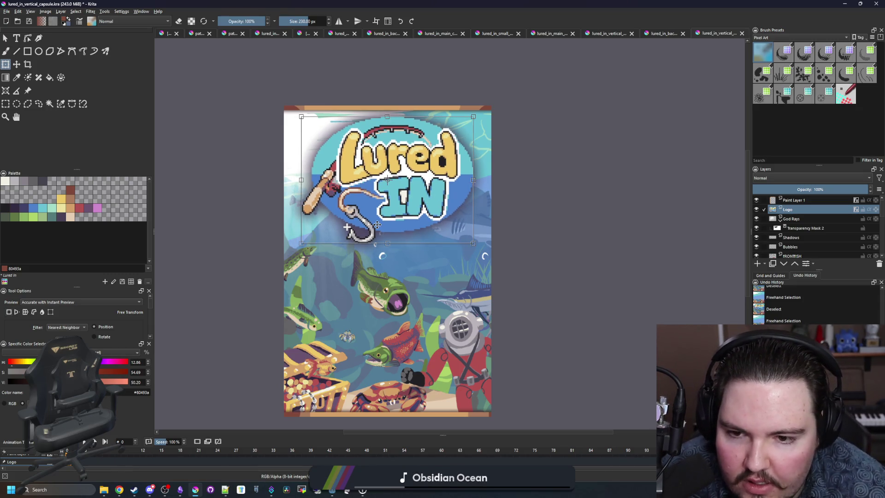
{"action": "left_click_drag", "start_coordinate": [474, 243], "coordinate": [469, 240]}
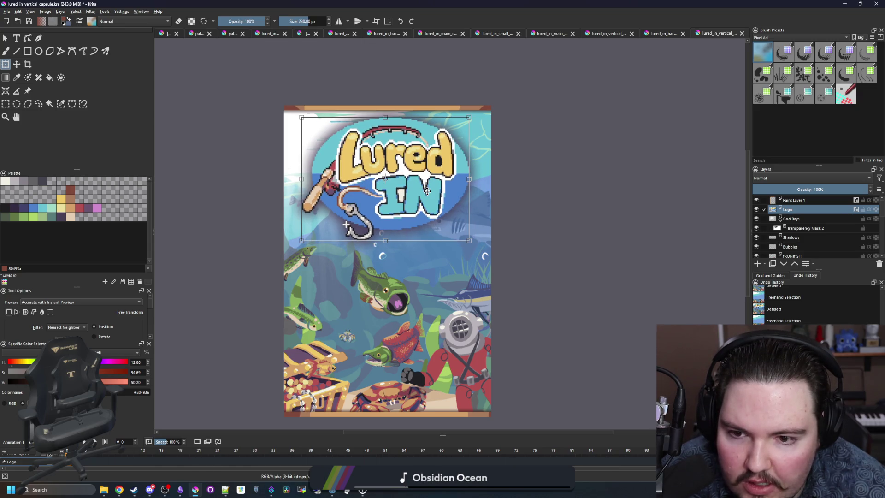
{"action": "key", "text": "plus"}
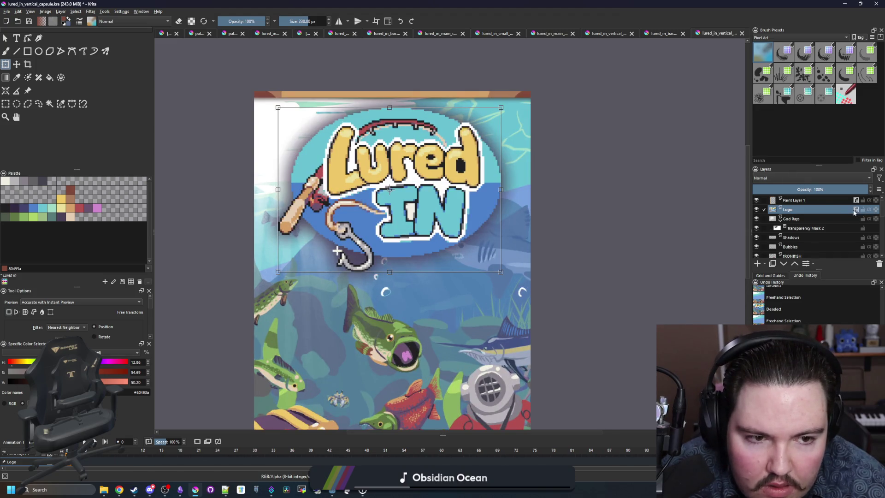
{"action": "key", "text": "Return"}
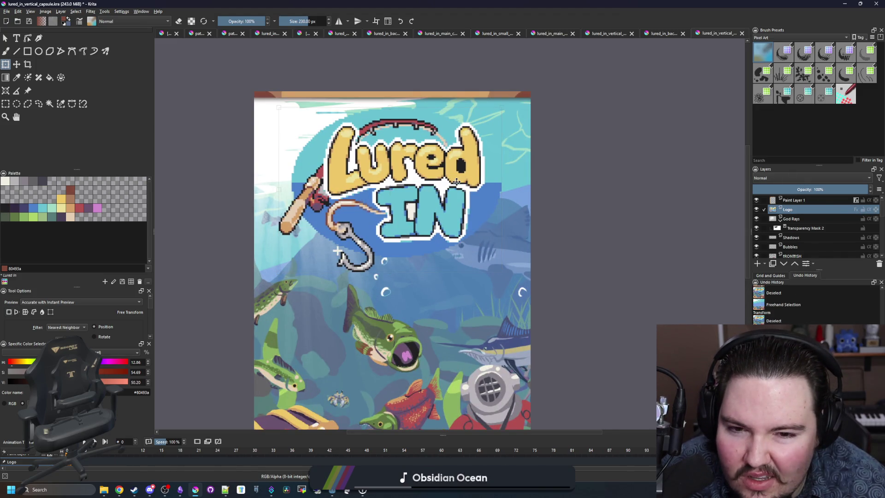
- Nudge the logo three steps left and apply the transform
{"action": "key", "text": "Left"}
{"action": "key", "text": "Left"}
{"action": "key", "text": "Left"}
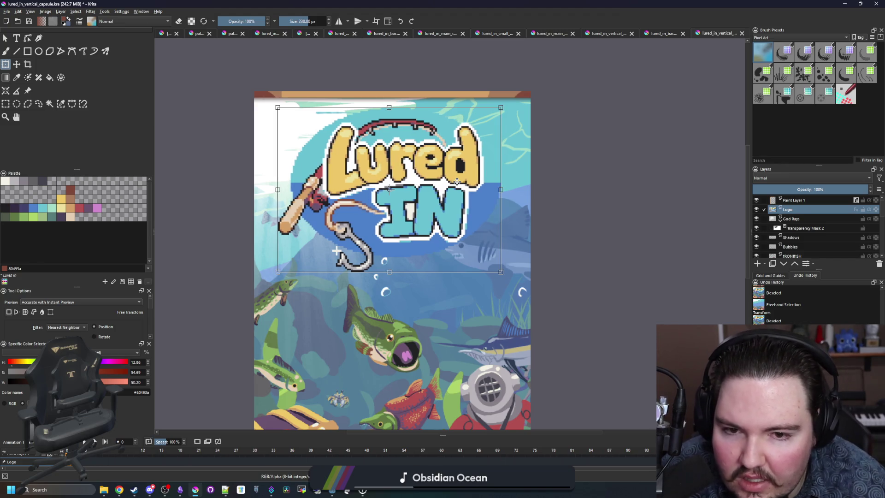
{"action": "key", "text": "Left"}
{"action": "key", "text": "Left"}
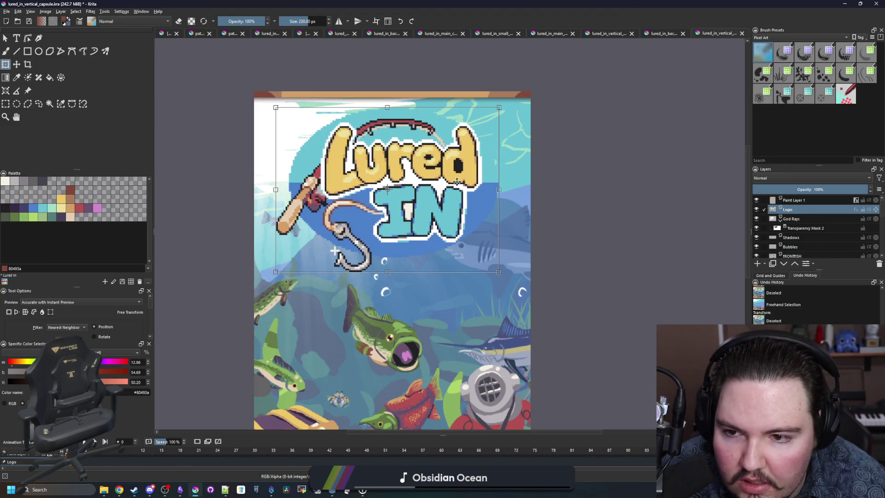
{"action": "key", "text": "Left"}
{"action": "key", "text": "Left"}
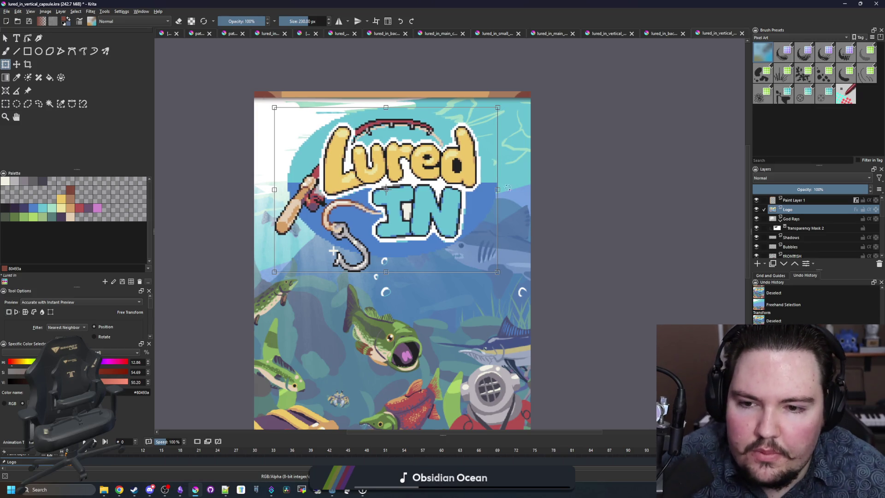
{"action": "key", "text": "Return"}
{"action": "scroll", "coordinate": [571, 209], "scroll_direction": "down", "scroll_amount": 4}
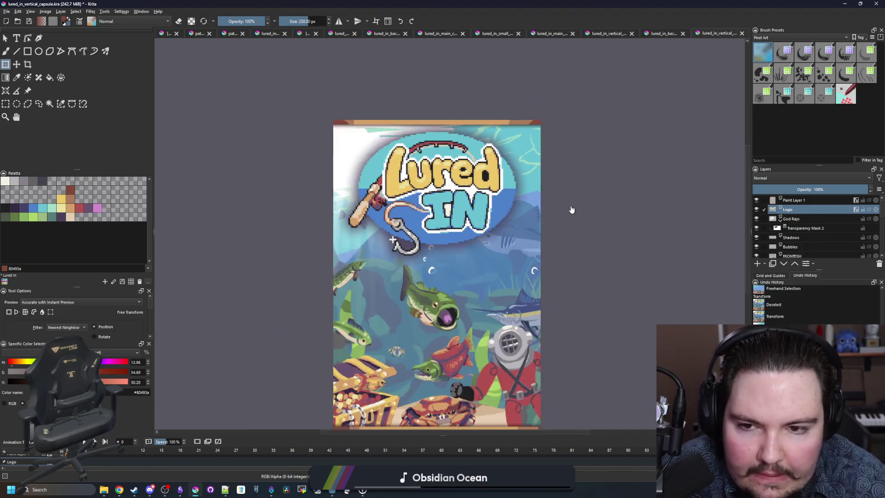
{"action": "scroll", "coordinate": [456, 340], "scroll_direction": "up", "scroll_amount": 3}
{"action": "key", "text": "Page_Up"}
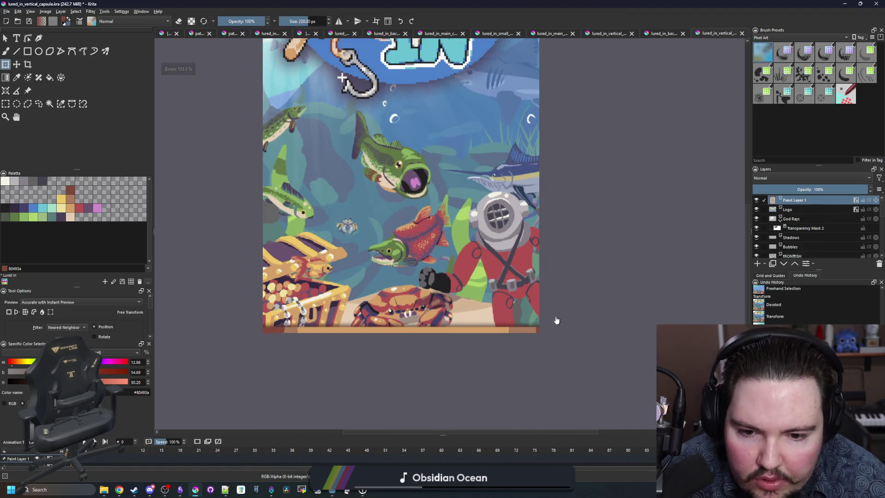
- Sample the frame's tan colour and paint a small frame-coloured patch near the corner
{"action": "scroll", "coordinate": [534, 341], "scroll_direction": "up", "scroll_amount": 2}
{"action": "key", "text": "p"}
{"action": "left_click", "coordinate": [492, 310]}
{"action": "left_click", "coordinate": [28, 51]}
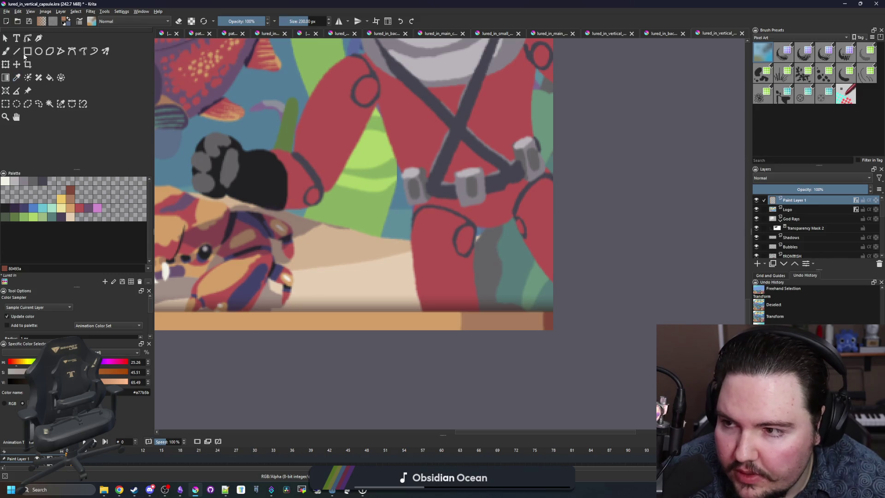
{"action": "scroll", "coordinate": [469, 324], "scroll_direction": "up", "scroll_amount": 4}
{"action": "scroll", "coordinate": [470, 324], "scroll_direction": "down", "scroll_amount": 4}
{"action": "key", "text": "bracketleft"}
{"action": "key", "text": "bracketleft"}
{"action": "key", "text": "bracketleft"}
{"action": "key", "text": "bracketleft"}
{"action": "key", "text": "bracketleft"}
{"action": "key", "text": "bracketleft"}
{"action": "scroll", "coordinate": [634, 340], "scroll_direction": "up", "scroll_amount": 2}
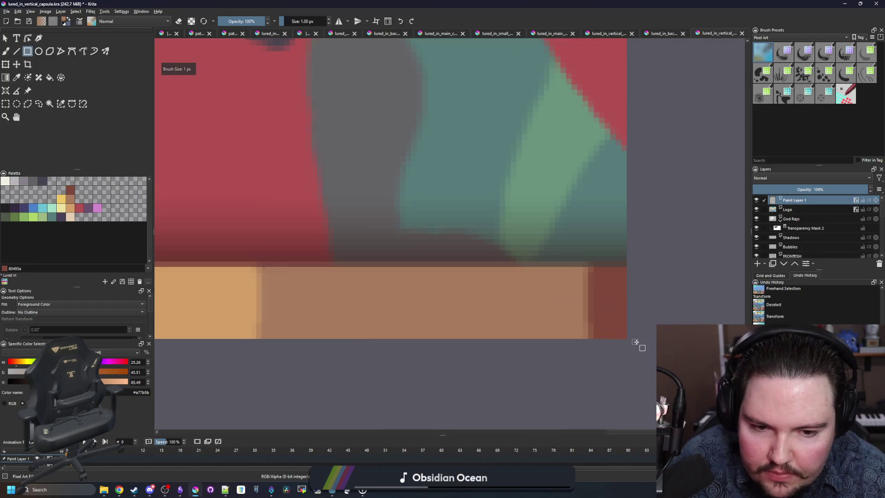
{"action": "mouse_move", "coordinate": [625, 336]}
{"action": "left_mouse_down"}
{"action": "mouse_move", "coordinate": [624, 221]}
{"action": "mouse_move", "coordinate": [590, 69]}
{"action": "mouse_move", "coordinate": [559, 2]}
{"action": "mouse_move", "coordinate": [565, 276]}
{"action": "mouse_move", "coordinate": [574, 72]}
{"action": "mouse_move", "coordinate": [555, 75]}
{"action": "left_mouse_up"}
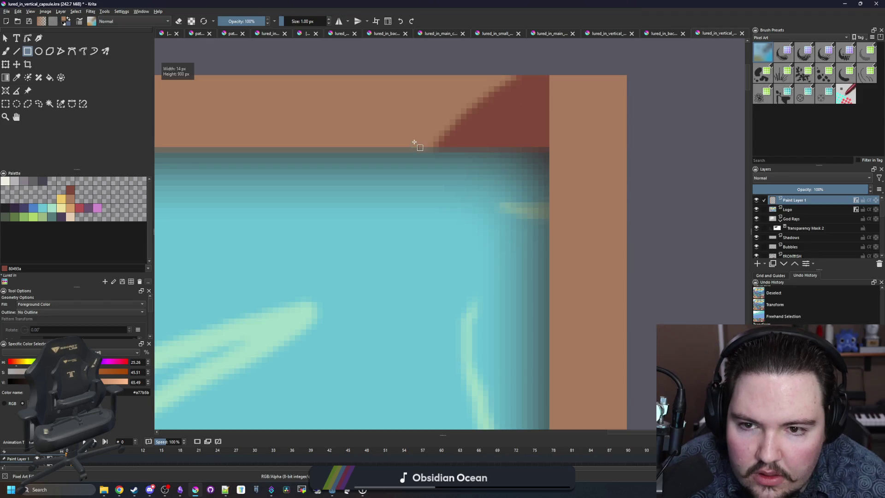
{"action": "key", "text": "ctrl+z"}
{"action": "left_click_drag", "start_coordinate": [401, 144], "coordinate": [439, 79]}
{"action": "scroll", "coordinate": [439, 79], "scroll_direction": "down", "scroll_amount": 6}
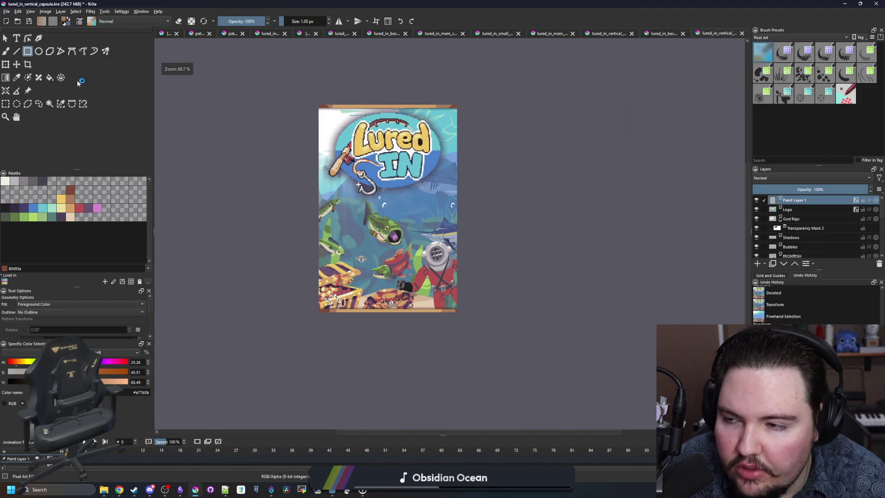
- Shift the poster's right strip onto the canvas edge, then select the left strip
{"action": "left_click", "coordinate": [6, 104]}
{"action": "mouse_move", "coordinate": [455, 332]}
{"action": "left_mouse_down"}
{"action": "mouse_move", "coordinate": [530, 132]}
{"action": "mouse_move", "coordinate": [641, 62]}
{"action": "left_mouse_up"}
{"action": "left_click", "coordinate": [12, 63]}
{"action": "scroll", "coordinate": [462, 97], "scroll_direction": "up", "scroll_amount": 2}
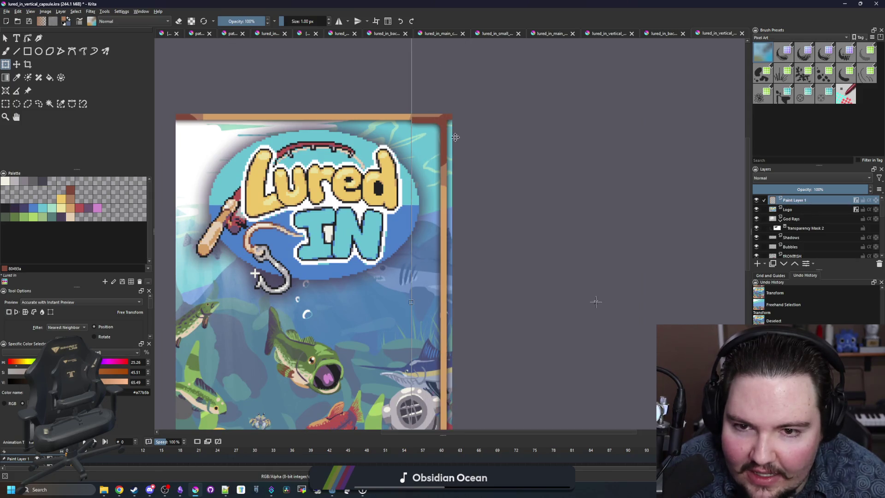
{"action": "scroll", "coordinate": [470, 168], "scroll_direction": "up", "scroll_amount": 5}
{"action": "left_click_drag", "start_coordinate": [481, 147], "coordinate": [498, 132]}
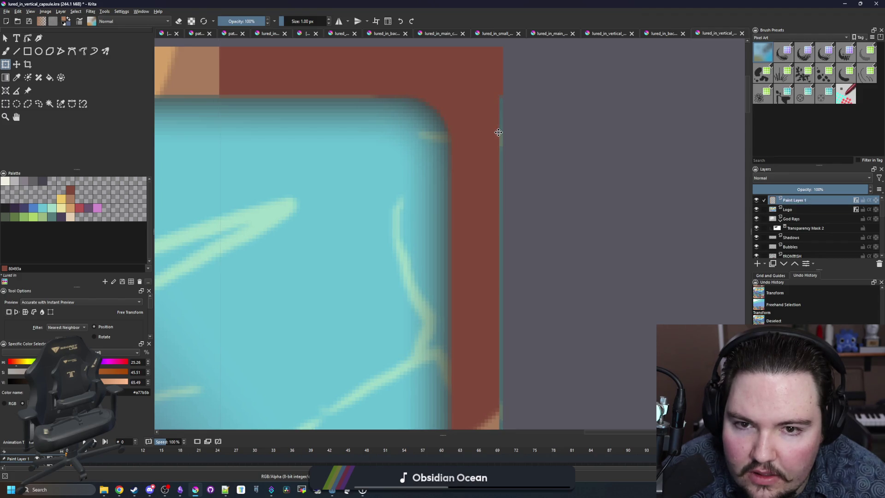
{"action": "key", "text": "Right"}
{"action": "key", "text": "Right"}
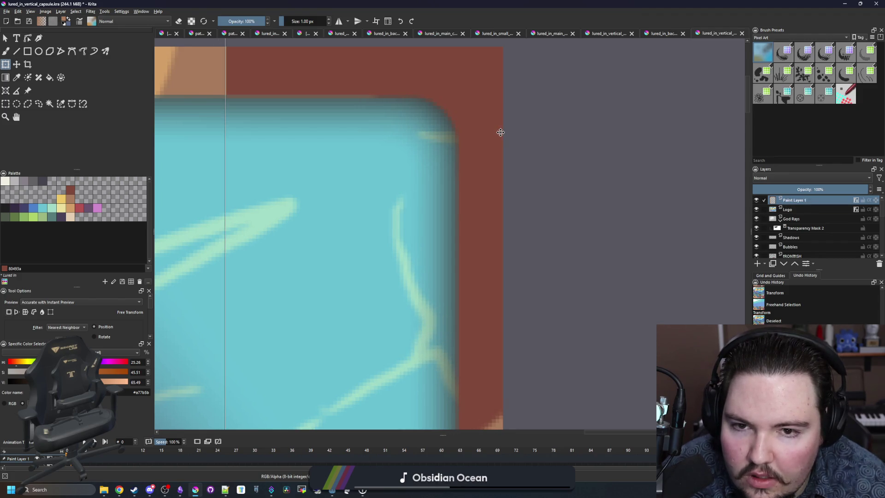
{"action": "scroll", "coordinate": [499, 132], "scroll_direction": "down", "scroll_amount": 5}
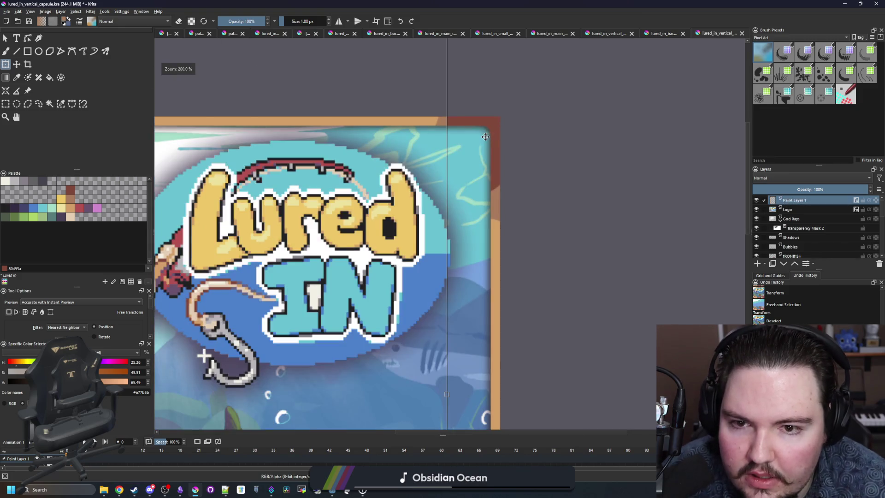
{"action": "scroll", "coordinate": [493, 133], "scroll_direction": "down", "scroll_amount": 3}
{"action": "key", "text": "Return"}
{"action": "key", "text": "ctrl+r"}
{"action": "left_click_drag", "start_coordinate": [247, 367], "coordinate": [352, 116]}
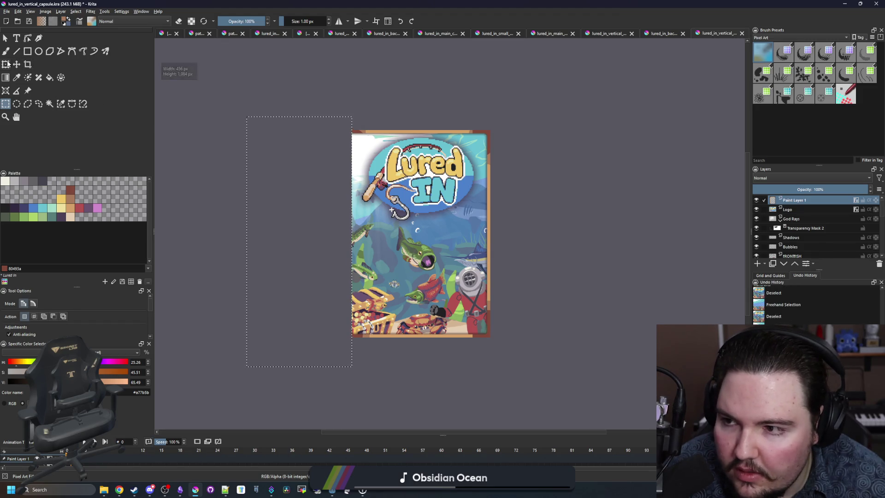
- Transform the left strip rightward so the frame lines up with the left edge
{"action": "key", "text": "ctrl+t"}
{"action": "left_click_drag", "start_coordinate": [319, 212], "coordinate": [338, 211]}
{"action": "scroll", "coordinate": [362, 336], "scroll_direction": "up", "scroll_amount": 6}
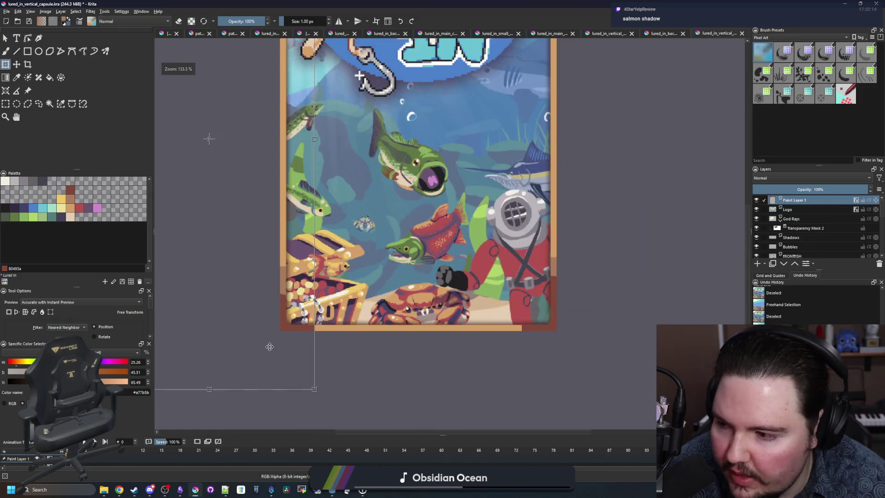
{"action": "scroll", "coordinate": [270, 346], "scroll_direction": "down", "scroll_amount": 6}
{"action": "scroll", "coordinate": [353, 338], "scroll_direction": "up", "scroll_amount": 2}
{"action": "key", "text": "Return"}
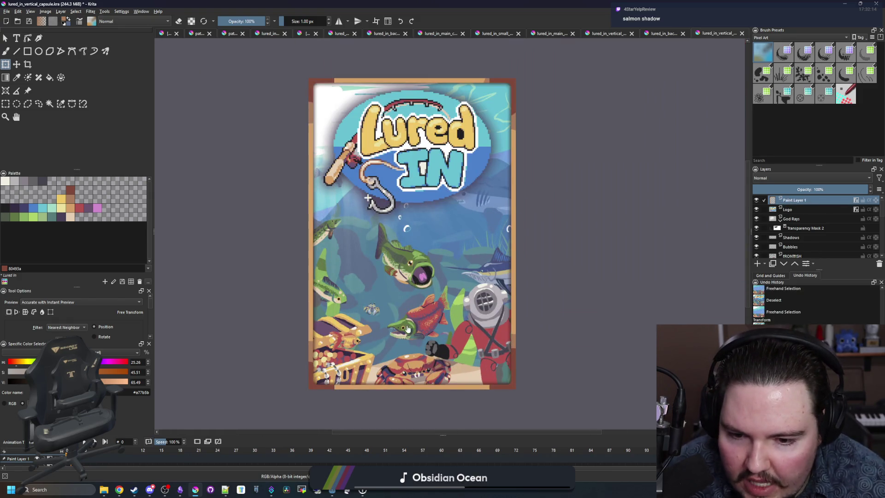
- Inspect the reframed poster and select the Shadows layer
{"action": "scroll", "coordinate": [450, 375], "scroll_direction": "up", "scroll_amount": 3}
{"action": "scroll", "coordinate": [424, 386], "scroll_direction": "down", "scroll_amount": 3}
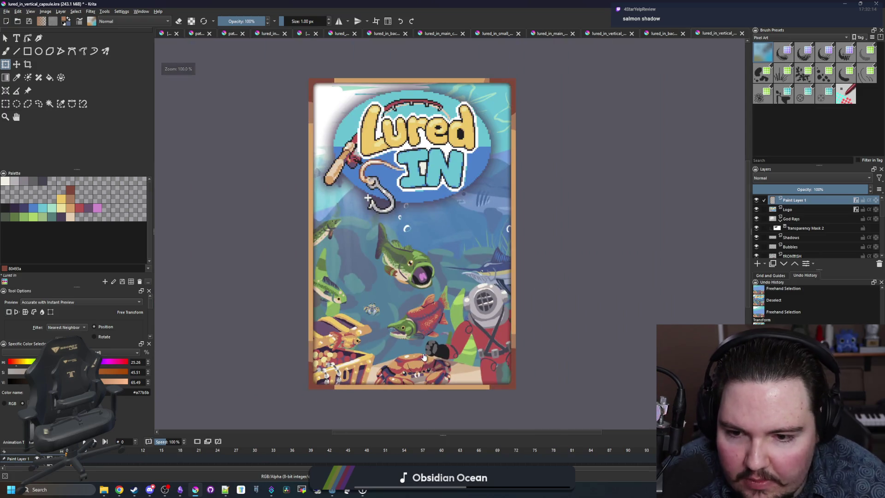
{"action": "scroll", "coordinate": [389, 275], "scroll_direction": "up", "scroll_amount": 1}
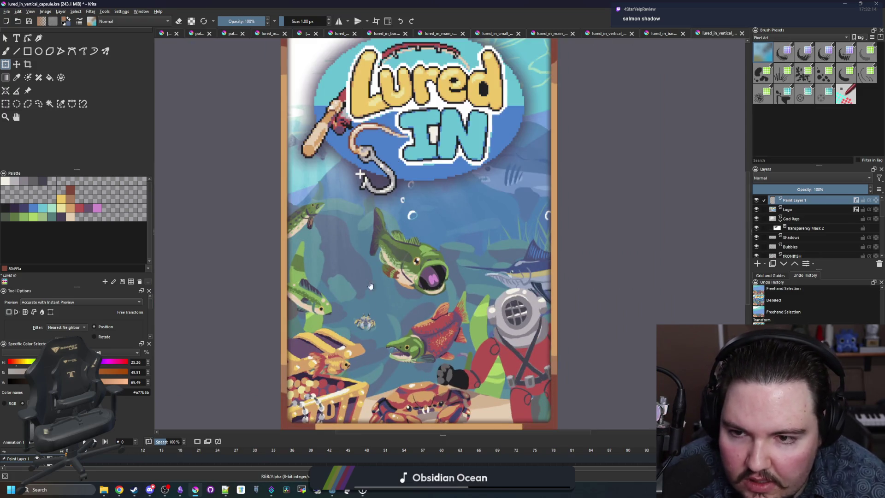
{"action": "scroll", "coordinate": [317, 155], "scroll_direction": "up", "scroll_amount": 7}
{"action": "scroll", "coordinate": [346, 178], "scroll_direction": "down", "scroll_amount": 6}
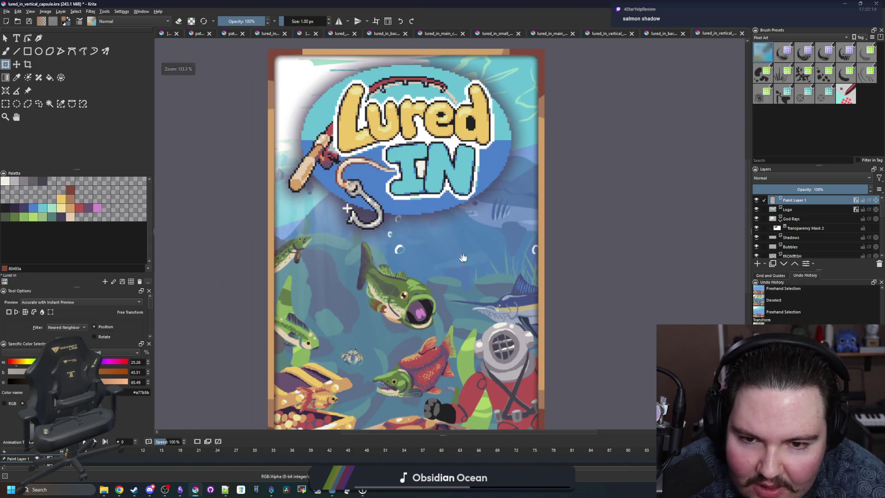
{"action": "scroll", "coordinate": [440, 212], "scroll_direction": "down", "scroll_amount": 3}
{"action": "scroll", "coordinate": [351, 238], "scroll_direction": "down", "scroll_amount": 1}
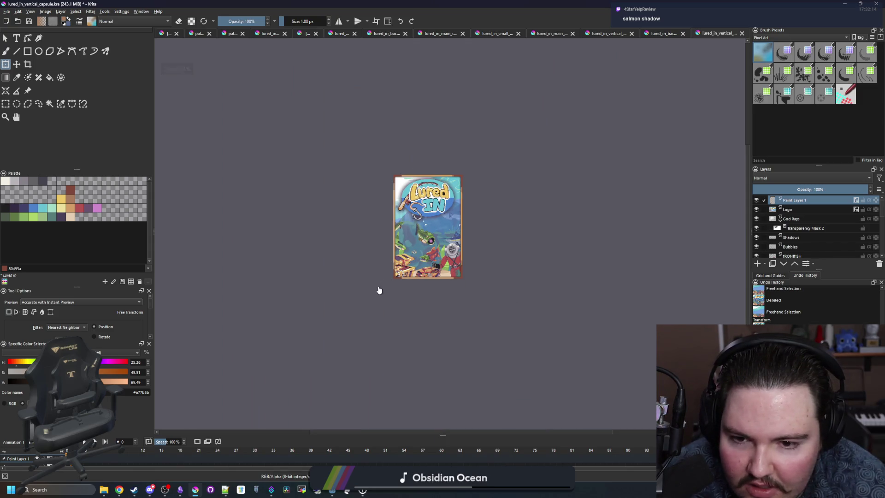
{"action": "scroll", "coordinate": [432, 262], "scroll_direction": "up", "scroll_amount": 2}
{"action": "scroll", "coordinate": [432, 262], "scroll_direction": "up", "scroll_amount": 5}
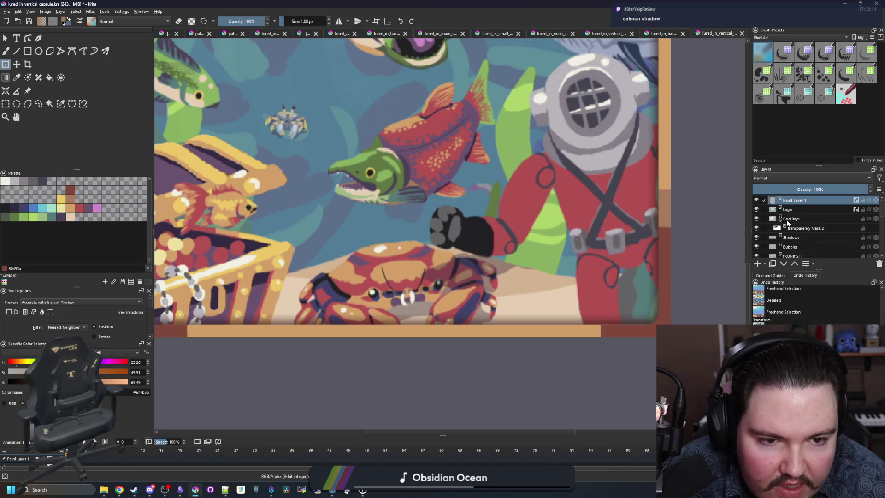
{"action": "left_click", "coordinate": [791, 237]}
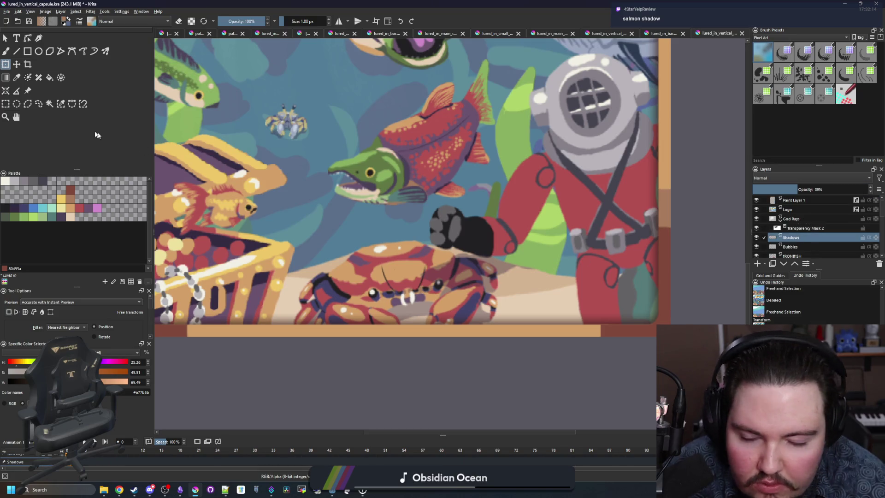
- Lasso the shadow beside the diver's glove with Freehand Selection on the Shadows layer
{"action": "left_click", "coordinate": [38, 103]}
{"action": "scroll", "coordinate": [449, 298], "scroll_direction": "up", "scroll_amount": 2}
{"action": "left_click_drag", "start_coordinate": [404, 299], "coordinate": [522, 310]}
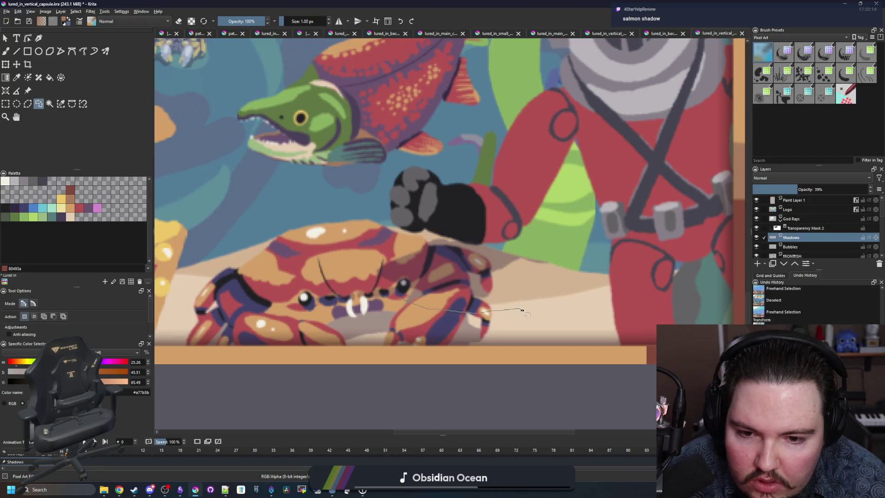
{"action": "left_click_drag", "start_coordinate": [596, 258], "coordinate": [509, 302]}
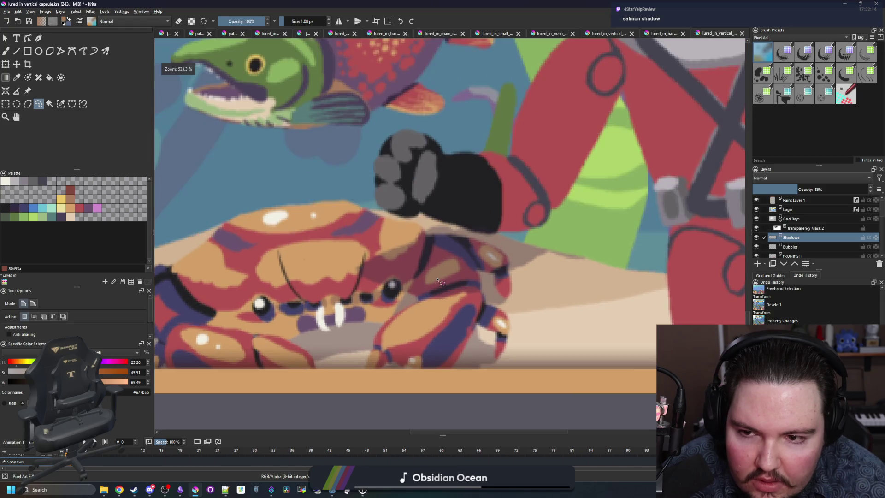
{"action": "scroll", "coordinate": [437, 280], "scroll_direction": "down", "scroll_amount": 2}
{"action": "scroll", "coordinate": [442, 279], "scroll_direction": "up", "scroll_amount": 2}
{"action": "mouse_move", "coordinate": [584, 282]}
{"action": "left_mouse_down"}
{"action": "mouse_move", "coordinate": [535, 215]}
{"action": "mouse_move", "coordinate": [428, 237]}
{"action": "left_mouse_up"}
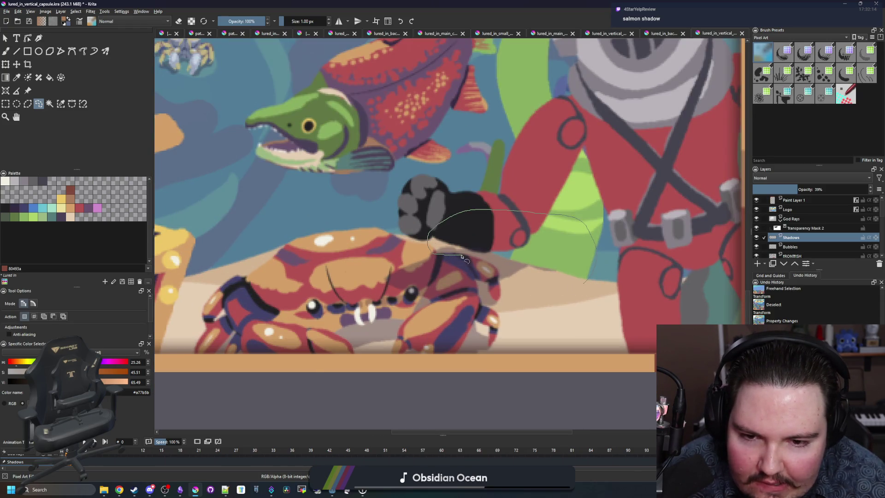
{"action": "mouse_move", "coordinate": [495, 279]}
{"action": "left_mouse_down"}
{"action": "mouse_move", "coordinate": [495, 261]}
{"action": "mouse_move", "coordinate": [378, 247]}
{"action": "left_mouse_up"}
- Transform the selected glove shadow with Ctrl+T to reposition it, then go to the Steamworks page
{"action": "key", "text": "ctrl+t"}
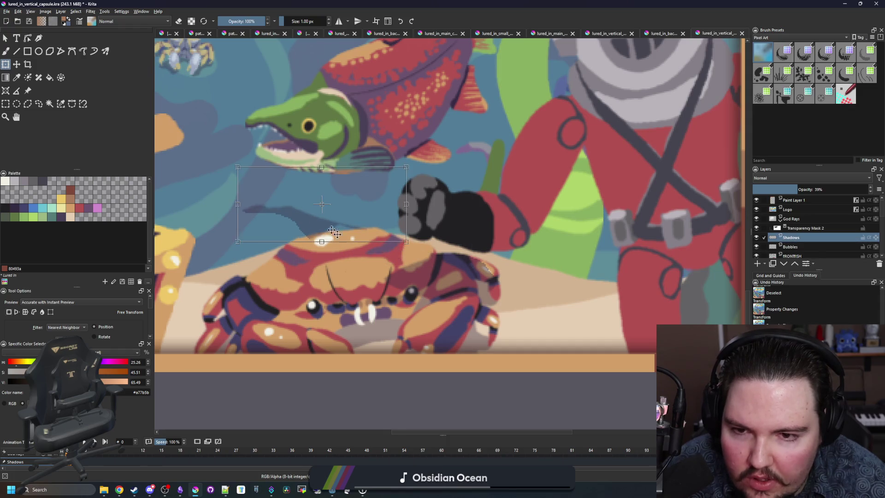
{"action": "scroll", "coordinate": [378, 247], "scroll_direction": "down", "scroll_amount": 6}
{"action": "scroll", "coordinate": [388, 260], "scroll_direction": "up", "scroll_amount": 4}
{"action": "scroll", "coordinate": [388, 260], "scroll_direction": "down", "scroll_amount": 3}
{"action": "key", "text": "alt+Tab"}
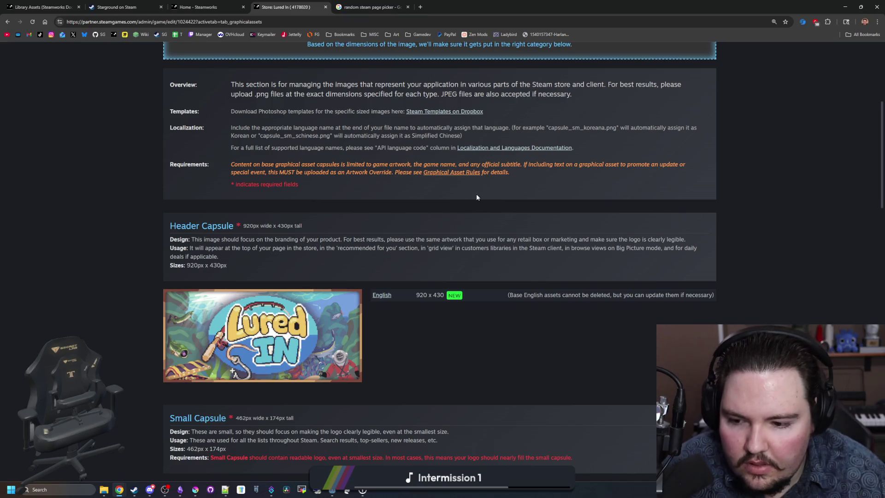
- Scroll down to check the Page Background size requirement text
{"action": "scroll", "coordinate": [450, 197], "scroll_direction": "down", "scroll_amount": 20}
{"action": "scroll", "coordinate": [451, 201], "scroll_direction": "down", "scroll_amount": 5}
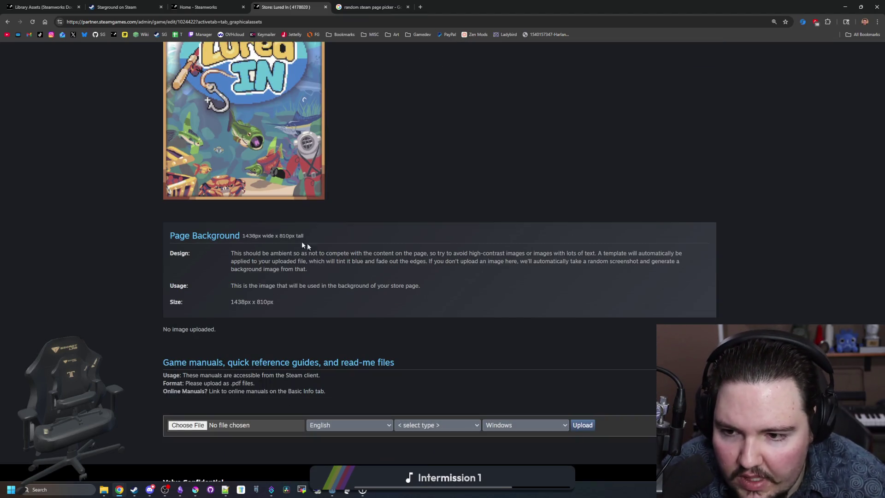
{"action": "left_click_drag", "start_coordinate": [252, 237], "coordinate": [308, 286]}
{"action": "left_click", "coordinate": [311, 281]}
{"action": "scroll", "coordinate": [312, 281], "scroll_direction": "up", "scroll_amount": 20}
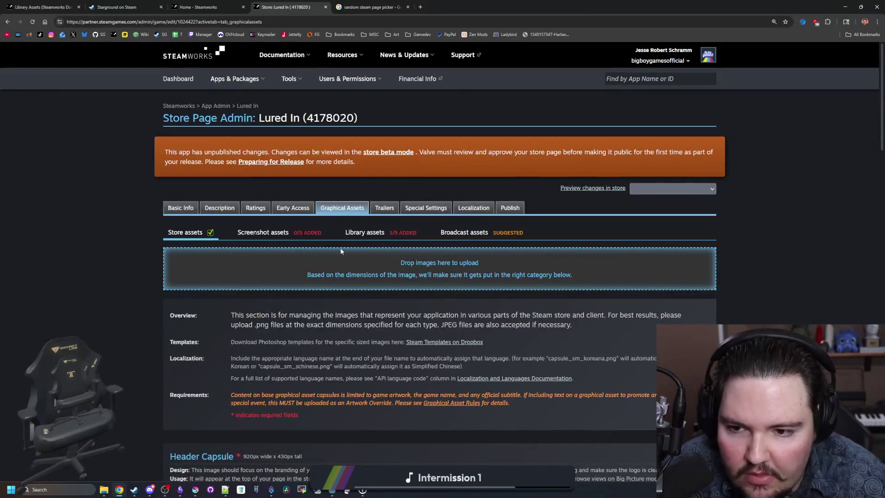
- Drop lured_in_background.png from File Explorer into the upload area, keeping asset type Screenshot
{"action": "key", "text": "super+e"}
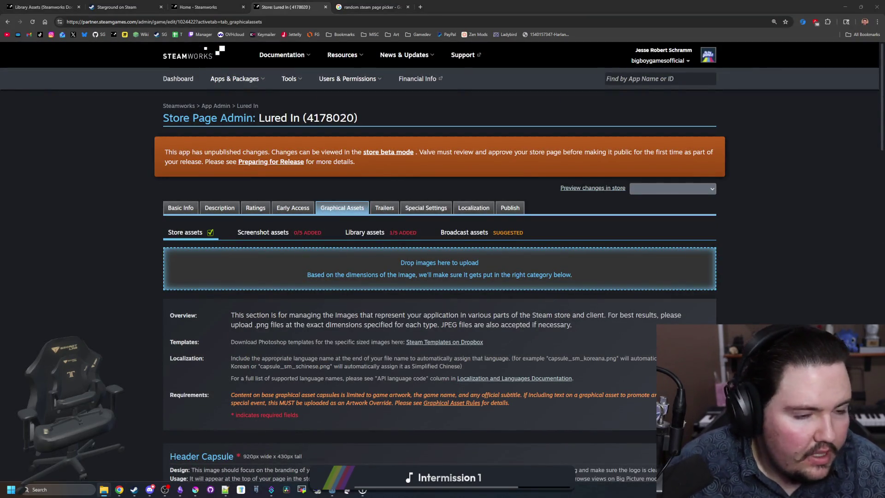
{"action": "left_click_drag", "start_coordinate": [394, 272], "coordinate": [394, 272]}
{"action": "left_click", "coordinate": [226, 335]}
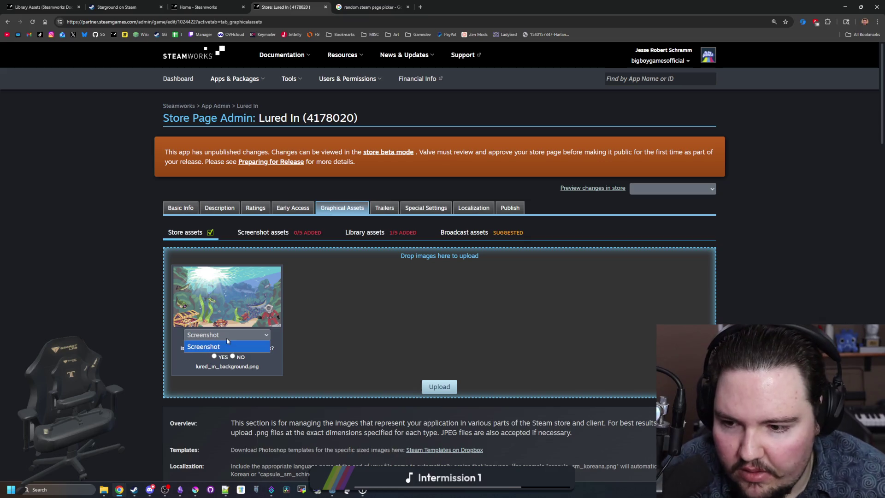
{"action": "left_click", "coordinate": [227, 341]}
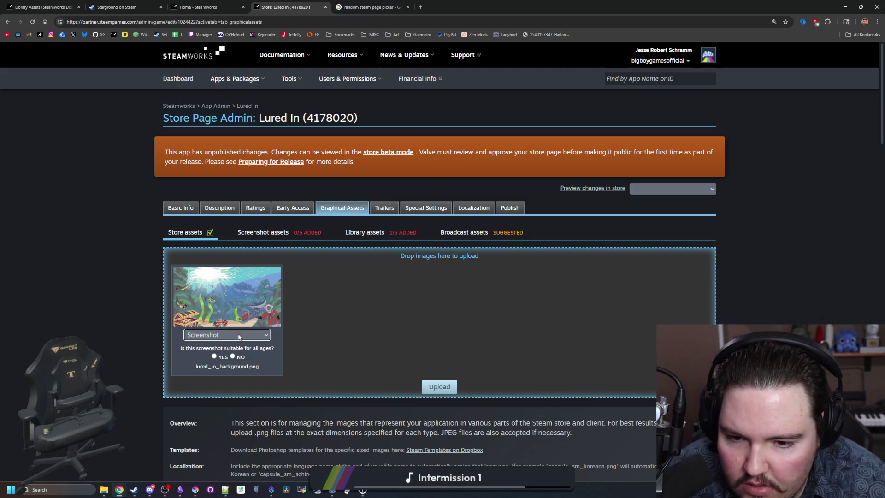
- Note the 1438px Page Background width, return to the page top, then switch to Krita
{"action": "scroll", "coordinate": [436, 306], "scroll_direction": "down", "scroll_amount": 20}
{"action": "scroll", "coordinate": [441, 306], "scroll_direction": "up", "scroll_amount": 5}
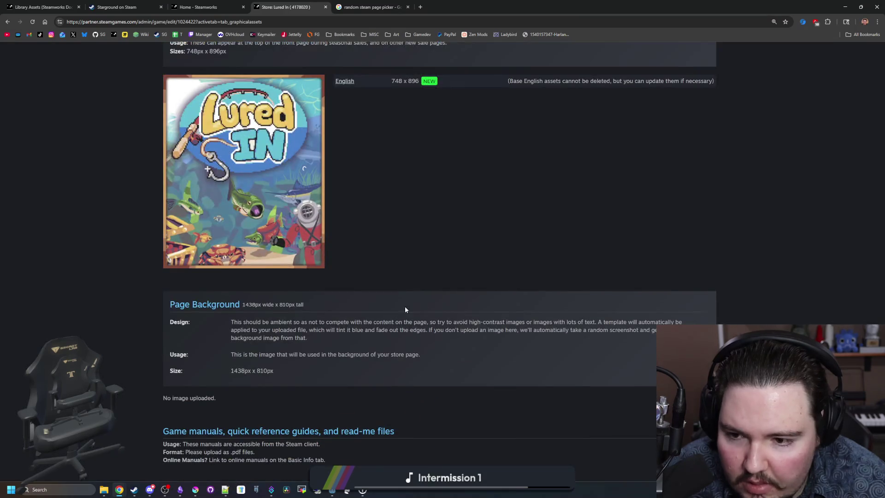
{"action": "double_click", "coordinate": [249, 305]}
{"action": "left_click", "coordinate": [433, 302]}
{"action": "key", "text": "Home"}
{"action": "left_click", "coordinate": [196, 490]}
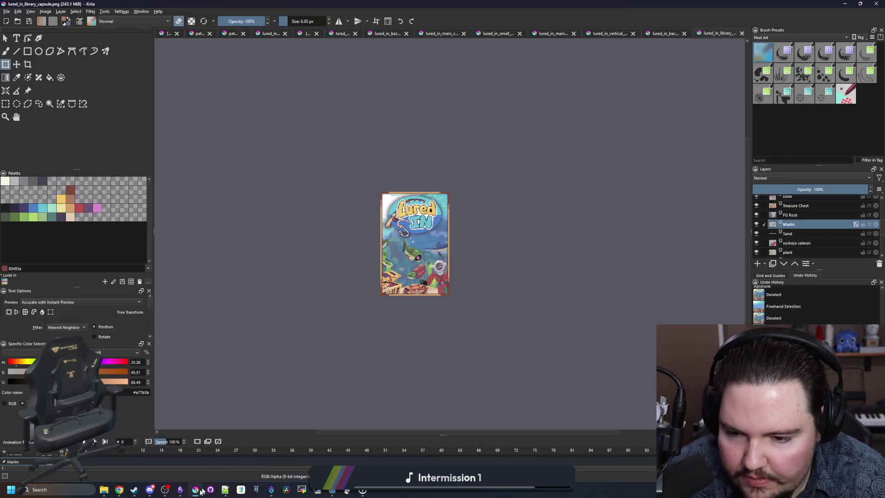
- Open the underwater background image lured_in_background.png
{"action": "left_click", "coordinate": [8, 11]}
{"action": "left_click", "coordinate": [20, 29]}
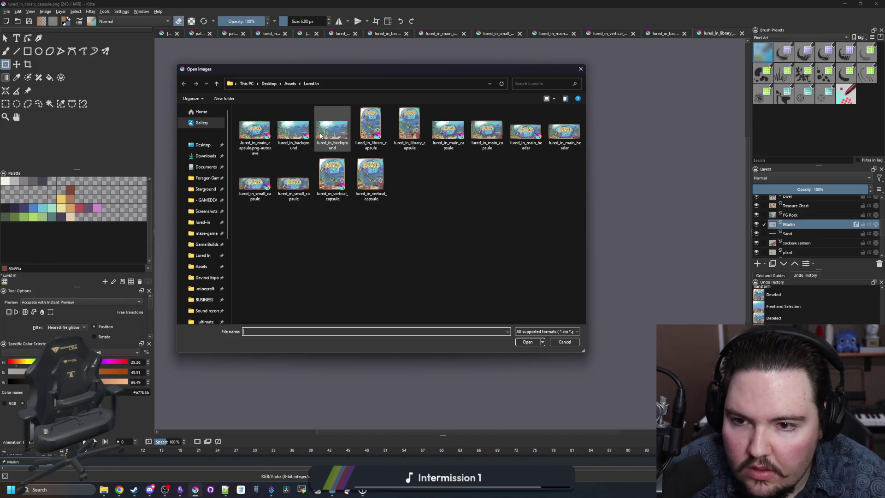
{"action": "double_click", "coordinate": [293, 134]}
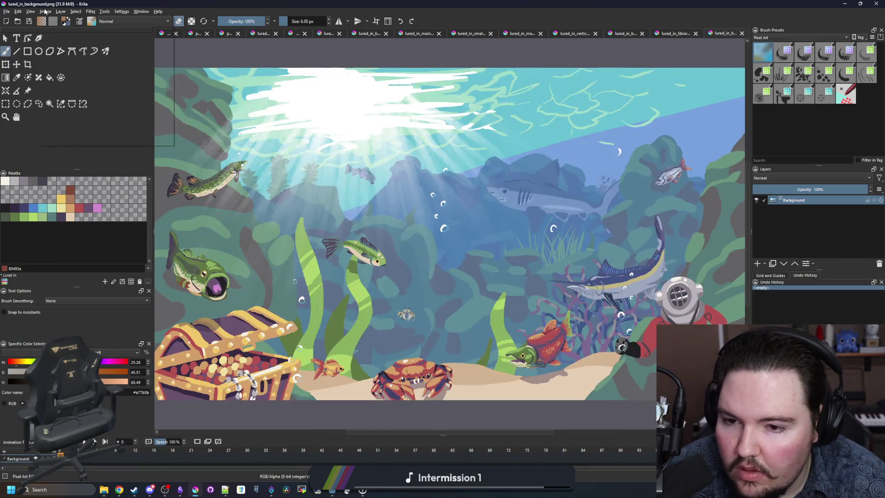
- Shrink the image with Image > Scale Image to New Size
{"action": "left_click", "coordinate": [45, 11]}
{"action": "left_click", "coordinate": [72, 101]}
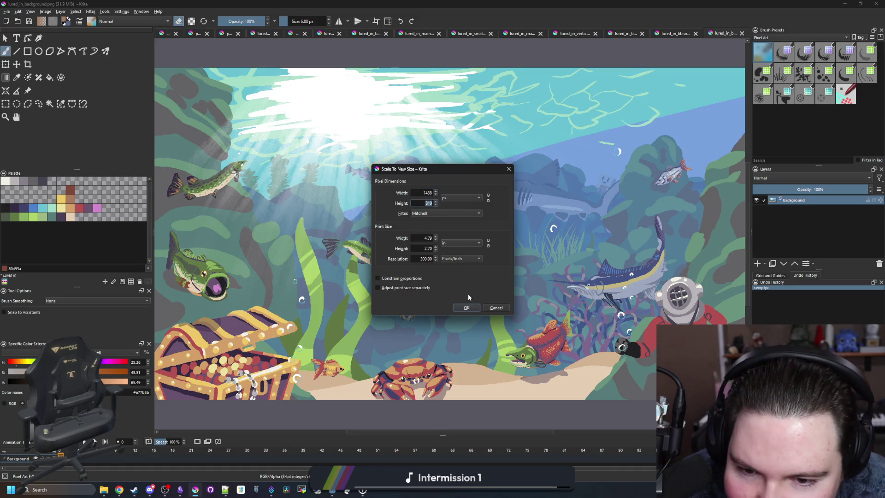
{"action": "left_click", "coordinate": [466, 308]}
{"action": "scroll", "coordinate": [385, 257], "scroll_direction": "down", "scroll_amount": 3}
{"action": "scroll", "coordinate": [456, 286], "scroll_direction": "up", "scroll_amount": 4}
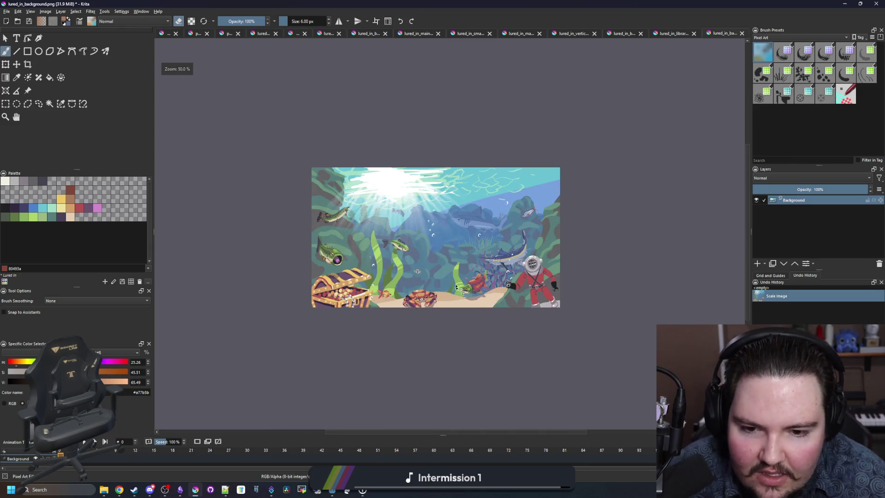
- Save it as lured_in_page_background.png, accept the PNG options, and return to Steamworks
{"action": "left_click", "coordinate": [6, 11]}
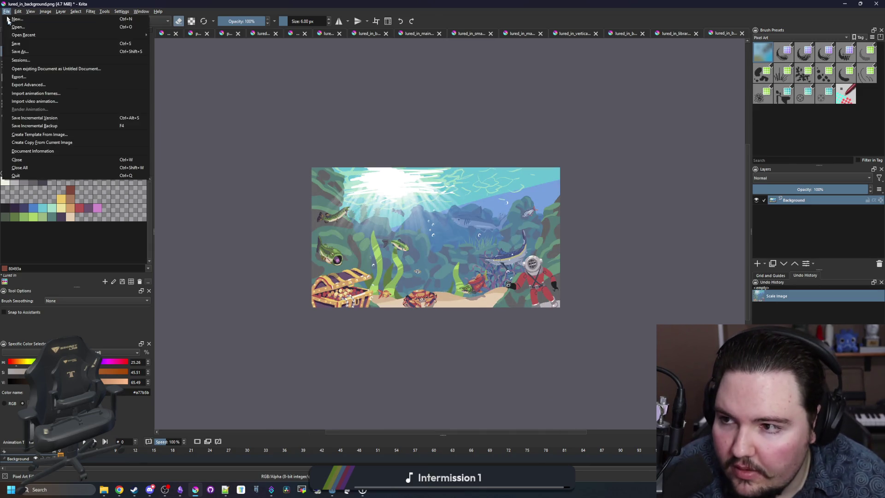
{"action": "left_click", "coordinate": [27, 59]}
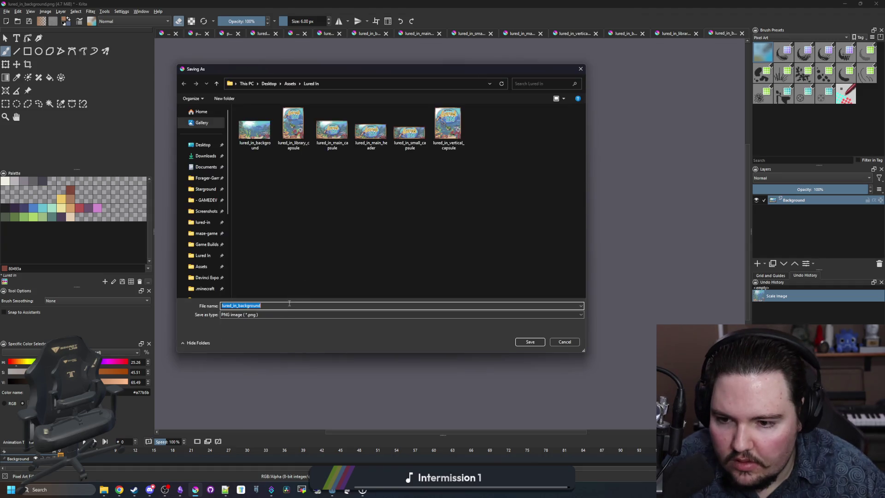
{"action": "type", "text": "lured_in_page_back"}
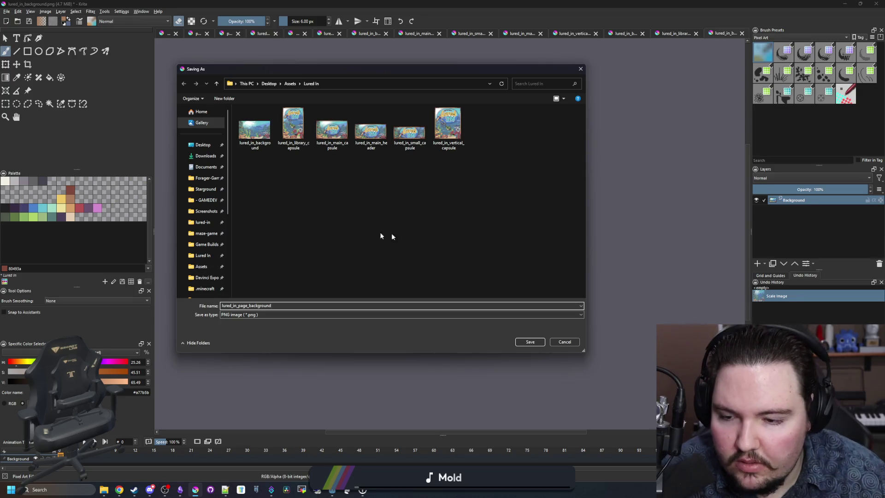
{"action": "left_click", "coordinate": [529, 341]}
{"action": "left_click", "coordinate": [512, 317]}
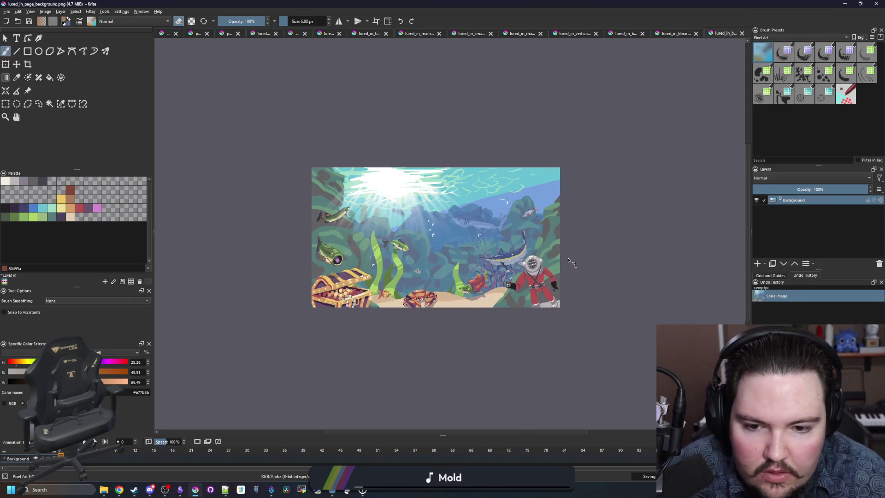
{"action": "left_click", "coordinate": [845, 3]}
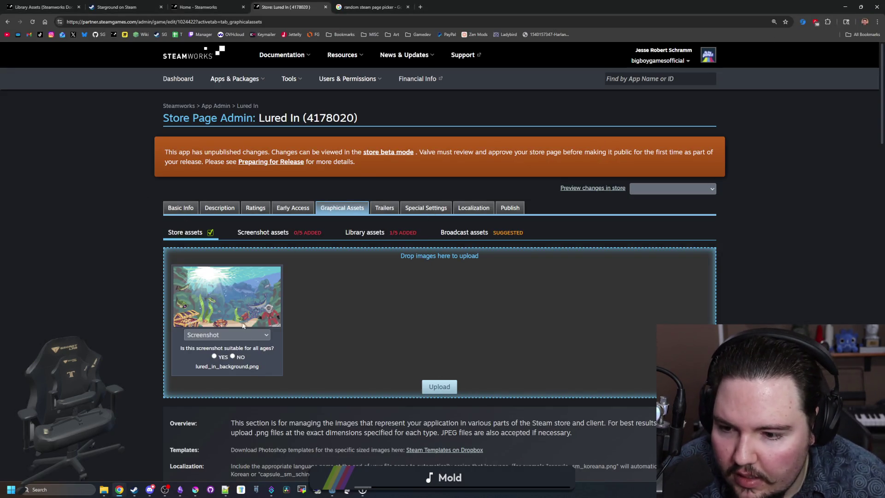
- Refresh the assets page and upload lured_in_page_background.png from File Explorer as the Page Background
{"action": "left_click", "coordinate": [33, 22]}
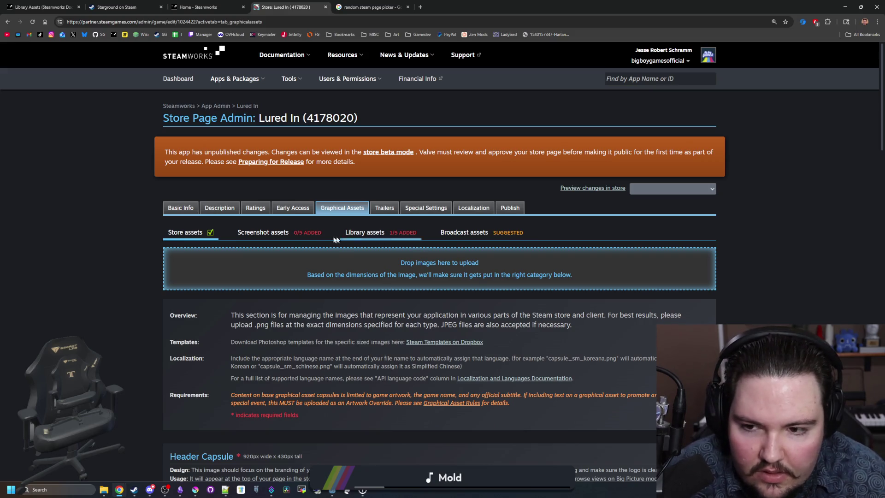
{"action": "left_click", "coordinate": [104, 490]}
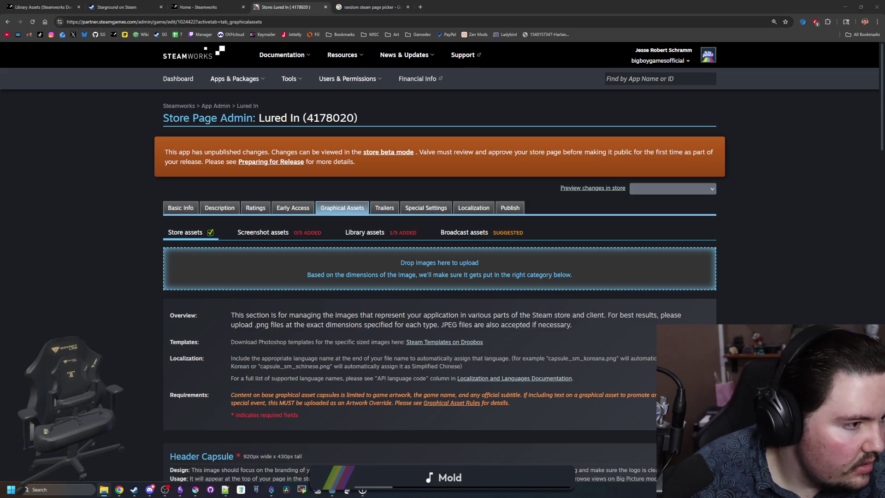
{"action": "mouse_move", "coordinate": [556, 265]}
{"action": "left_mouse_down"}
{"action": "mouse_move", "coordinate": [489, 258]}
{"action": "mouse_move", "coordinate": [482, 289]}
{"action": "left_mouse_up"}
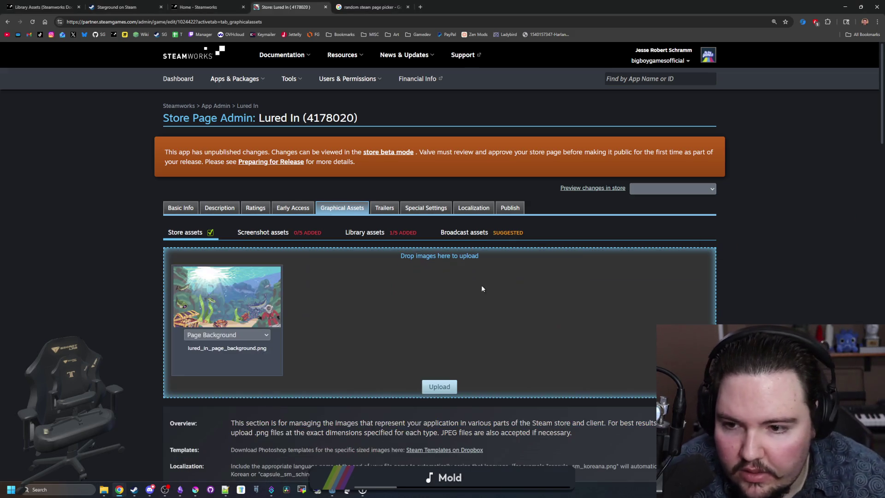
{"action": "left_click", "coordinate": [440, 390]}
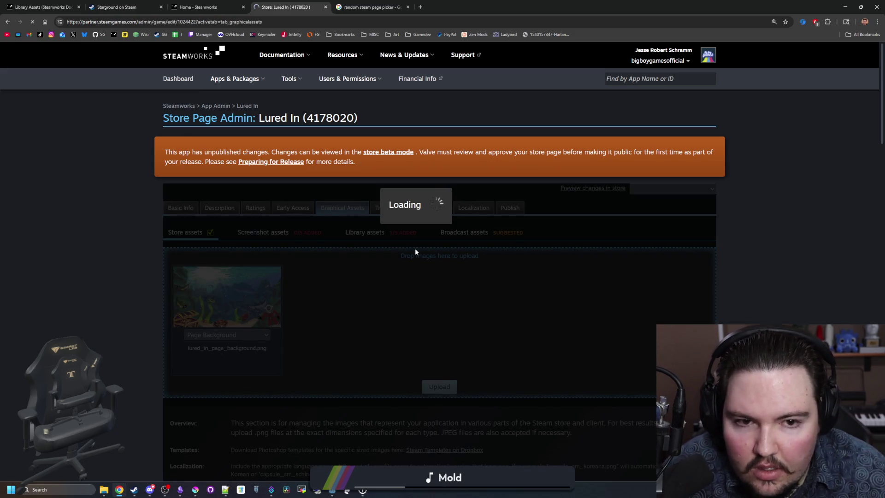
{"action": "scroll", "coordinate": [415, 252], "scroll_direction": "down", "scroll_amount": 15}
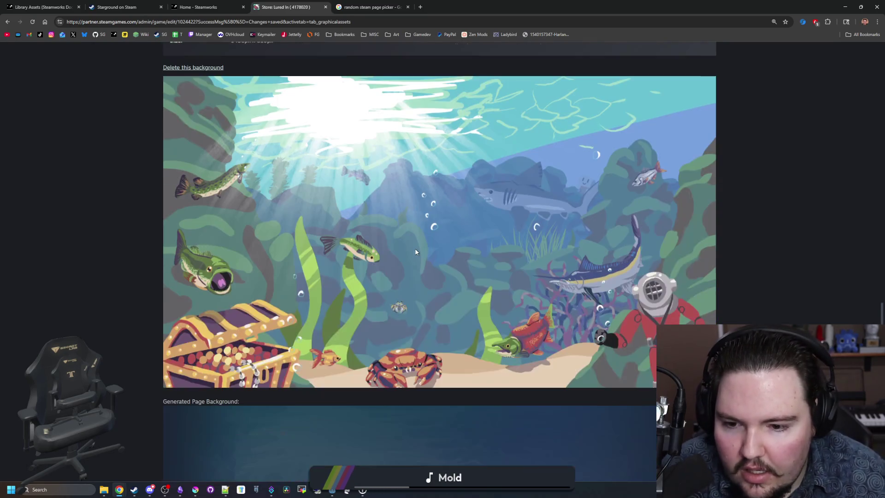
{"action": "scroll", "coordinate": [415, 251], "scroll_direction": "down", "scroll_amount": 7}
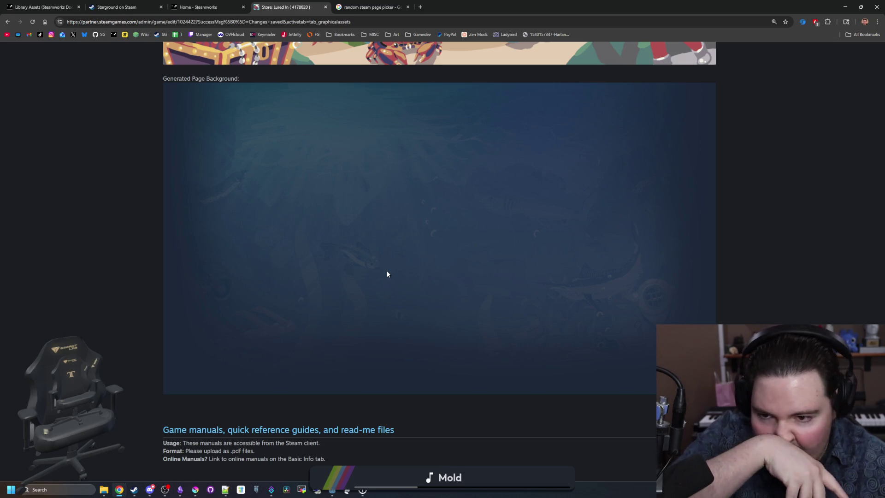
{"action": "scroll", "coordinate": [387, 274], "scroll_direction": "down", "scroll_amount": 6}
{"action": "scroll", "coordinate": [386, 270], "scroll_direction": "up", "scroll_amount": 20}
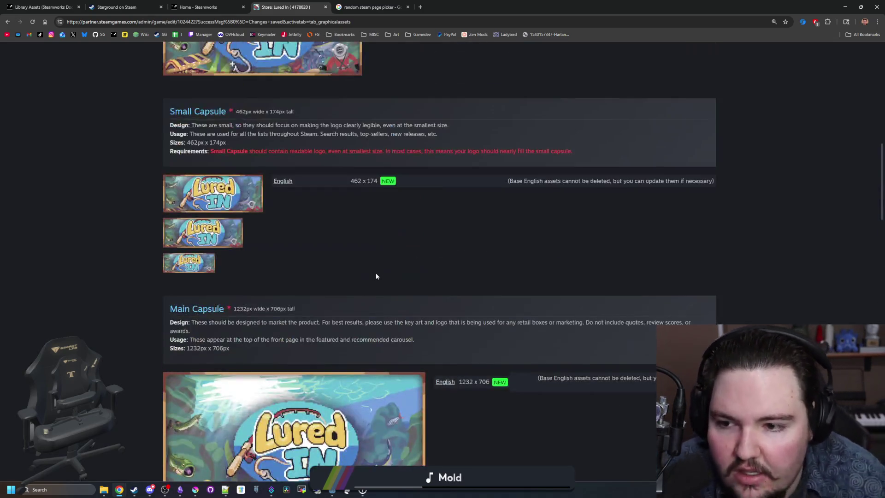
{"action": "scroll", "coordinate": [392, 251], "scroll_direction": "up", "scroll_amount": 5}
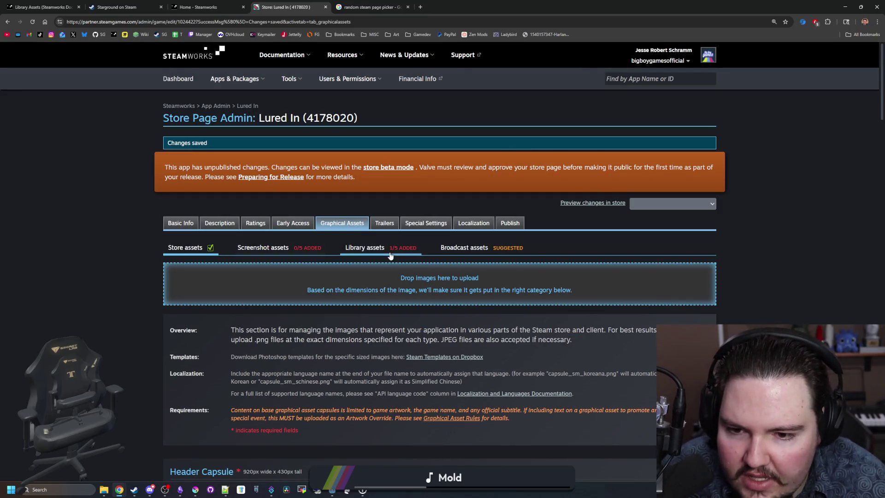
- Open Library assets and upload lured_in_main_header.png, confirming a legible logo and no extra text
{"action": "left_click", "coordinate": [390, 254]}
{"action": "scroll", "coordinate": [390, 255], "scroll_direction": "down", "scroll_amount": 13}
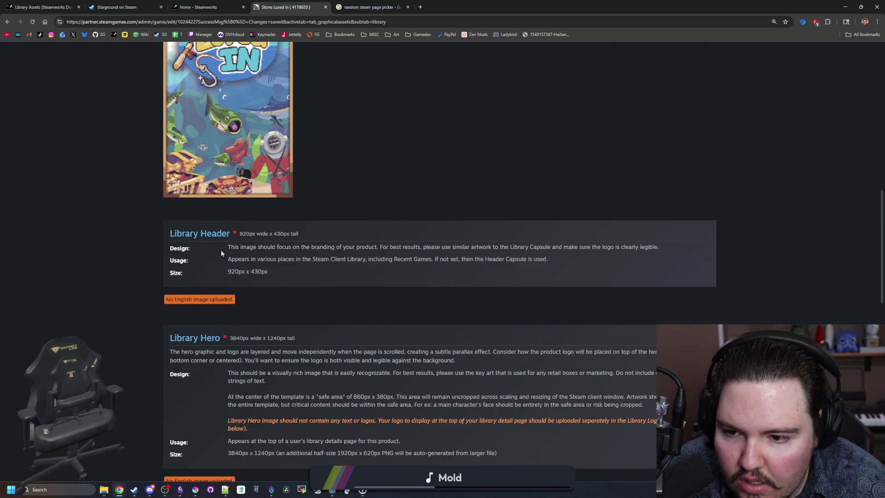
{"action": "scroll", "coordinate": [353, 249], "scroll_direction": "up", "scroll_amount": 15}
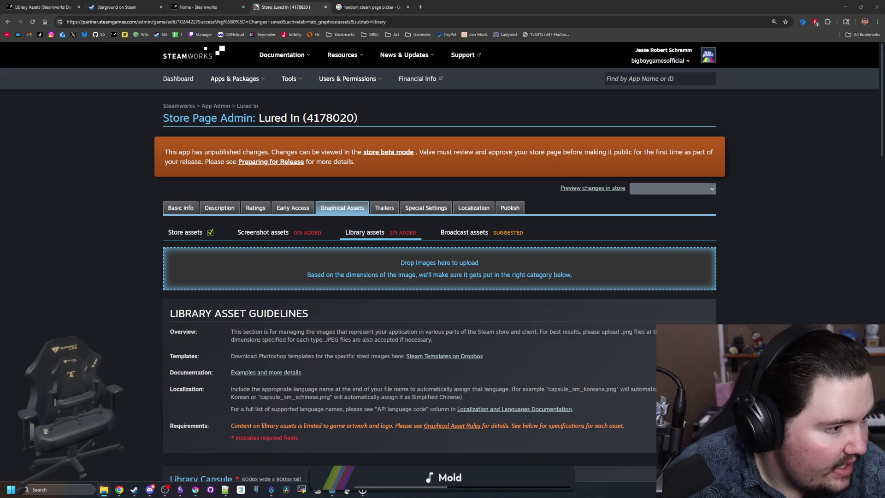
{"action": "mouse_move", "coordinate": [461, 184]}
{"action": "left_mouse_down"}
{"action": "mouse_move", "coordinate": [417, 249]}
{"action": "mouse_move", "coordinate": [461, 291]}
{"action": "left_mouse_up"}
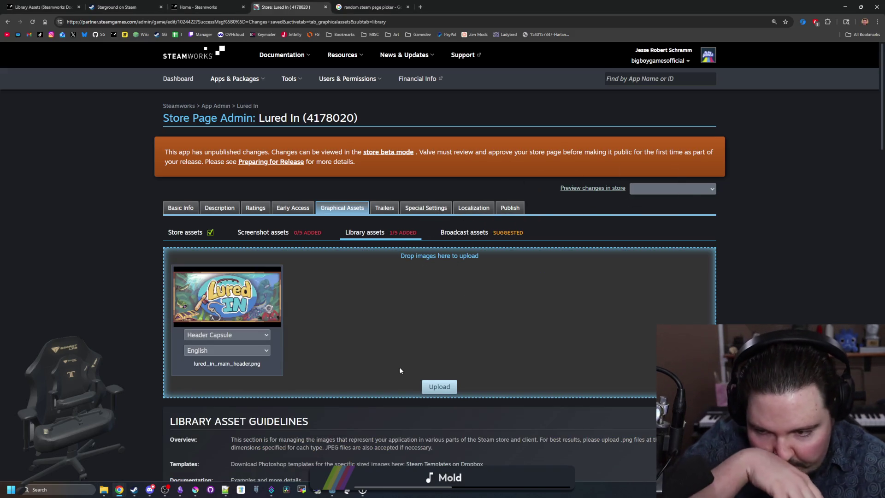
{"action": "left_click", "coordinate": [440, 386]}
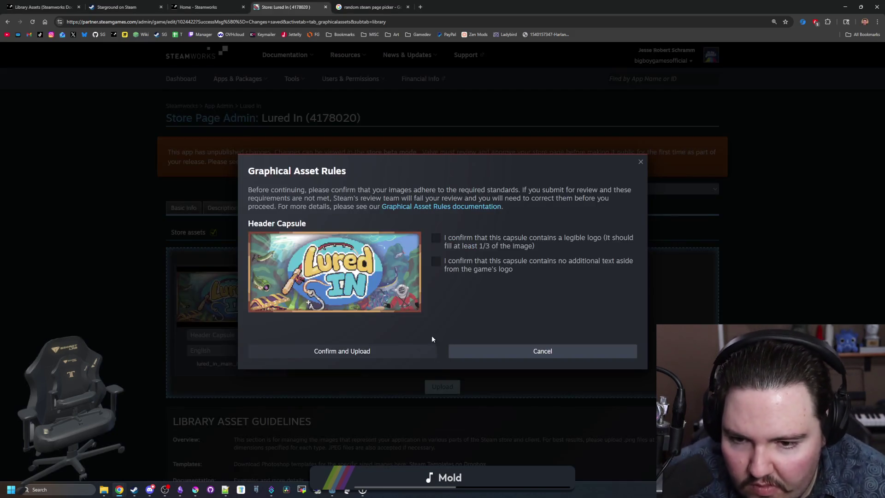
{"action": "left_click", "coordinate": [436, 260]}
{"action": "left_click", "coordinate": [375, 349]}
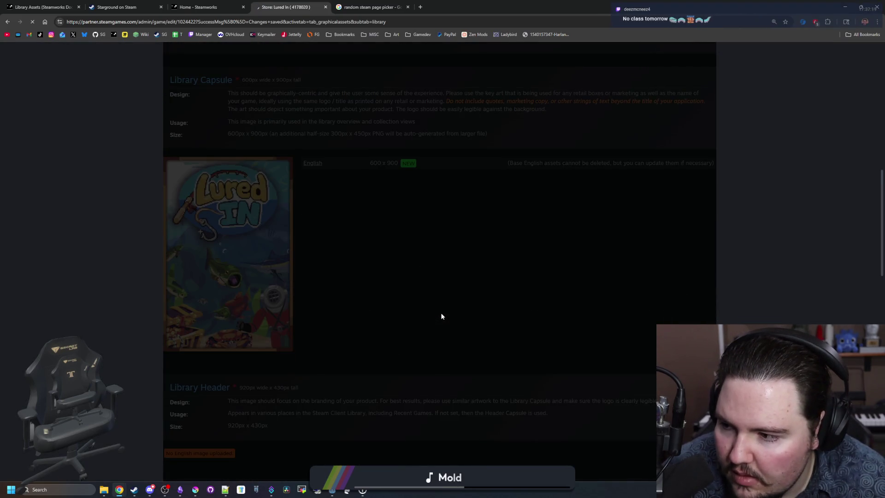
- Add the header capsule image again and set its asset type to Library Header
{"action": "scroll", "coordinate": [441, 316], "scroll_direction": "down", "scroll_amount": 15}
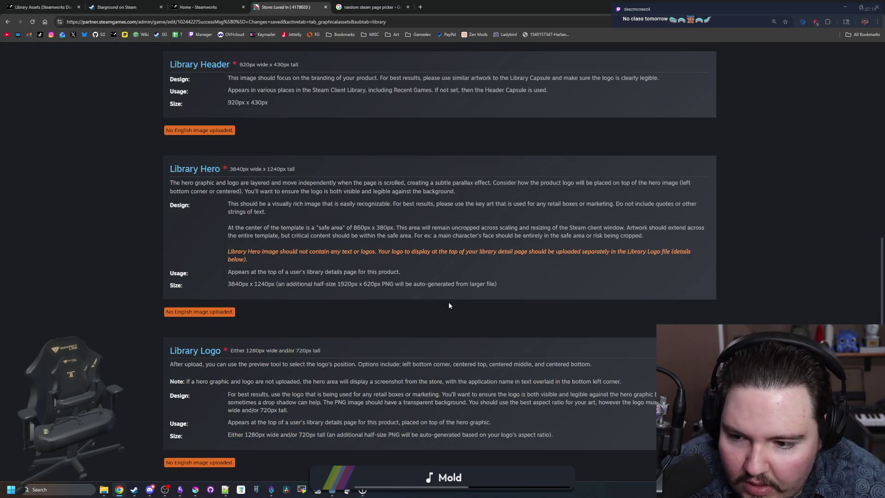
{"action": "scroll", "coordinate": [449, 306], "scroll_direction": "up", "scroll_amount": 12}
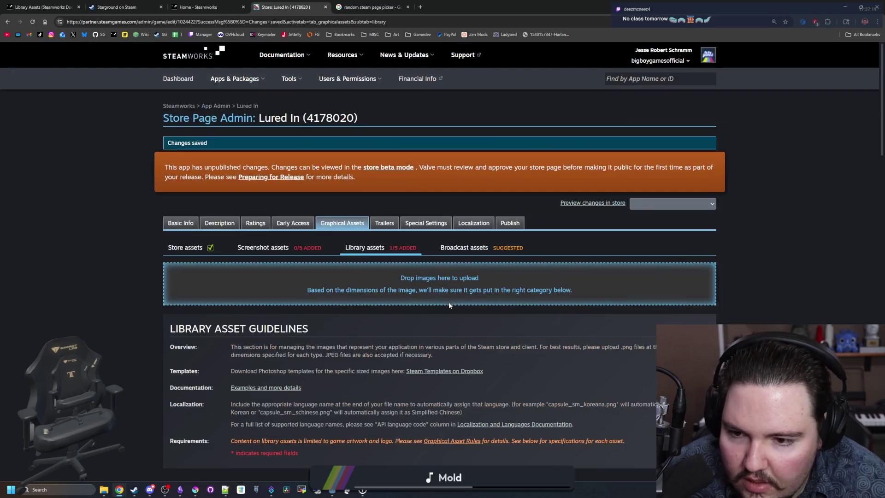
{"action": "scroll", "coordinate": [412, 298], "scroll_direction": "down", "scroll_amount": 3}
{"action": "scroll", "coordinate": [372, 259], "scroll_direction": "up", "scroll_amount": 5}
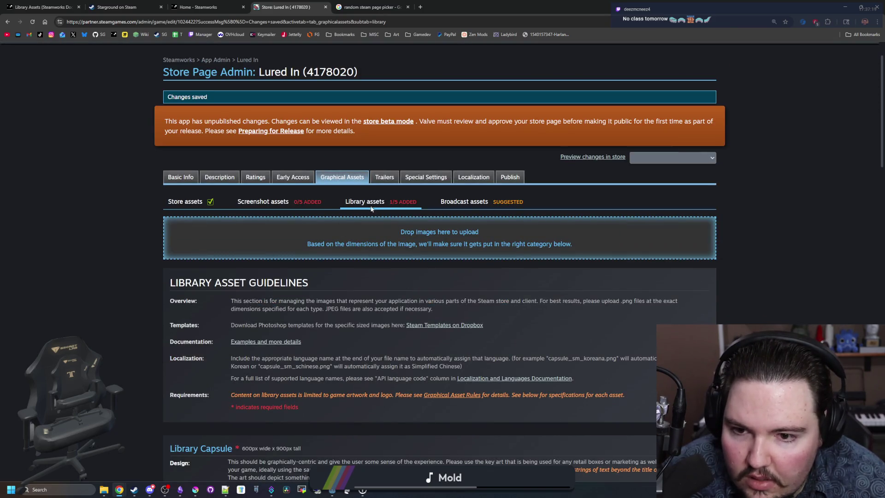
{"action": "scroll", "coordinate": [416, 239], "scroll_direction": "down", "scroll_amount": 13}
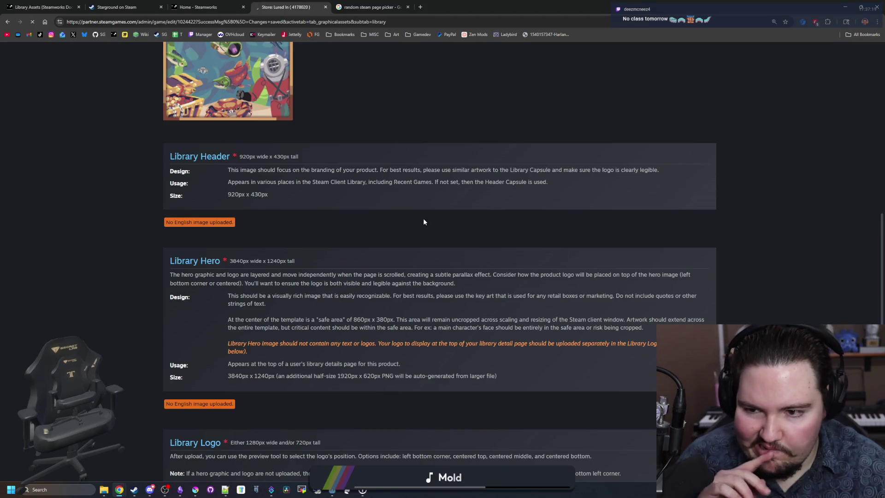
{"action": "scroll", "coordinate": [438, 221], "scroll_direction": "up", "scroll_amount": 4}
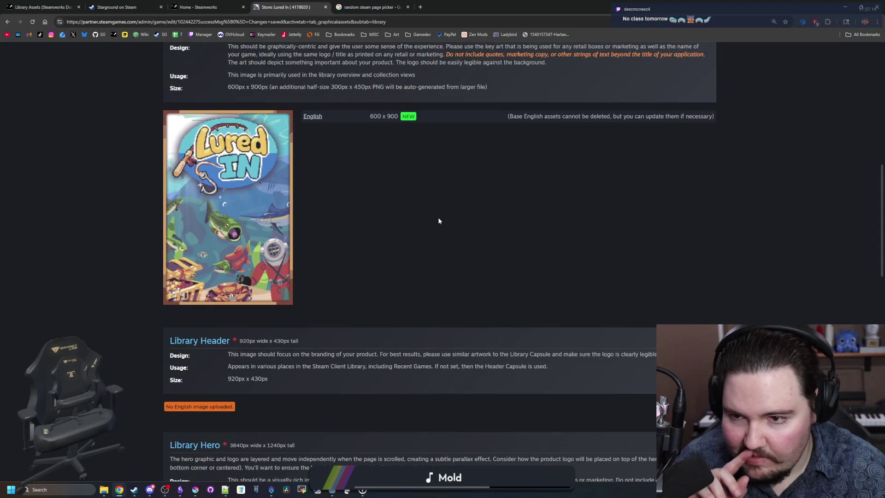
{"action": "scroll", "coordinate": [439, 220], "scroll_direction": "up", "scroll_amount": 5}
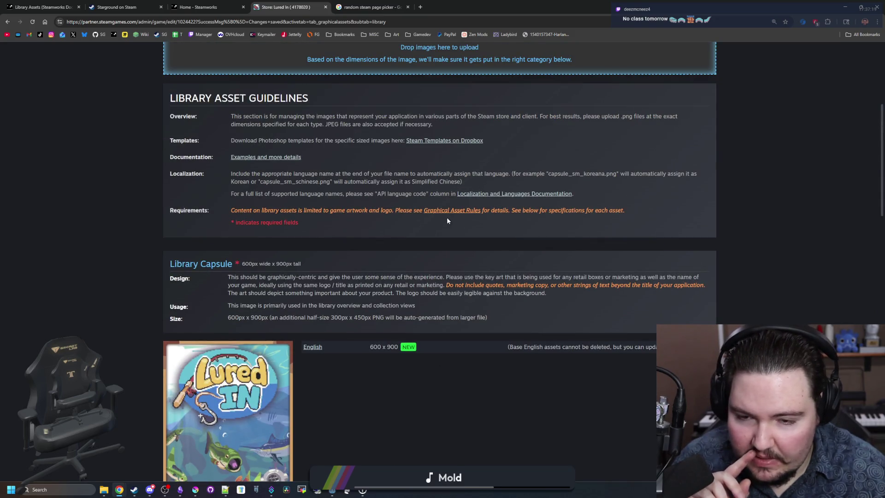
{"action": "scroll", "coordinate": [430, 220], "scroll_direction": "up", "scroll_amount": 4}
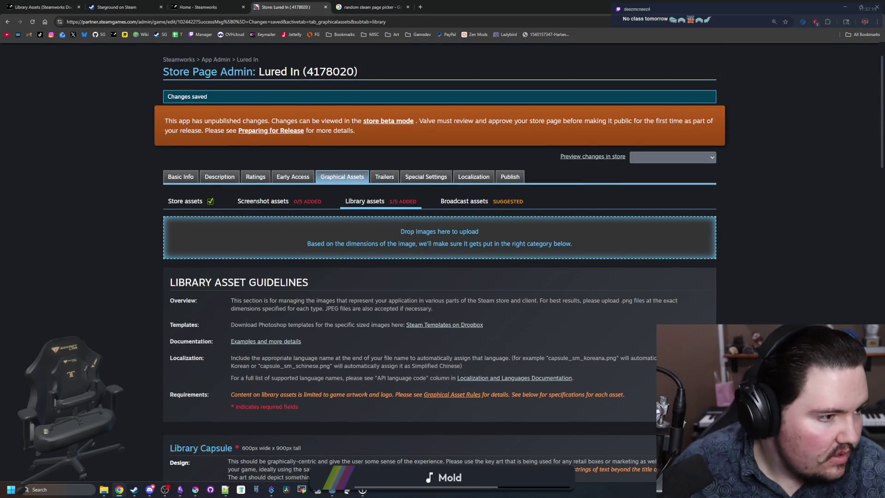
{"action": "left_click_drag", "start_coordinate": [594, 203], "coordinate": [546, 239]}
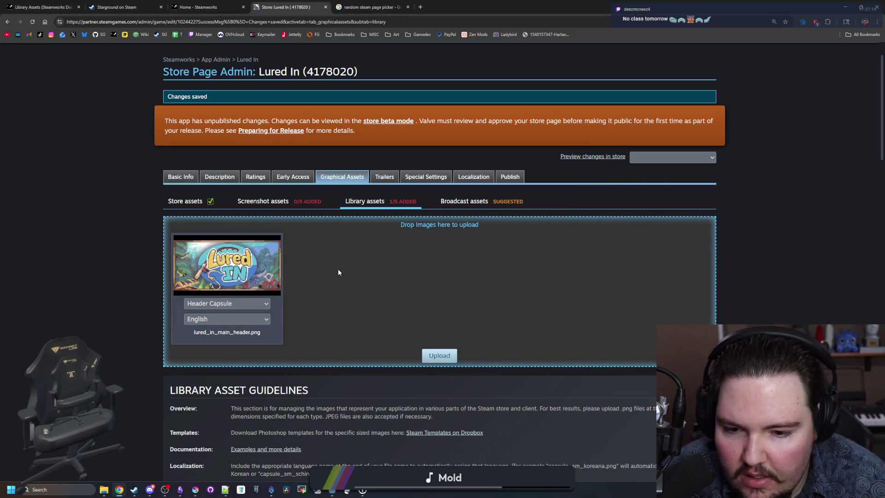
{"action": "scroll", "coordinate": [339, 273], "scroll_direction": "down", "scroll_amount": 15}
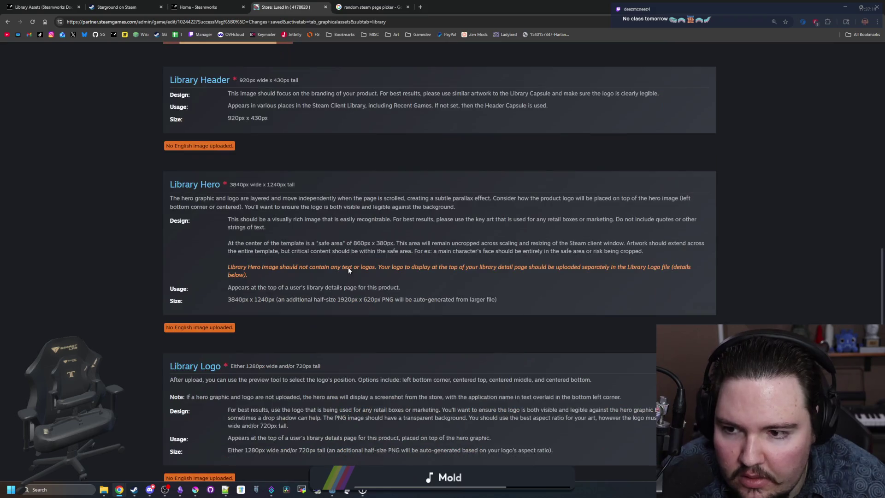
{"action": "scroll", "coordinate": [211, 90], "scroll_direction": "up", "scroll_amount": 15}
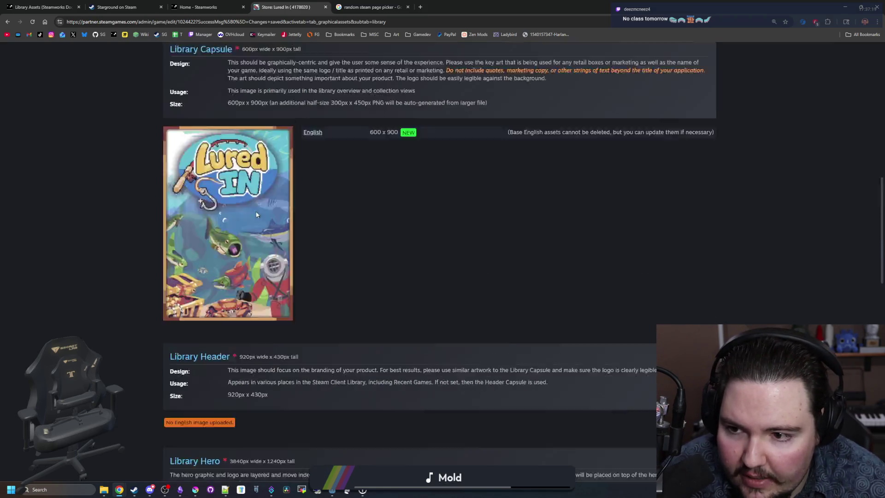
{"action": "left_click", "coordinate": [232, 290]}
{"action": "left_click", "coordinate": [220, 316]}
- Read through the Library Hero guidelines, then return to Krita and the underwater background
{"action": "scroll", "coordinate": [312, 293], "scroll_direction": "down", "scroll_amount": 15}
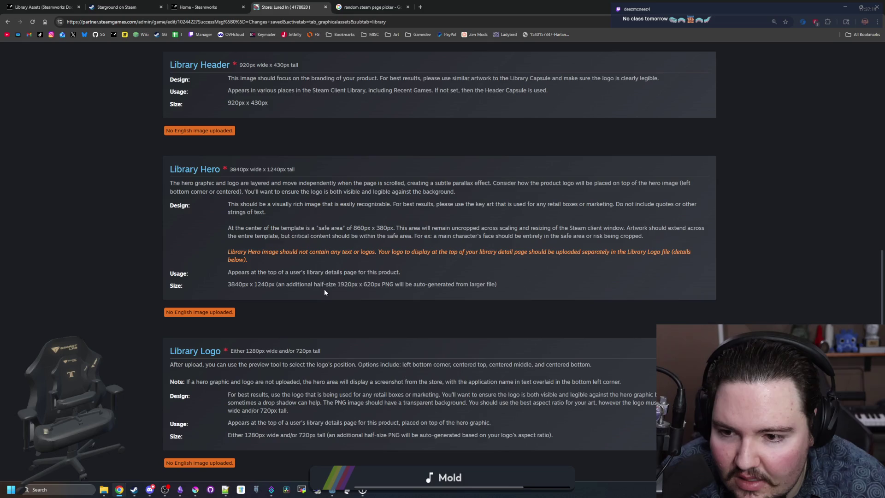
{"action": "scroll", "coordinate": [238, 168], "scroll_direction": "down", "scroll_amount": 2}
{"action": "scroll", "coordinate": [294, 223], "scroll_direction": "down", "scroll_amount": 2}
{"action": "scroll", "coordinate": [278, 259], "scroll_direction": "up", "scroll_amount": 2}
{"action": "scroll", "coordinate": [324, 393], "scroll_direction": "up", "scroll_amount": 10}
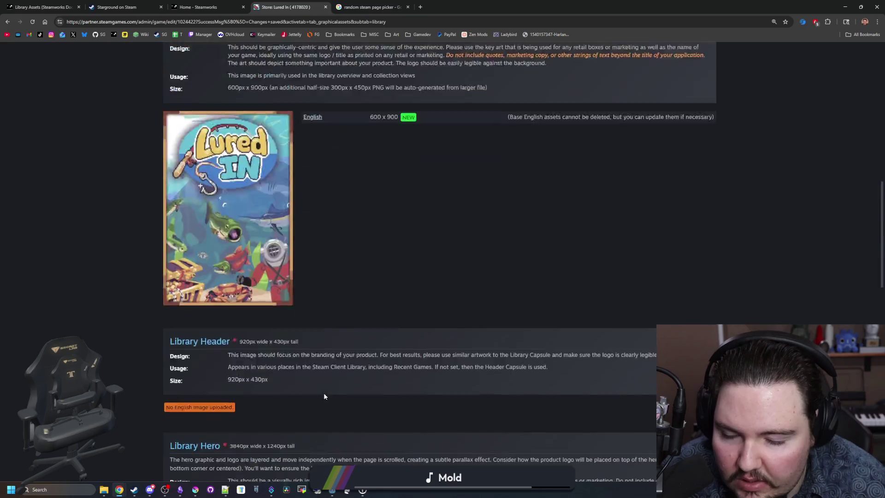
{"action": "scroll", "coordinate": [306, 412], "scroll_direction": "down", "scroll_amount": 8}
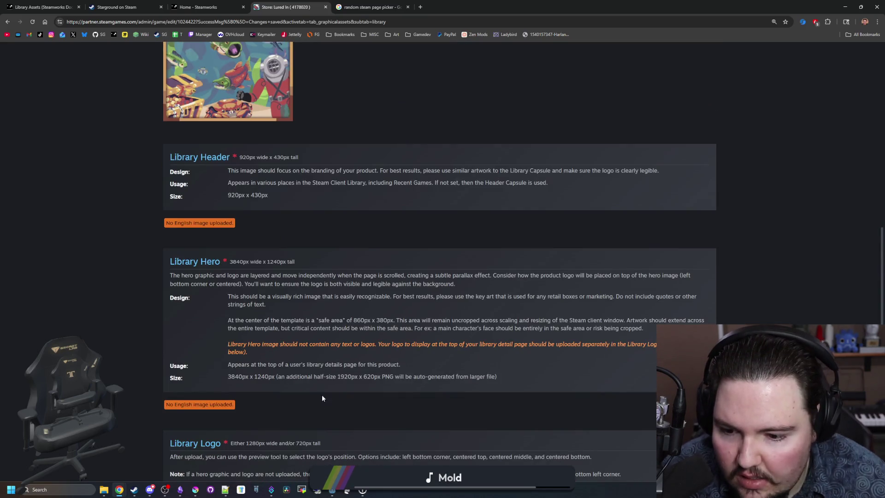
{"action": "scroll", "coordinate": [306, 390], "scroll_direction": "down", "scroll_amount": 3}
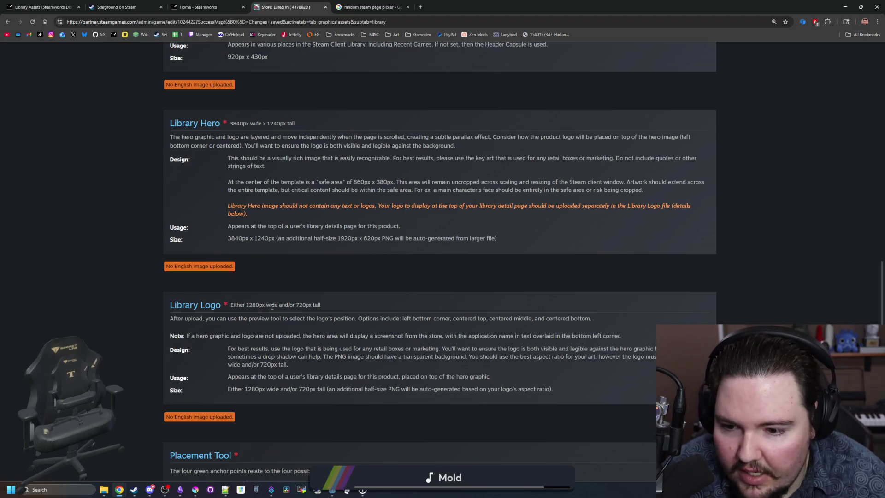
{"action": "left_click", "coordinate": [195, 490]}
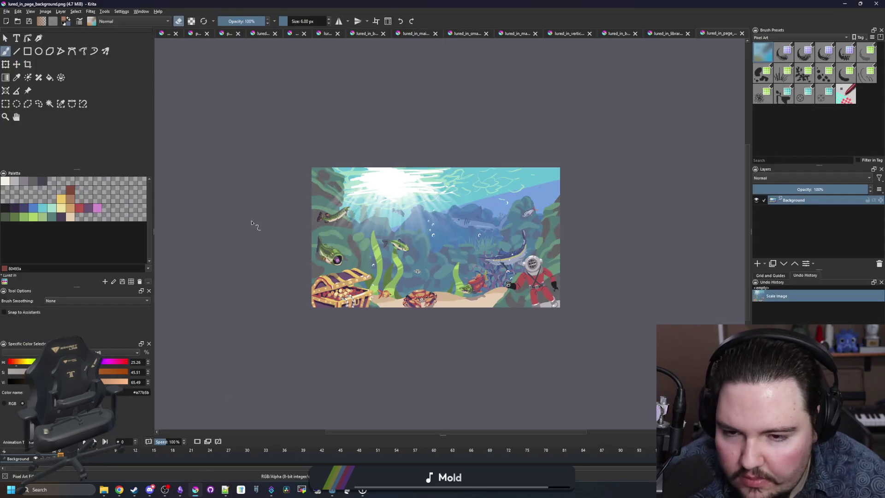
- Bring up Krita's Open dialog and browse the Desktop Assets and Lured In folders
{"action": "left_click", "coordinate": [7, 12]}
{"action": "left_click", "coordinate": [16, 27]}
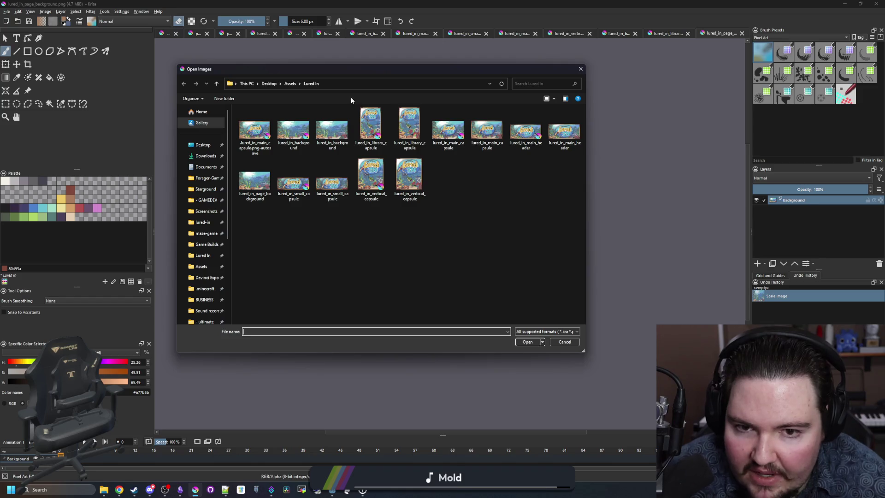
{"action": "left_click", "coordinate": [284, 85]}
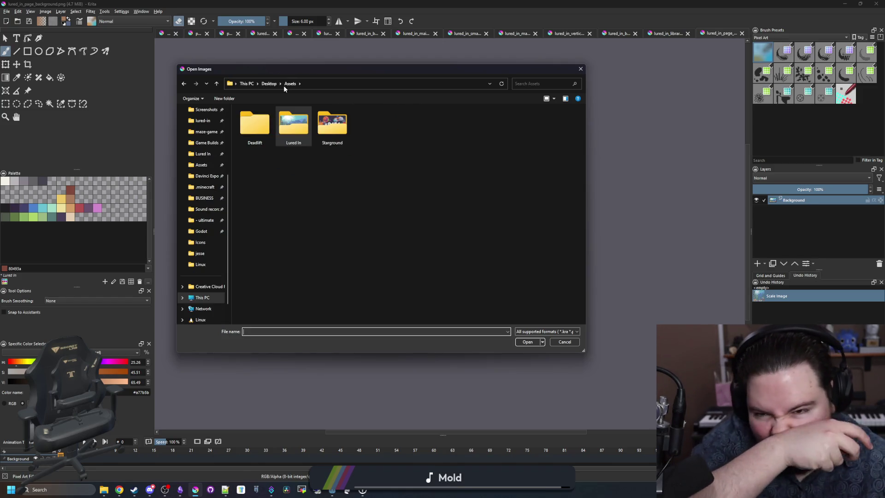
{"action": "double_click", "coordinate": [298, 114]}
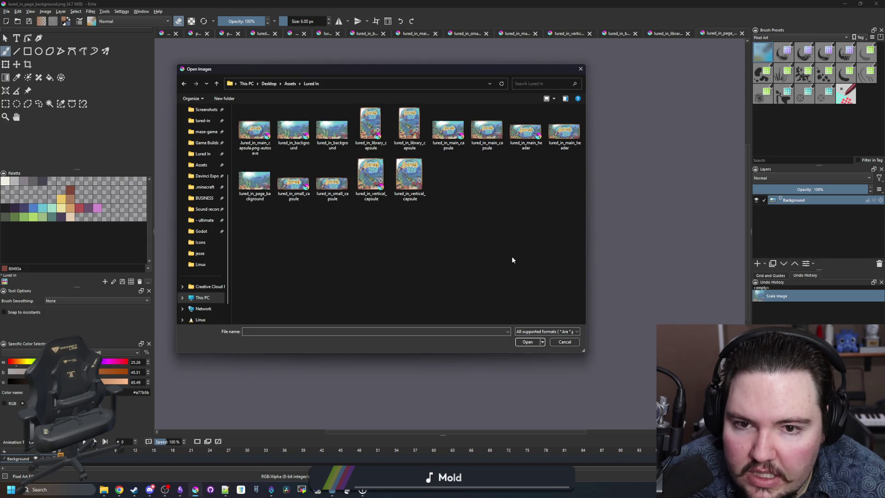
{"action": "left_click", "coordinate": [291, 85]}
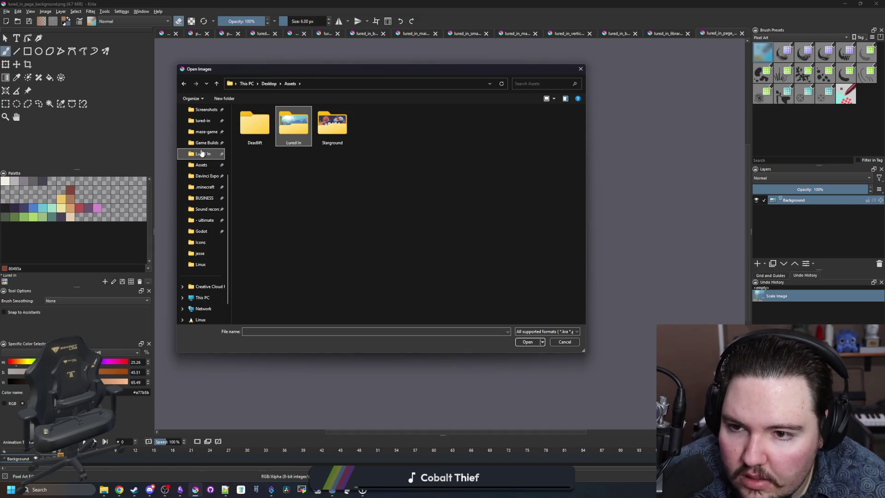
{"action": "left_click", "coordinate": [202, 153]}
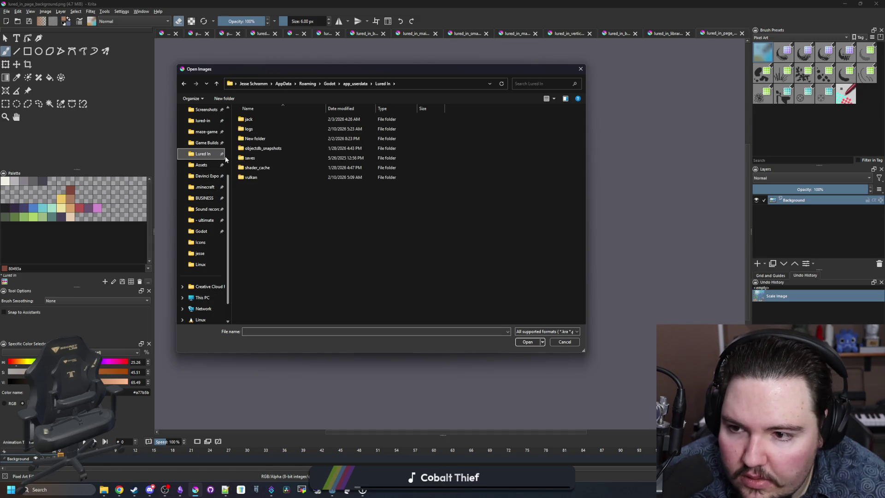
- Copy lured_in_logo from the Documents\lured-in\Sprites folder
{"action": "scroll", "coordinate": [202, 194], "scroll_direction": "up", "scroll_amount": 3}
{"action": "left_click", "coordinate": [191, 206]}
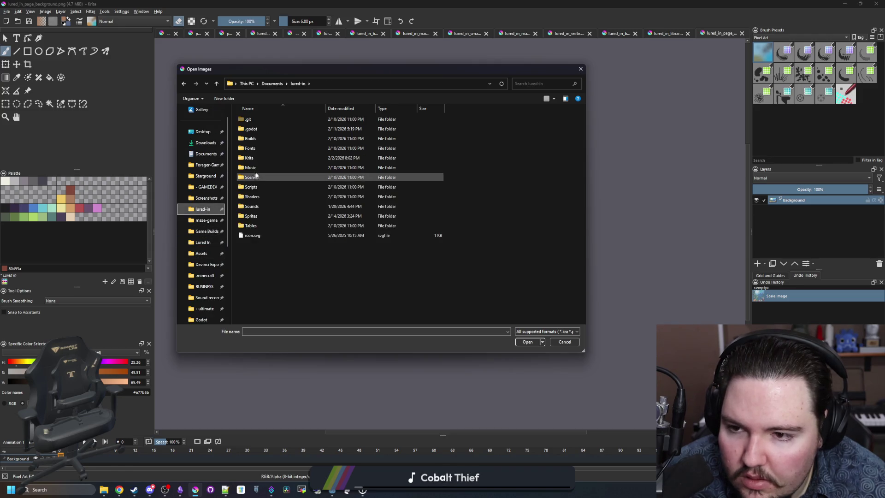
{"action": "double_click", "coordinate": [251, 216]}
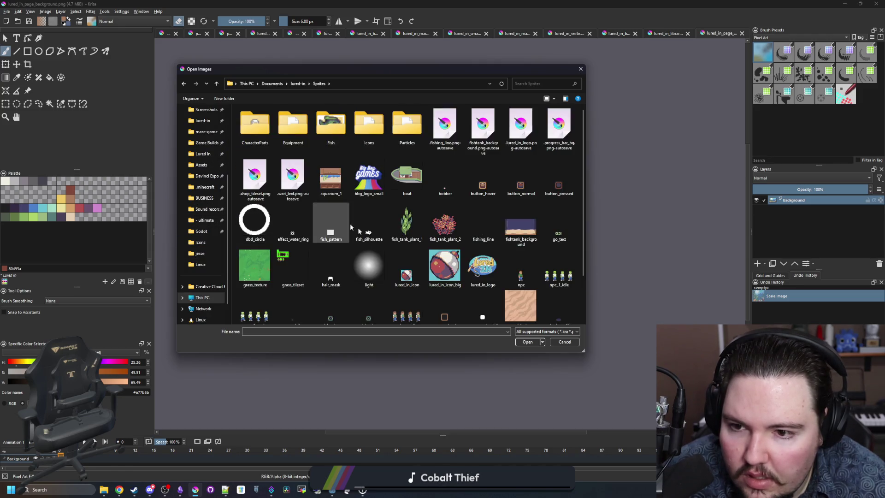
{"action": "scroll", "coordinate": [379, 217], "scroll_direction": "down", "scroll_amount": 2}
{"action": "left_click", "coordinate": [484, 220]}
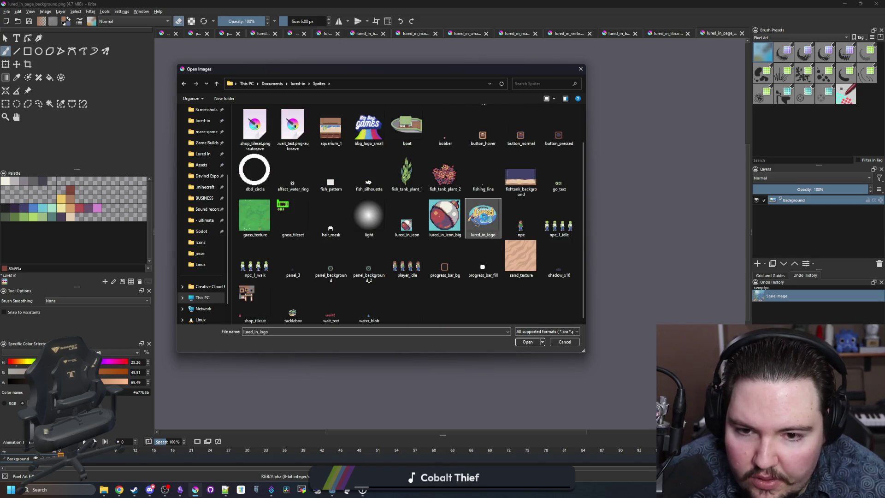
{"action": "right_click", "coordinate": [483, 217]}
{"action": "left_click", "coordinate": [504, 398]}
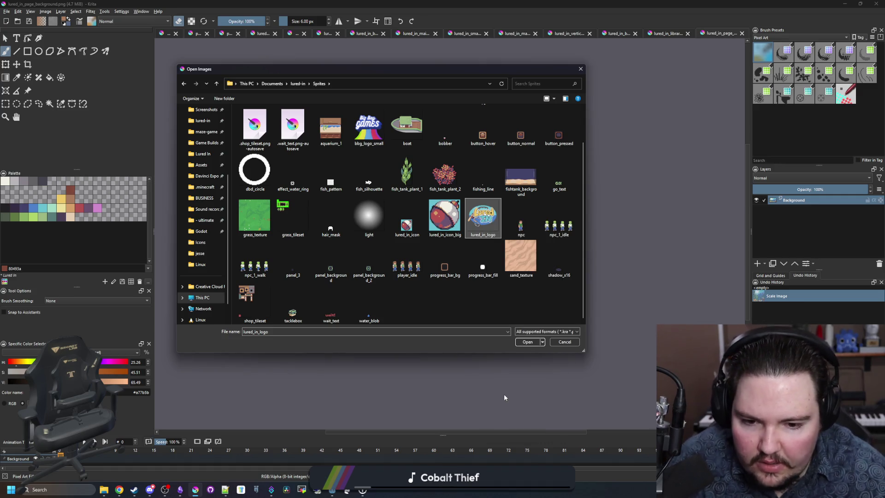
- Paste lured_in_logo into Desktop\Assets\Lured In and open it from there
{"action": "scroll", "coordinate": [203, 198], "scroll_direction": "up", "scroll_amount": 2}
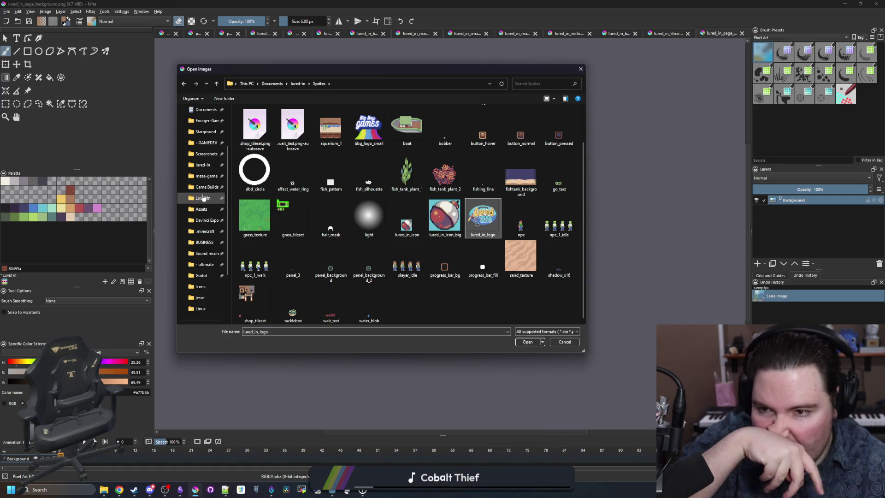
{"action": "scroll", "coordinate": [202, 198], "scroll_direction": "up", "scroll_amount": 3}
{"action": "left_click", "coordinate": [206, 266]}
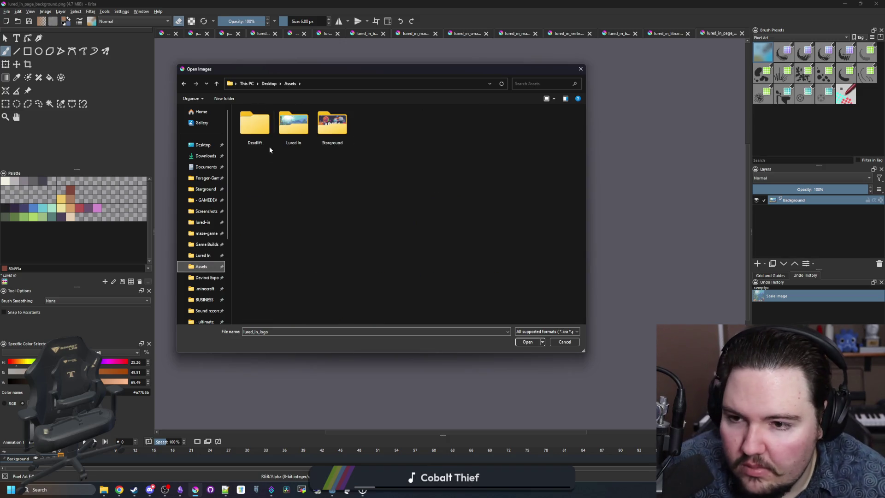
{"action": "double_click", "coordinate": [294, 124]}
{"action": "right_click", "coordinate": [356, 239]}
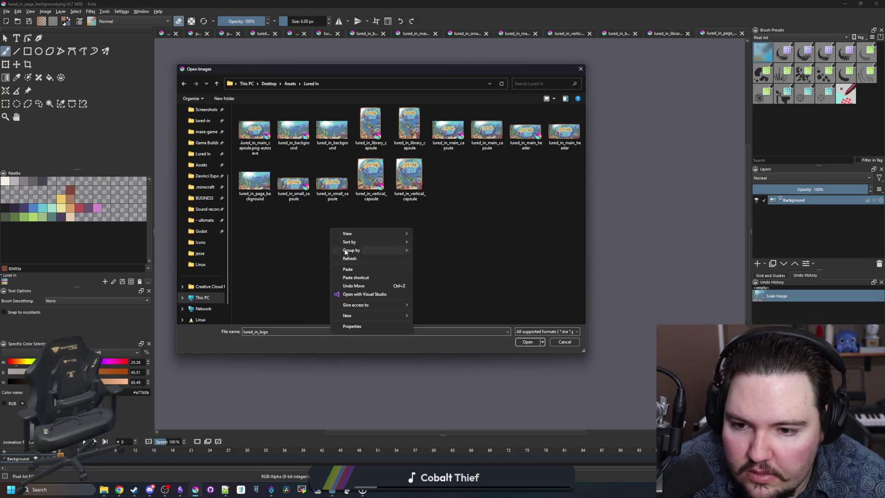
{"action": "left_click", "coordinate": [355, 272]}
{"action": "double_click", "coordinate": [449, 136]}
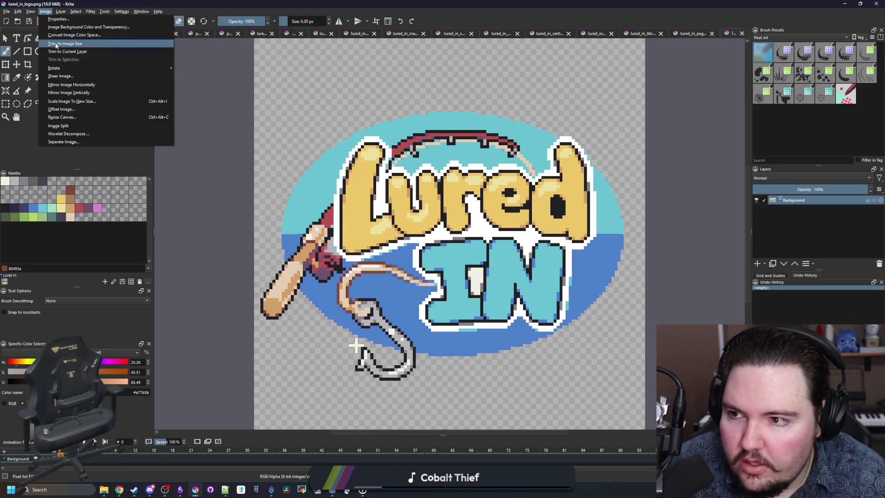
{"action": "key", "text": "minus"}
{"action": "key", "text": "ctrl+r"}
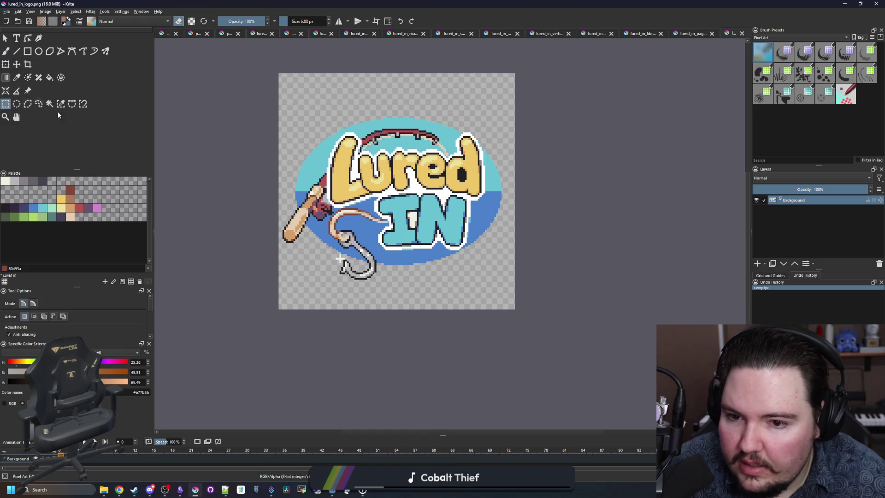
{"action": "left_click", "coordinate": [45, 11]}
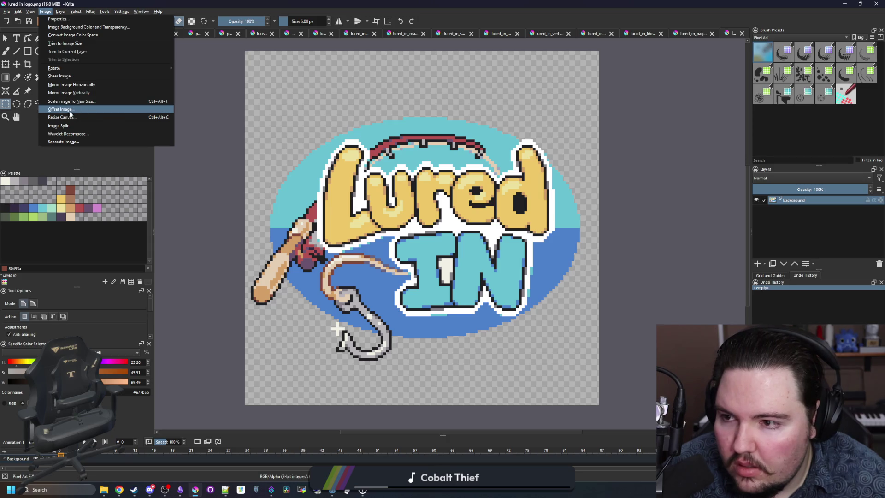
{"action": "left_click", "coordinate": [98, 117]}
{"action": "type", "text": "1280"}
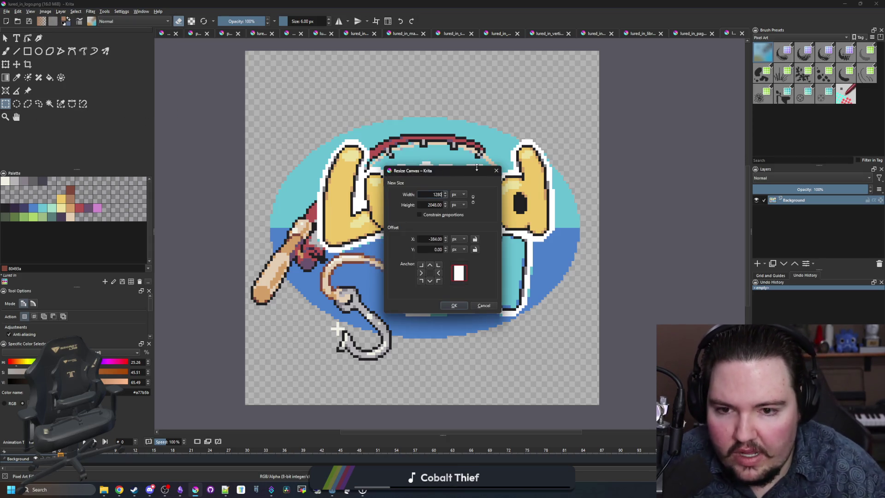
{"action": "left_click", "coordinate": [481, 305]}
{"action": "left_click", "coordinate": [45, 11]}
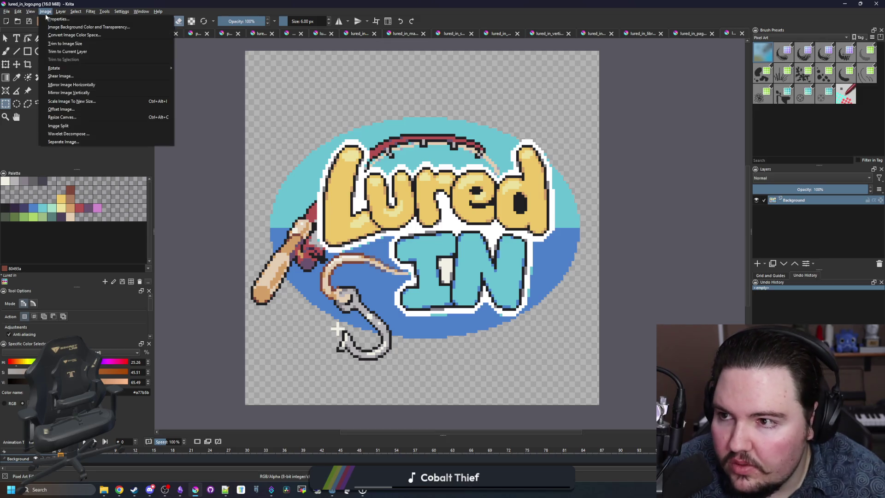
{"action": "left_click", "coordinate": [90, 102]}
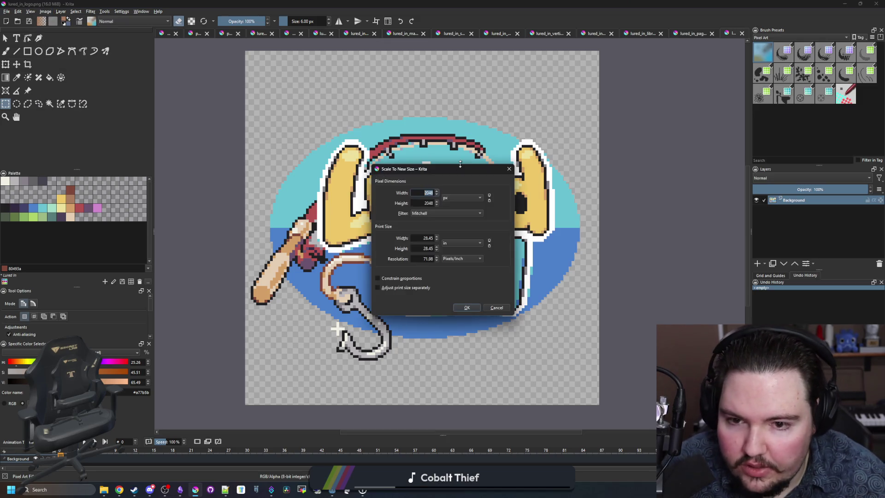
{"action": "double_click", "coordinate": [423, 203]}
{"action": "type", "text": "1280"}
{"action": "left_click", "coordinate": [446, 213]}
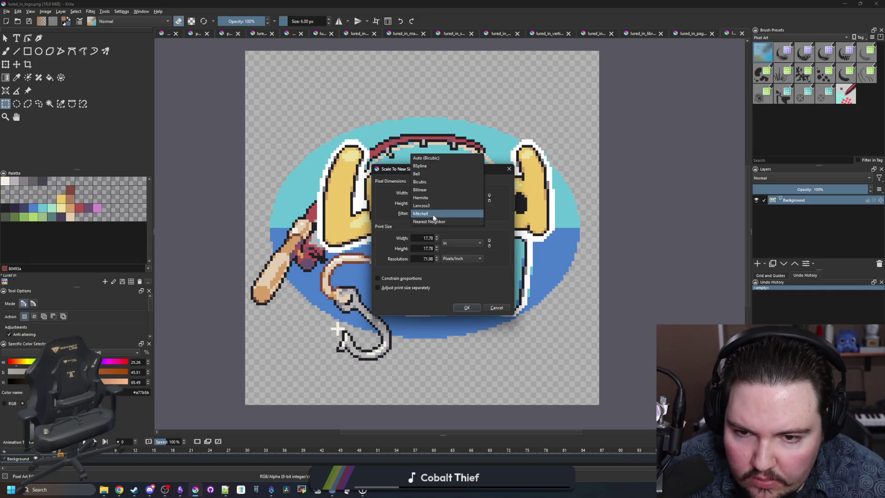
{"action": "left_click", "coordinate": [446, 220]}
{"action": "left_click", "coordinate": [467, 307]}
{"action": "scroll", "coordinate": [440, 261], "scroll_direction": "down", "scroll_amount": 2}
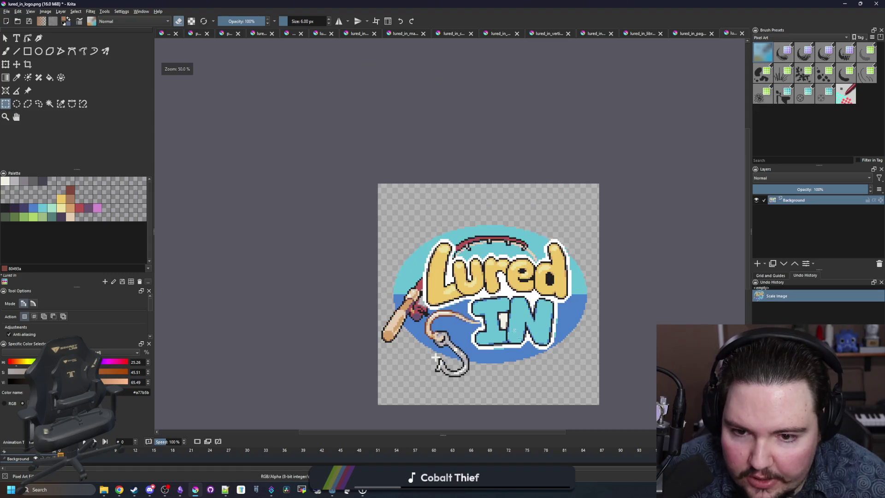
{"action": "scroll", "coordinate": [440, 261], "scroll_direction": "up", "scroll_amount": 3}
{"action": "scroll", "coordinate": [440, 261], "scroll_direction": "down", "scroll_amount": 2}
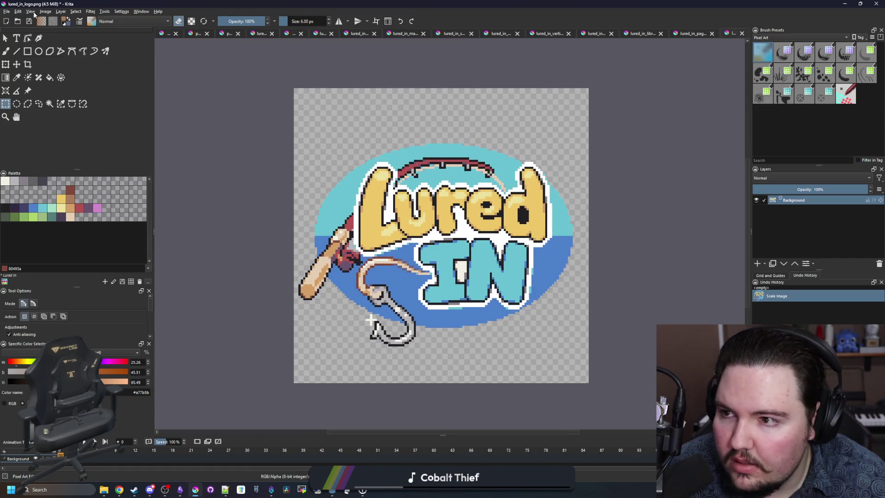
{"action": "left_click", "coordinate": [46, 12]}
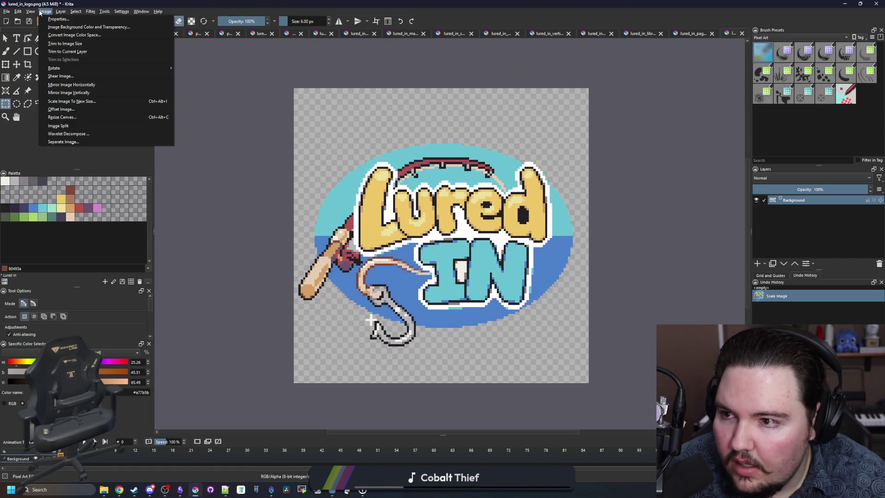
{"action": "left_click", "coordinate": [70, 117]}
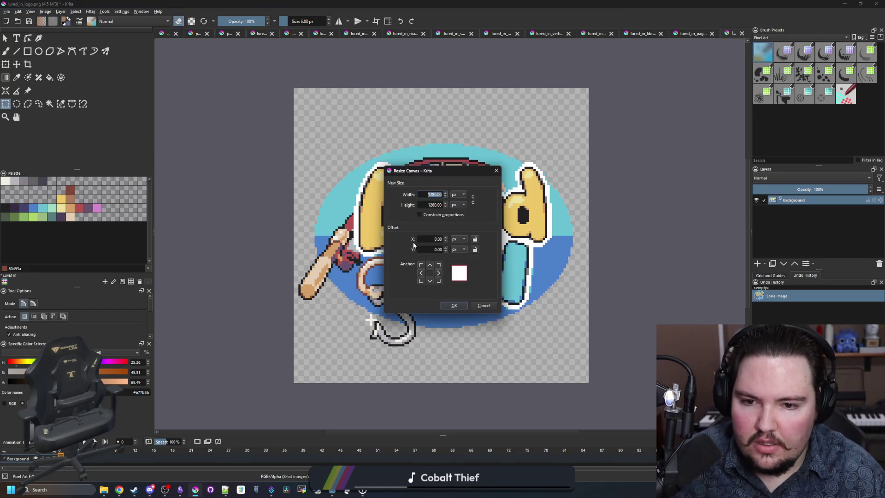
{"action": "left_click_drag", "start_coordinate": [429, 180], "coordinate": [615, 185]}
{"action": "key", "text": "Tab"}
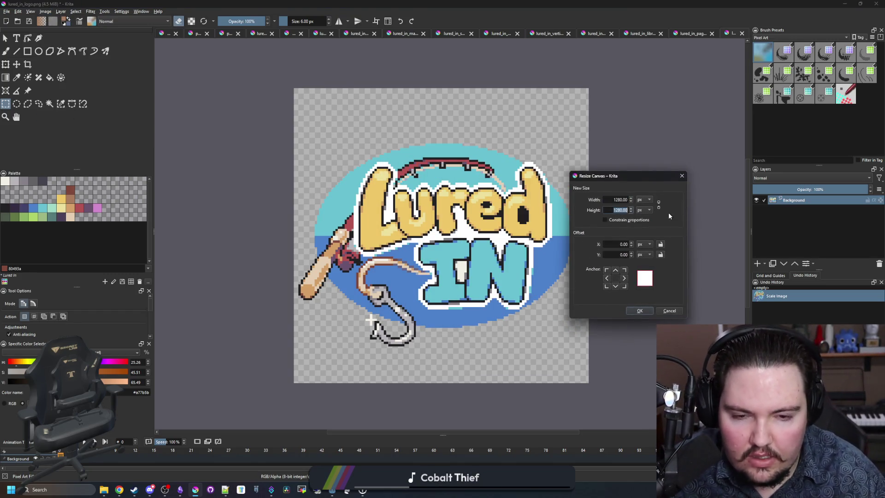
{"action": "type", "text": "720"}
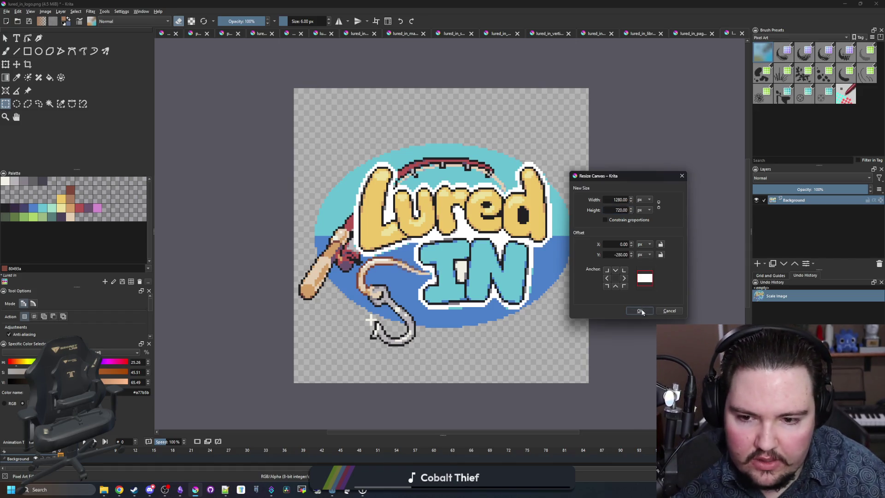
{"action": "key", "text": "Return"}
{"action": "key", "text": "ctrl+z"}
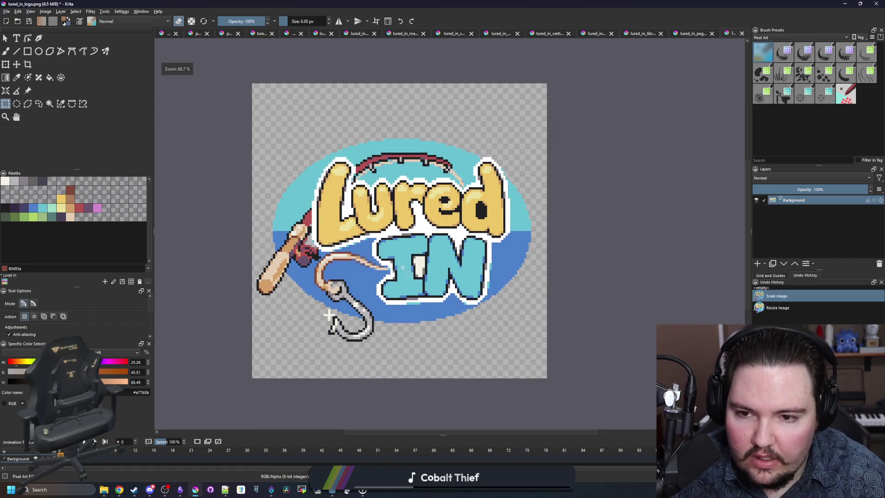
{"action": "mouse_move", "coordinate": [515, 4]}
{"action": "left_mouse_down"}
{"action": "mouse_move", "coordinate": [515, 416]}
{"action": "mouse_move", "coordinate": [505, 427]}
{"action": "left_mouse_up"}
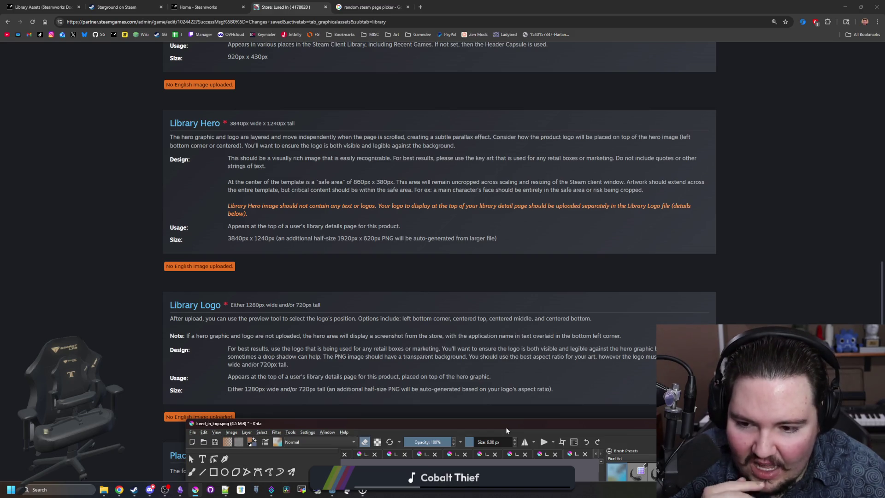
{"action": "mouse_move", "coordinate": [506, 427]}
{"action": "left_mouse_down"}
{"action": "mouse_move", "coordinate": [495, 434]}
{"action": "mouse_move", "coordinate": [491, 422]}
{"action": "mouse_move", "coordinate": [473, 434]}
{"action": "mouse_move", "coordinate": [469, 462]}
{"action": "left_mouse_up"}
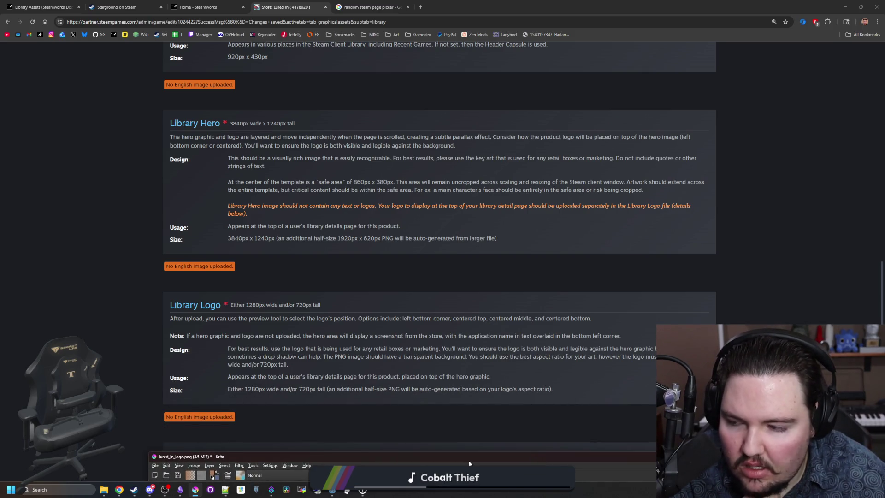
{"action": "double_click", "coordinate": [468, 460]}
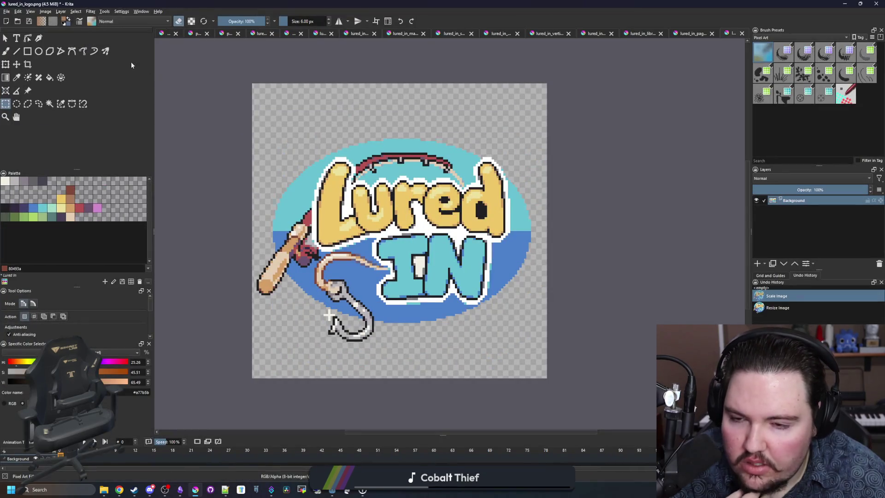
- Resize the logo canvas to a 1000 px height
{"action": "left_click", "coordinate": [46, 12]}
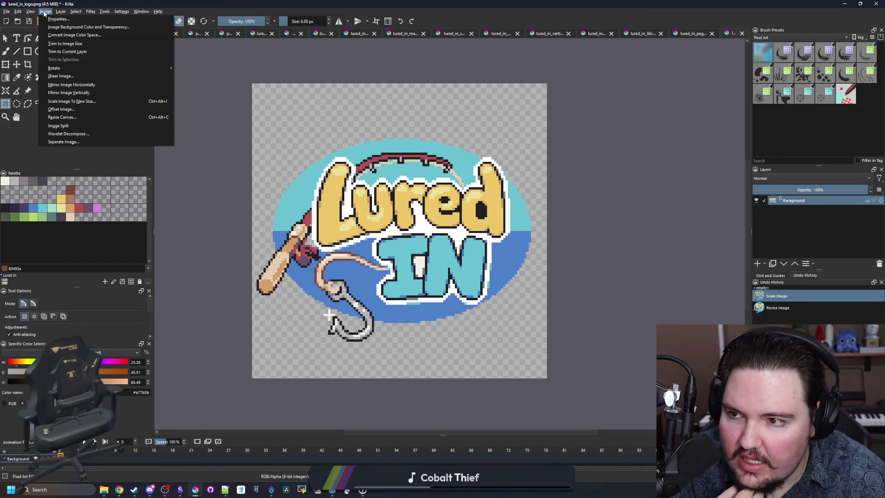
{"action": "left_click", "coordinate": [62, 117]}
{"action": "left_click_drag", "start_coordinate": [433, 177], "coordinate": [631, 184]}
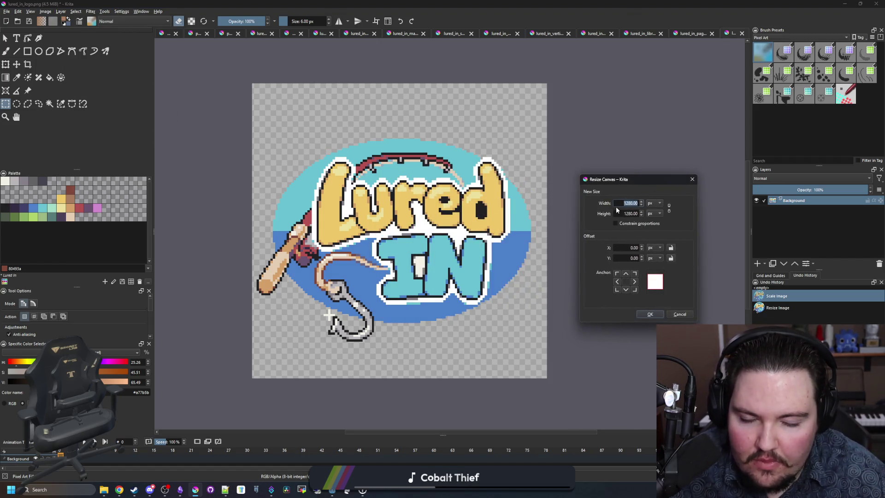
{"action": "key", "text": "Tab"}
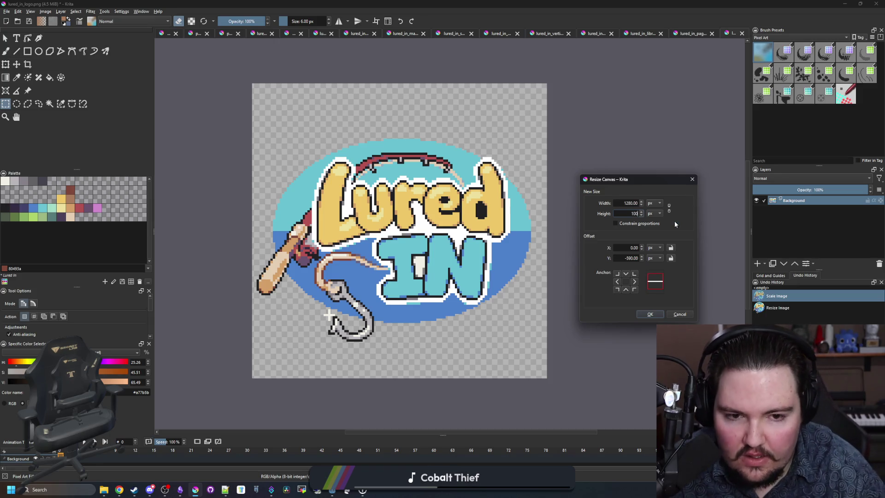
{"action": "type", "text": "0"}
{"action": "left_click", "coordinate": [656, 312]}
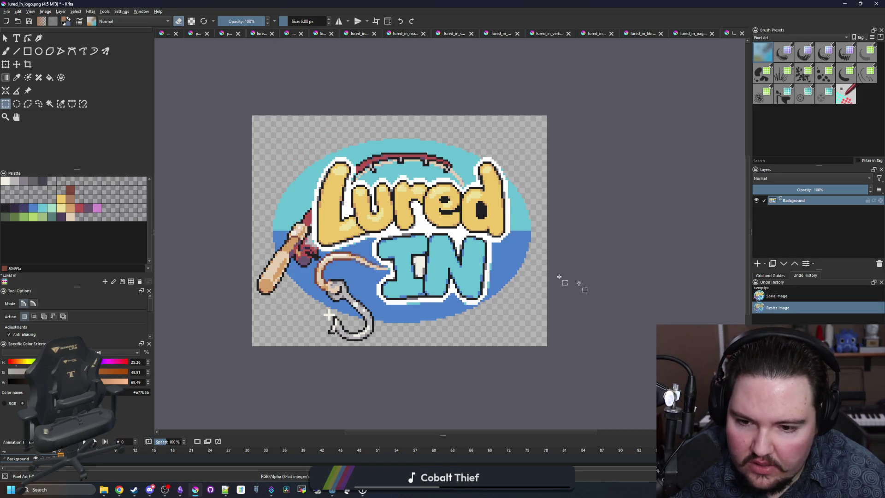
- Try a 950 px canvas height, then undo that resize
{"action": "left_click", "coordinate": [45, 11]}
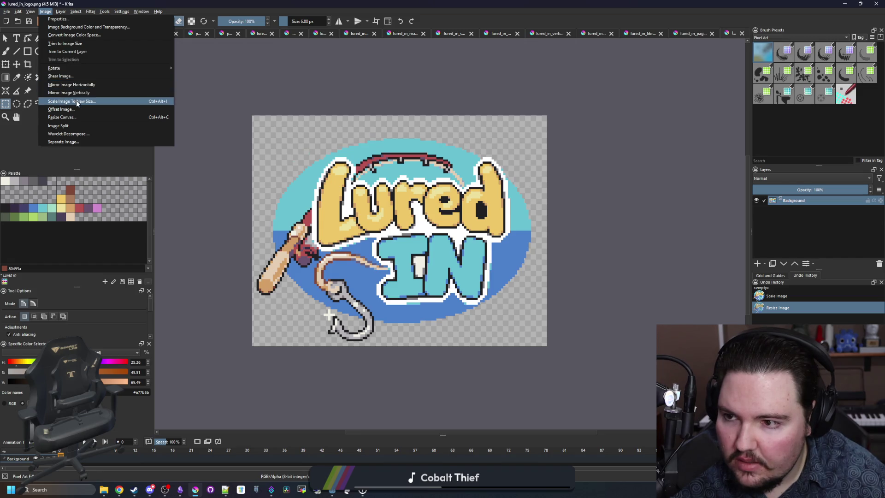
{"action": "left_click", "coordinate": [62, 117]}
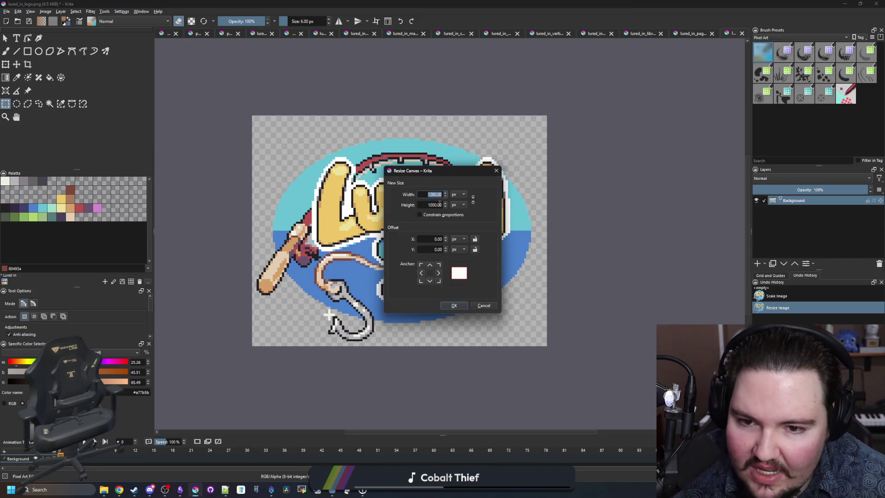
{"action": "key", "text": "Tab"}
{"action": "type", "text": "950"}
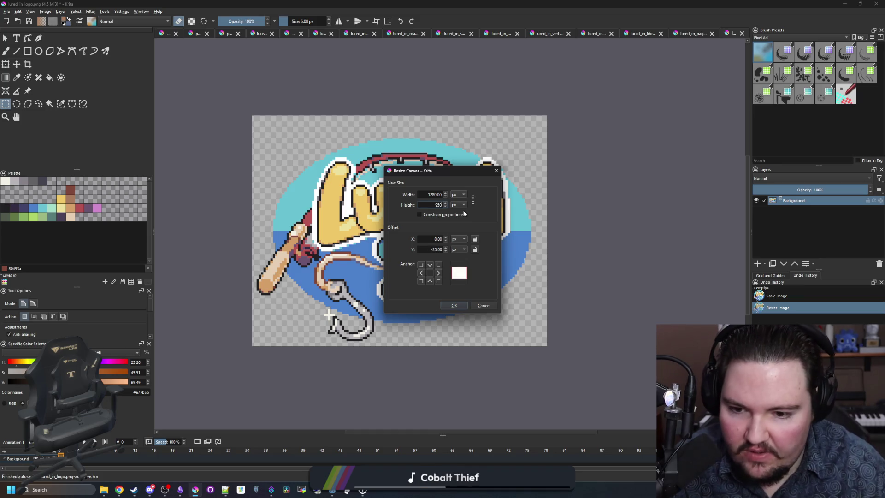
{"action": "left_click", "coordinate": [453, 306]}
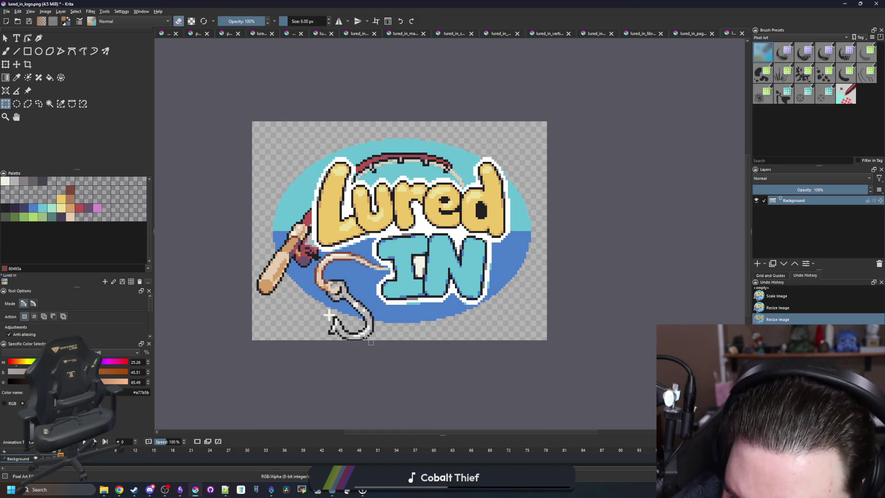
{"action": "key", "text": "ctrl+z"}
- Draw a trial rectangle selection around the logo and clear it
{"action": "left_click", "coordinate": [45, 11]}
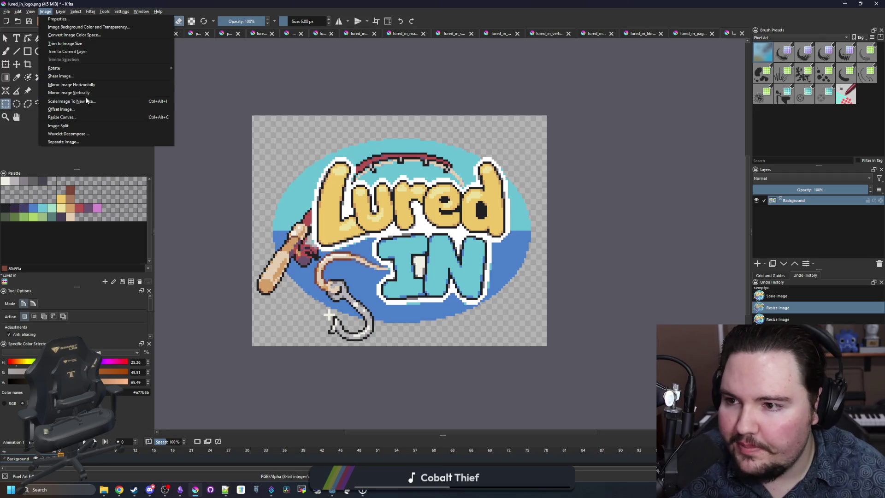
{"action": "key", "text": "Escape"}
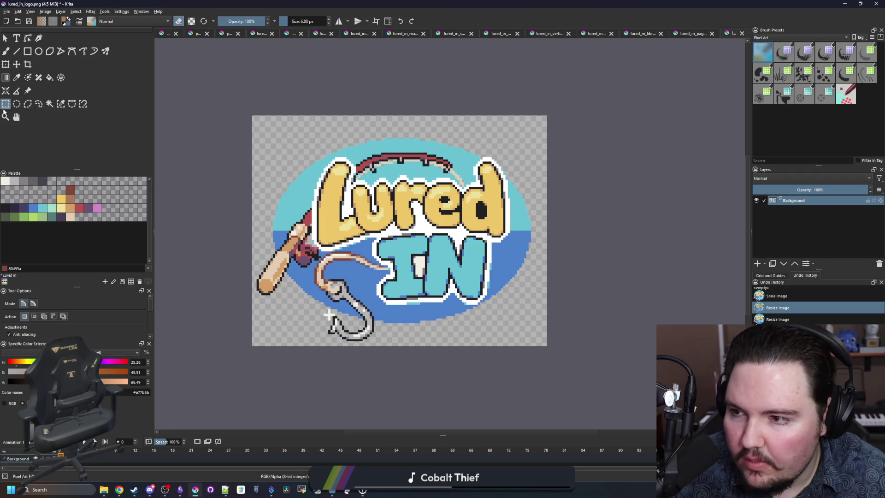
{"action": "scroll", "coordinate": [469, 324], "scroll_direction": "up", "scroll_amount": 1}
{"action": "scroll", "coordinate": [468, 324], "scroll_direction": "up", "scroll_amount": 1}
{"action": "scroll", "coordinate": [469, 324], "scroll_direction": "down", "scroll_amount": 2}
{"action": "scroll", "coordinate": [322, 138], "scroll_direction": "up", "scroll_amount": 1}
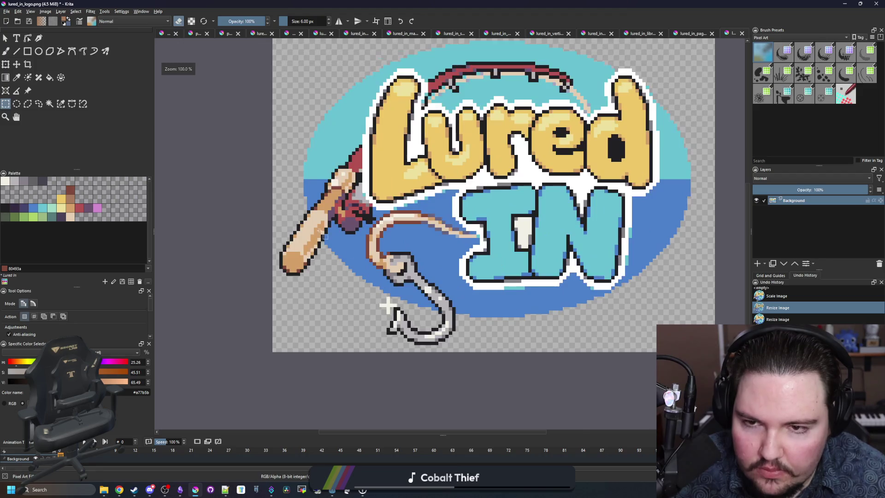
{"action": "scroll", "coordinate": [291, 107], "scroll_direction": "down", "scroll_amount": 1}
{"action": "mouse_move", "coordinate": [263, 68]}
{"action": "left_mouse_down"}
{"action": "mouse_move", "coordinate": [573, 197]}
{"action": "mouse_move", "coordinate": [629, 286]}
{"action": "mouse_move", "coordinate": [594, 301]}
{"action": "left_mouse_up"}
{"action": "left_click", "coordinate": [286, 78]}
- Draw and adjust a larger selection around the logo, then clear it again
{"action": "scroll", "coordinate": [286, 78], "scroll_direction": "up", "scroll_amount": 4}
{"action": "mouse_move", "coordinate": [286, 78]}
{"action": "left_mouse_down"}
{"action": "mouse_move", "coordinate": [723, 258]}
{"action": "mouse_move", "coordinate": [692, 396]}
{"action": "mouse_move", "coordinate": [545, 391]}
{"action": "mouse_move", "coordinate": [669, 396]}
{"action": "left_mouse_up"}
{"action": "mouse_move", "coordinate": [677, 356]}
{"action": "left_mouse_down"}
{"action": "mouse_move", "coordinate": [323, 405]}
{"action": "mouse_move", "coordinate": [204, 386]}
{"action": "mouse_move", "coordinate": [405, 340]}
{"action": "mouse_move", "coordinate": [516, 302]}
{"action": "mouse_move", "coordinate": [682, 311]}
{"action": "mouse_move", "coordinate": [619, 288]}
{"action": "left_mouse_up"}
{"action": "scroll", "coordinate": [361, 251], "scroll_direction": "down", "scroll_amount": 5}
{"action": "scroll", "coordinate": [325, 401], "scroll_direction": "up", "scroll_amount": 1}
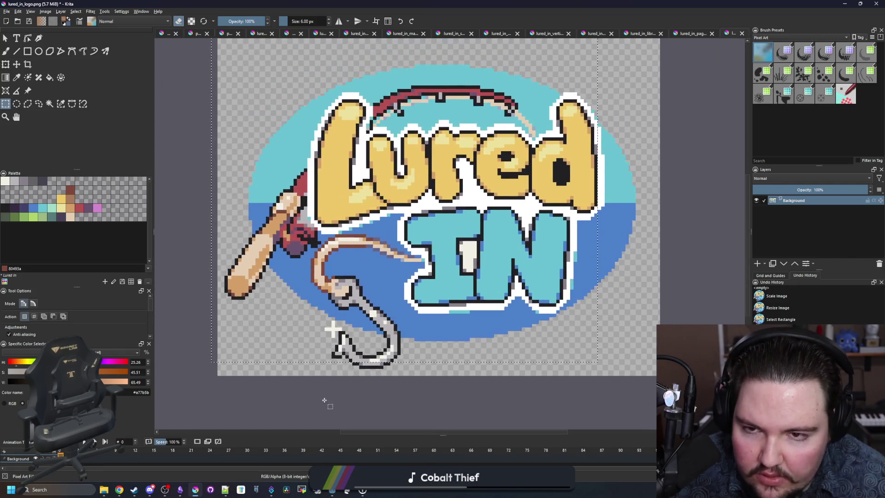
{"action": "left_click", "coordinate": [401, 244]}
- Select a full-width area hugging the logo and crop the canvas to 1280×979 px
{"action": "mouse_move", "coordinate": [234, 48]}
{"action": "left_mouse_down"}
{"action": "mouse_move", "coordinate": [682, 410]}
{"action": "mouse_move", "coordinate": [675, 388]}
{"action": "left_mouse_up"}
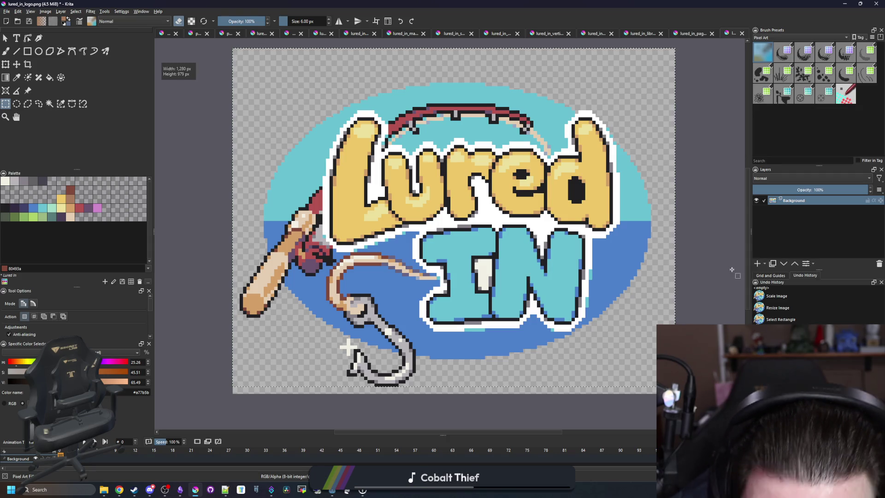
{"action": "left_click", "coordinate": [28, 64]}
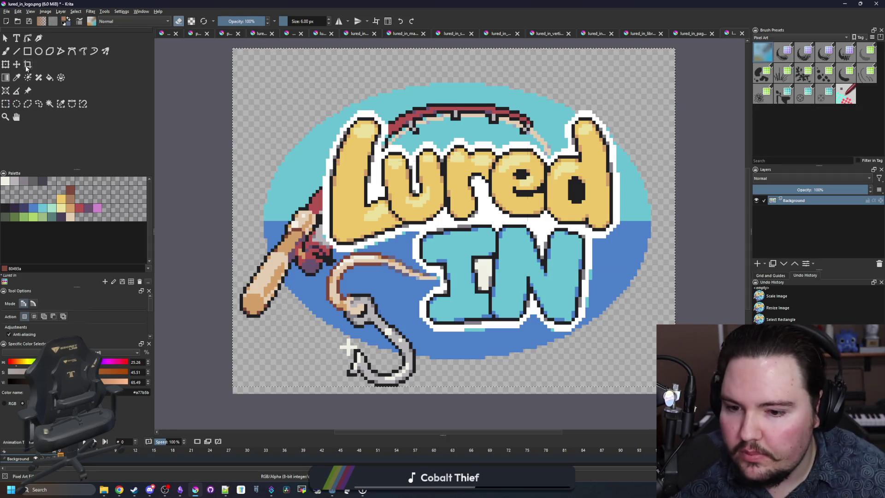
{"action": "key", "text": "Return"}
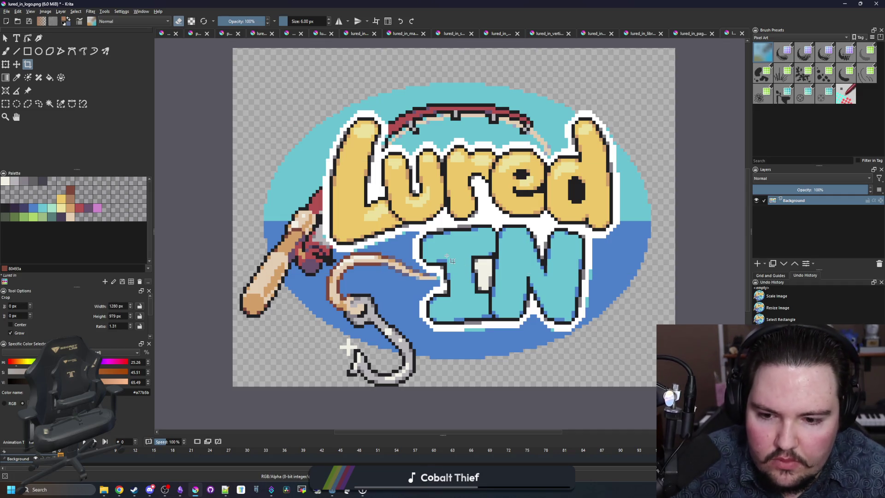
{"action": "key", "text": "minus"}
- Reopen the canvas size settings on the cropped logo and search Windows for Calculator
{"action": "left_click", "coordinate": [45, 11]}
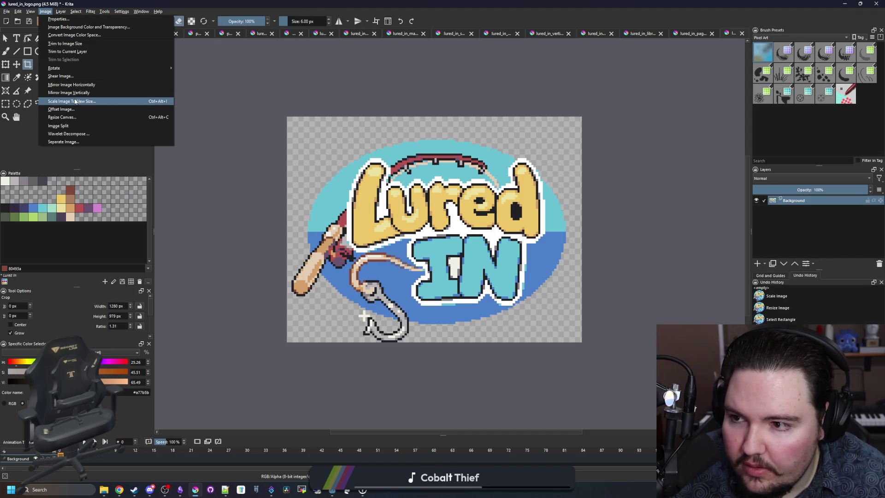
{"action": "left_click", "coordinate": [65, 117]}
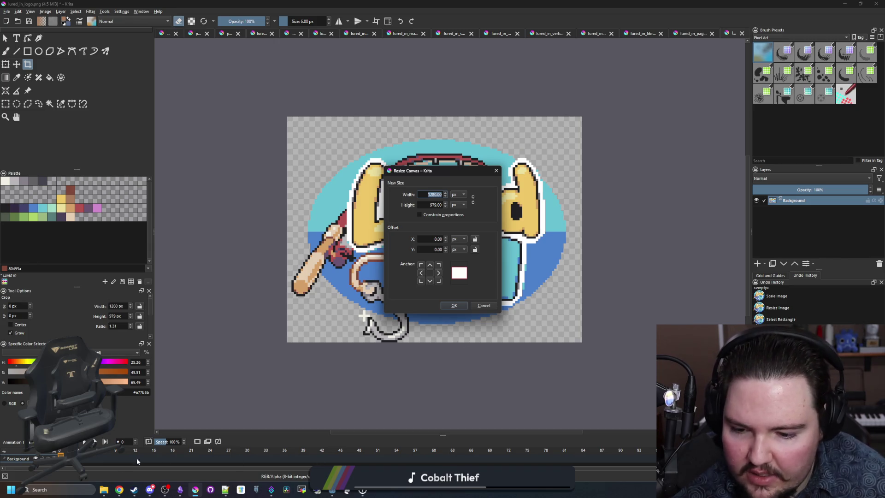
{"action": "left_click", "coordinate": [79, 485]}
- Launch Calculator and work out 1000 − 979 = 21
{"action": "type", "text": "ca"}
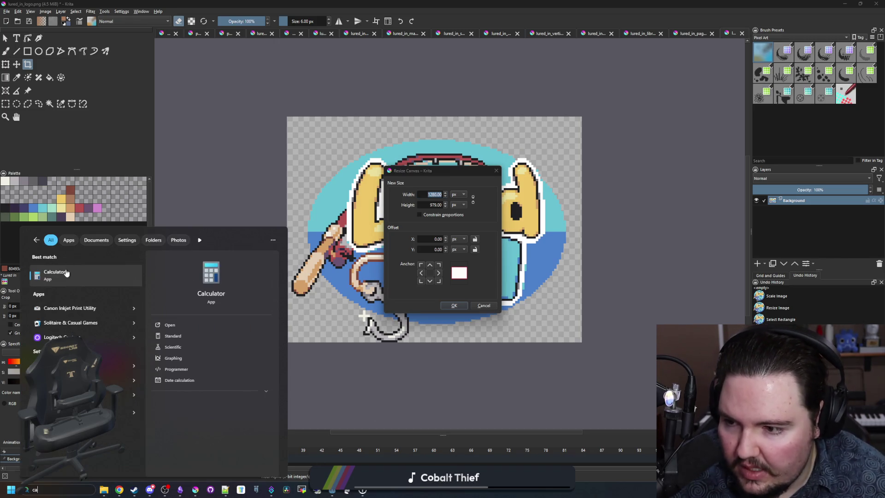
{"action": "key", "text": "Return"}
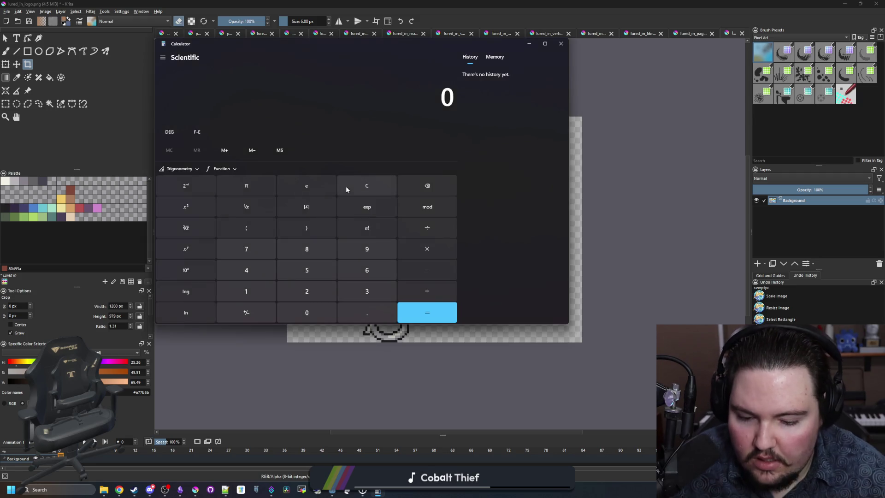
{"action": "type", "text": "979"}
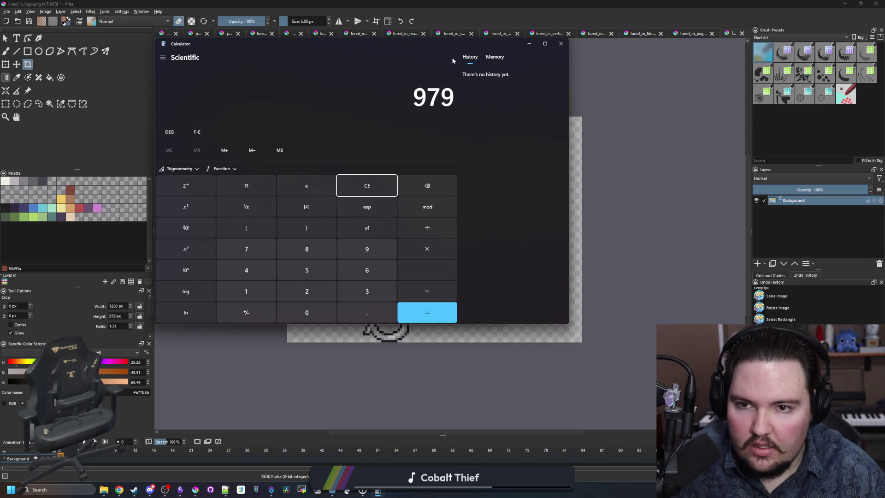
{"action": "left_click_drag", "start_coordinate": [441, 39], "coordinate": [732, 82]}
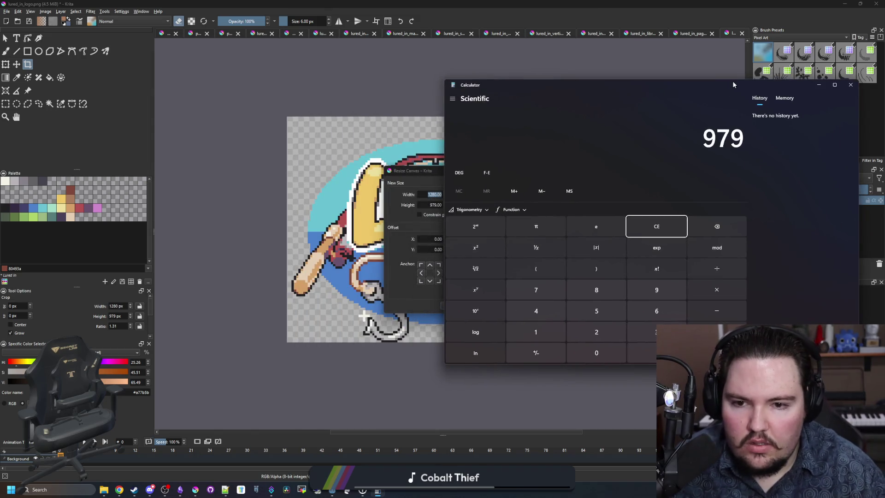
{"action": "left_click", "coordinate": [666, 229]}
{"action": "type", "text": "1000 "}
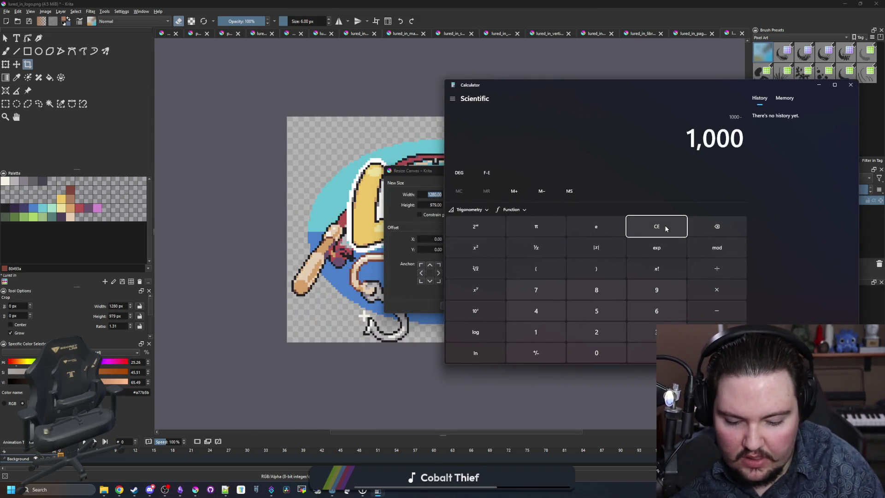
{"action": "type", "text": "- 979"}
{"action": "key", "text": "Return"}
- Compute 979 − 21 = 958, then select the height value in Krita's Resize Canvas dialog
{"action": "left_click", "coordinate": [665, 225]}
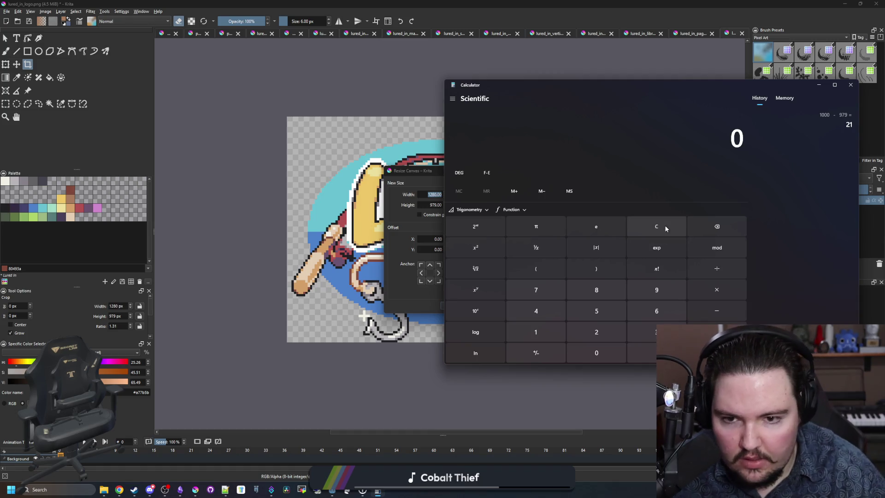
{"action": "type", "text": "979 - 21"}
{"action": "key", "text": "Return"}
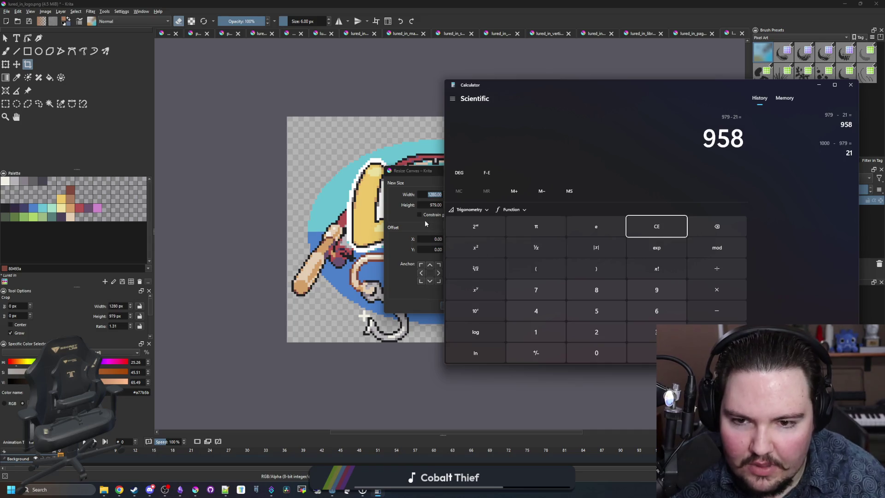
{"action": "left_click", "coordinate": [424, 220]}
{"action": "double_click", "coordinate": [432, 205]}
- Apply the 958 px canvas height, then start a 720 px image scale and cancel it
{"action": "type", "text": "958"}
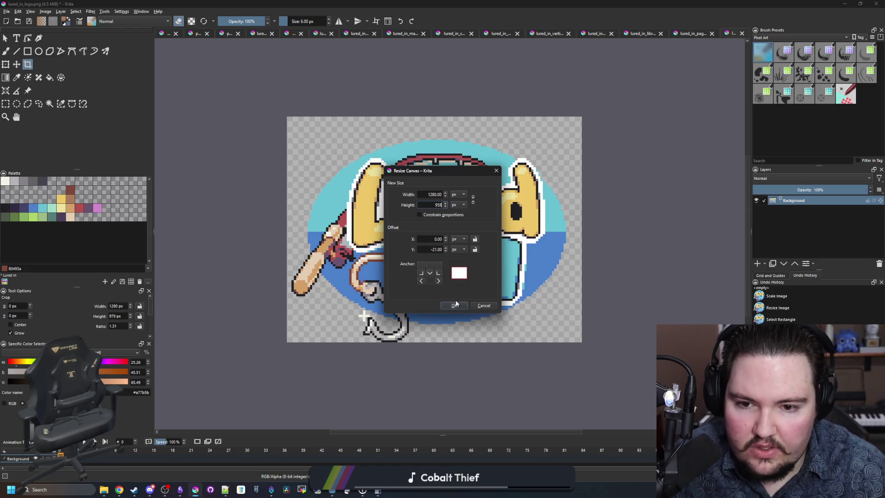
{"action": "left_click", "coordinate": [454, 305]}
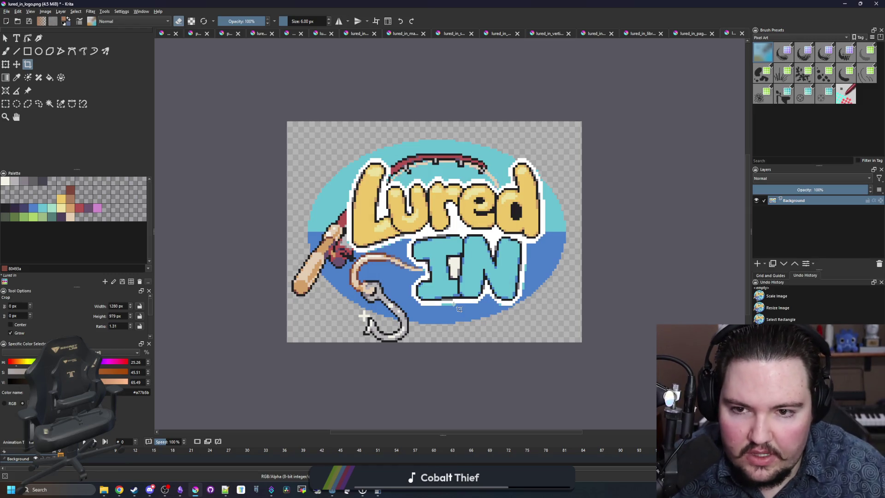
{"action": "left_click", "coordinate": [45, 12]}
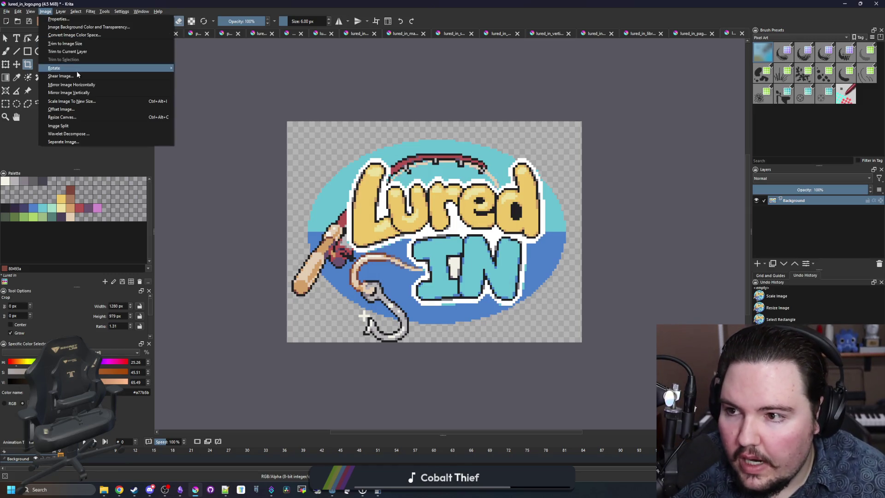
{"action": "left_click", "coordinate": [86, 103]}
{"action": "double_click", "coordinate": [427, 203]}
{"action": "type", "text": "720"}
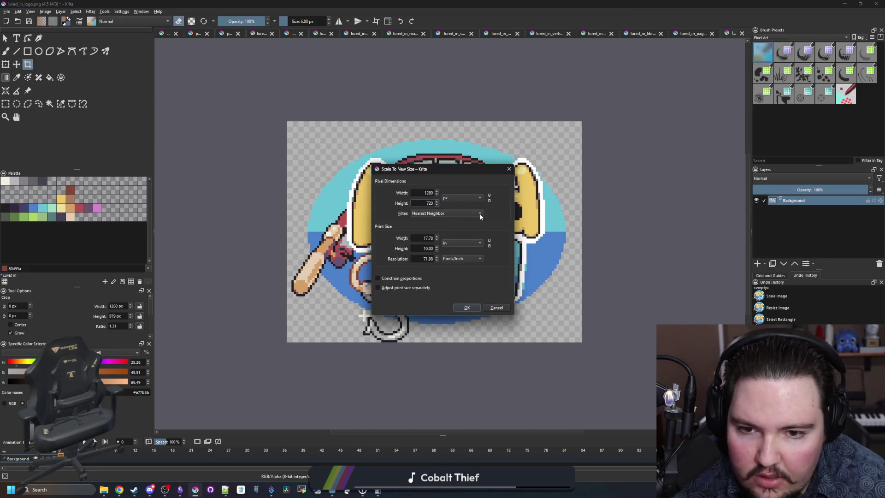
{"action": "left_click", "coordinate": [497, 308]}
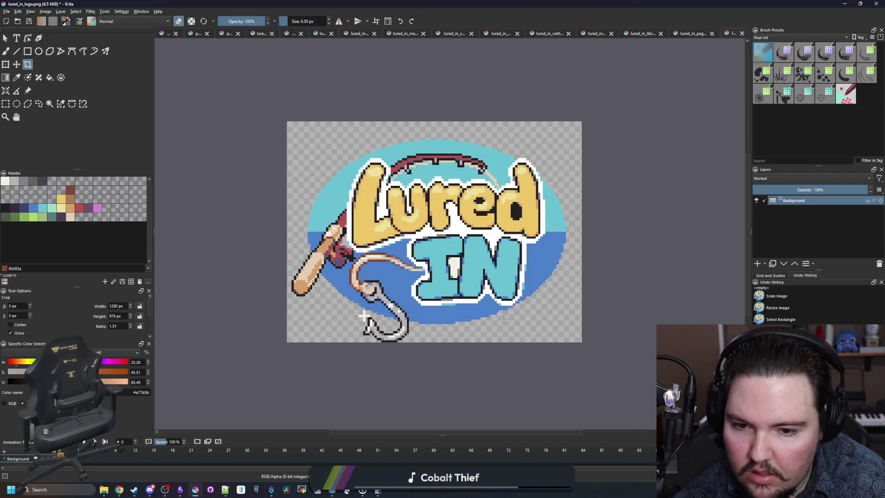
- Scale the logo image down to 962×720 px
{"action": "left_click", "coordinate": [45, 12]}
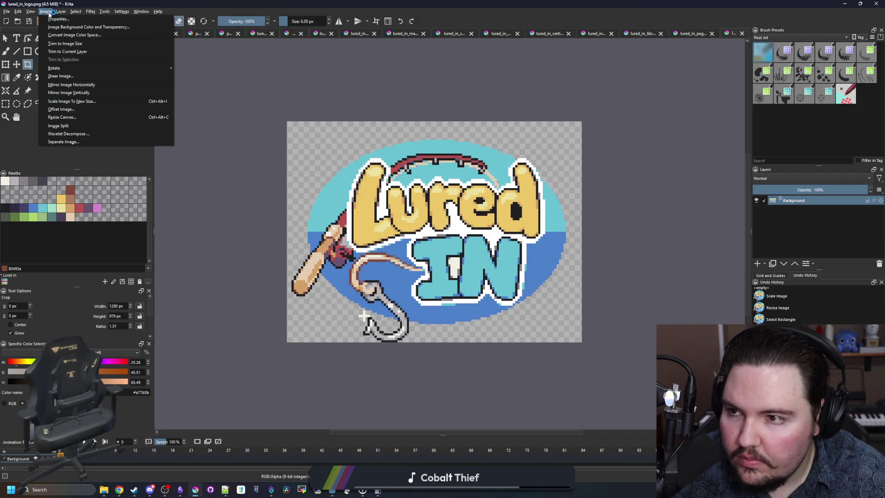
{"action": "left_click", "coordinate": [73, 101]}
{"action": "double_click", "coordinate": [419, 204]}
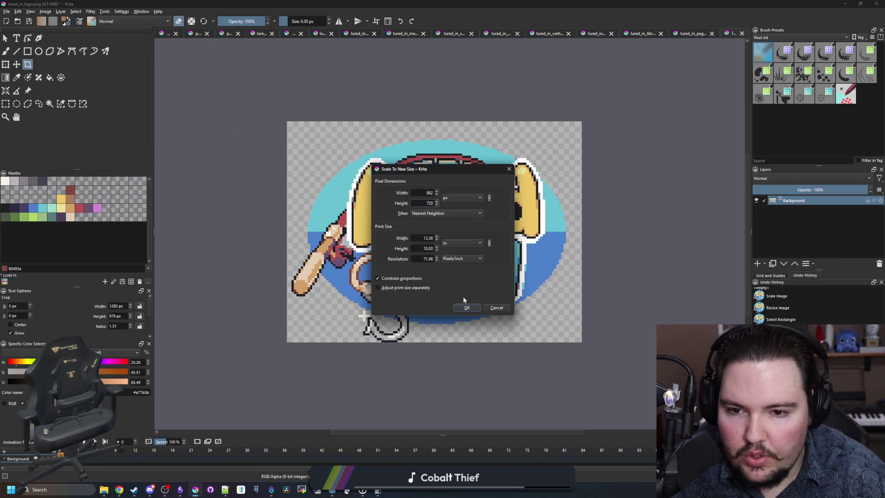
{"action": "left_click", "coordinate": [467, 310]}
{"action": "scroll", "coordinate": [446, 247], "scroll_direction": "up", "scroll_amount": 4}
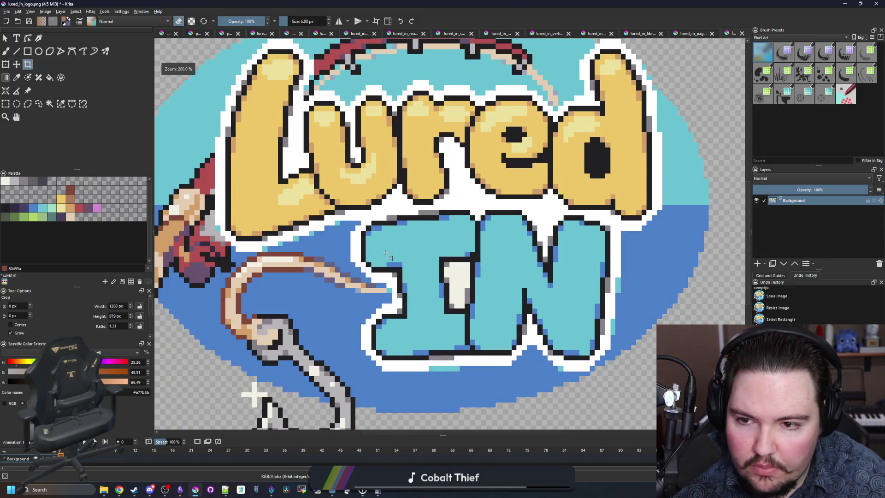
{"action": "scroll", "coordinate": [387, 253], "scroll_direction": "down", "scroll_amount": 4}
- Resize the canvas width to 1280, giving a 1280×720 canvas
{"action": "left_click", "coordinate": [46, 12]}
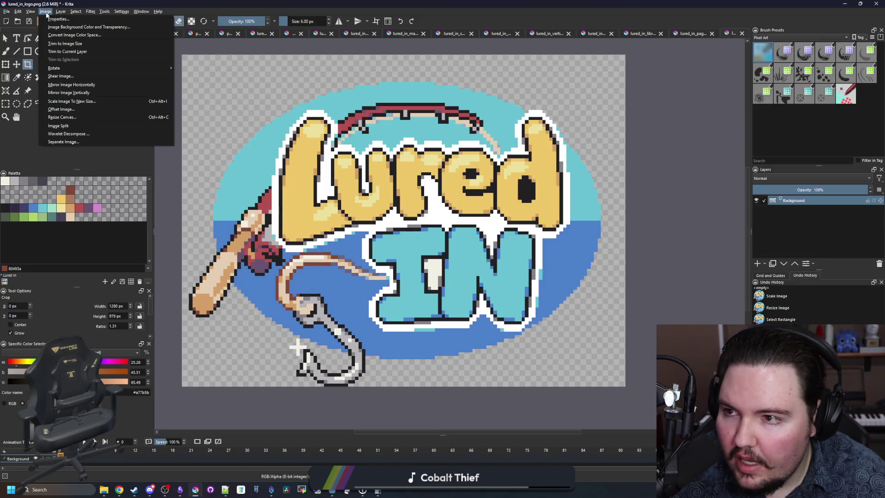
{"action": "left_click", "coordinate": [69, 117]}
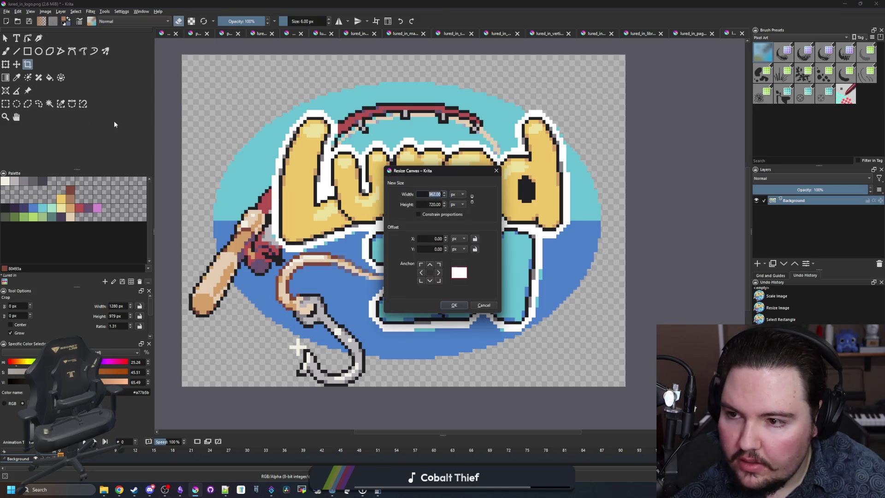
{"action": "left_click", "coordinate": [427, 275]}
{"action": "left_click", "coordinate": [439, 194]}
{"action": "type", "text": "1280"}
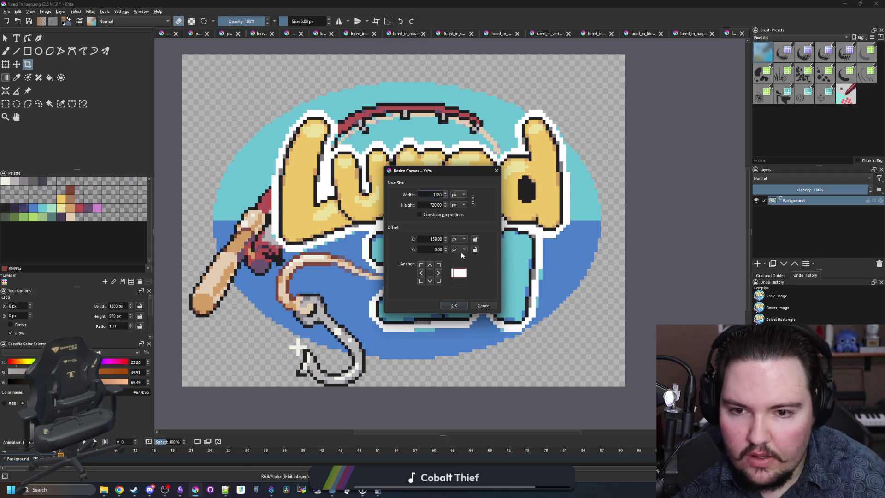
{"action": "left_click", "coordinate": [454, 305]}
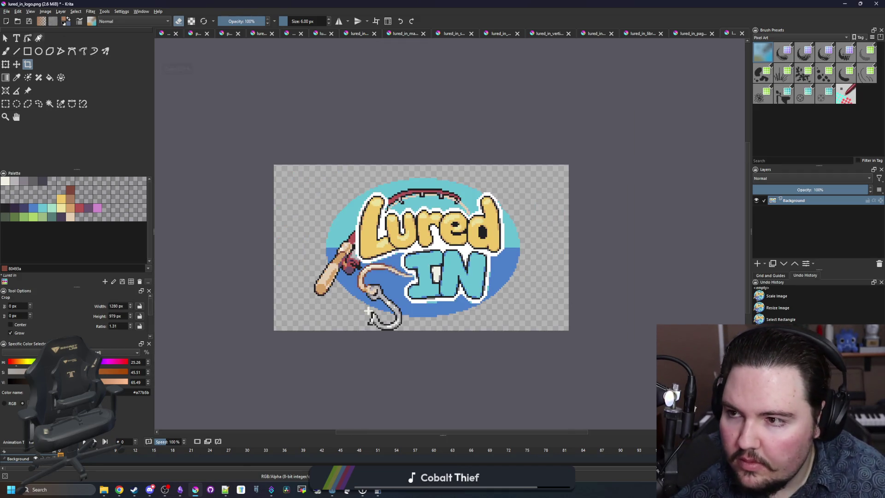
- Save the logo as library_logo.png with the default PNG options, then shrink the Krita window
{"action": "left_click", "coordinate": [6, 11]}
{"action": "left_click", "coordinate": [29, 55]}
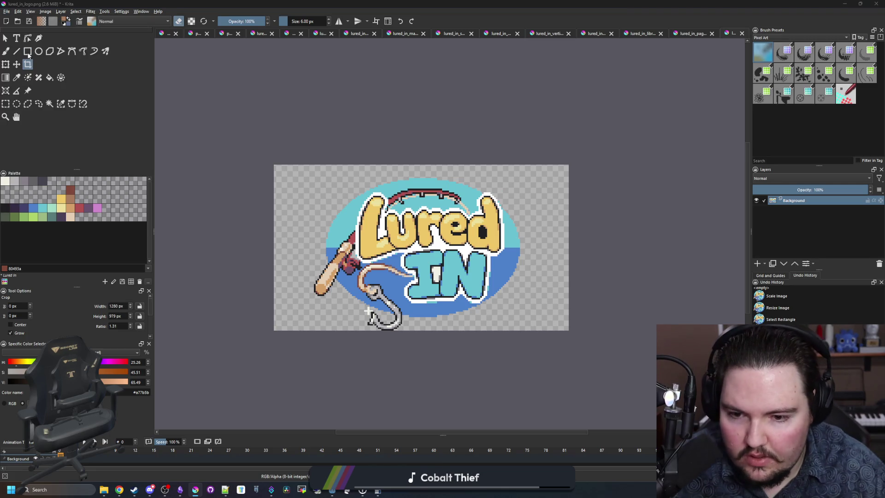
{"action": "type", "text": "library_logo"}
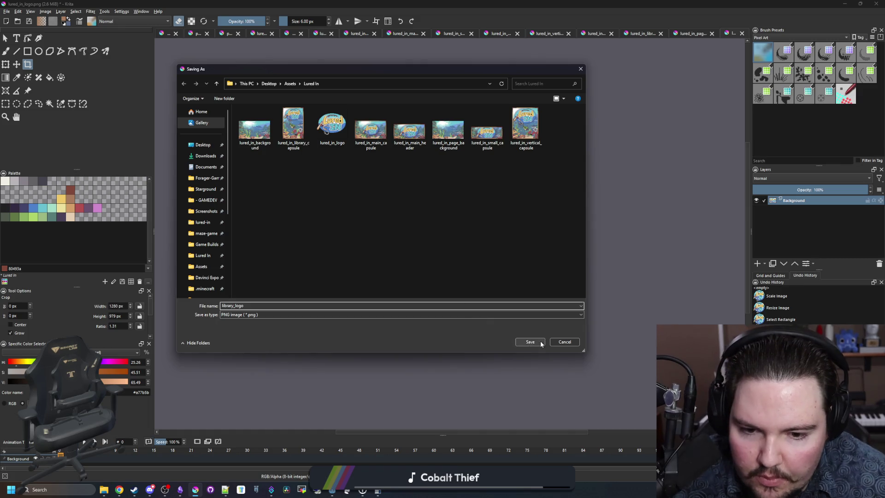
{"action": "left_click", "coordinate": [530, 342]}
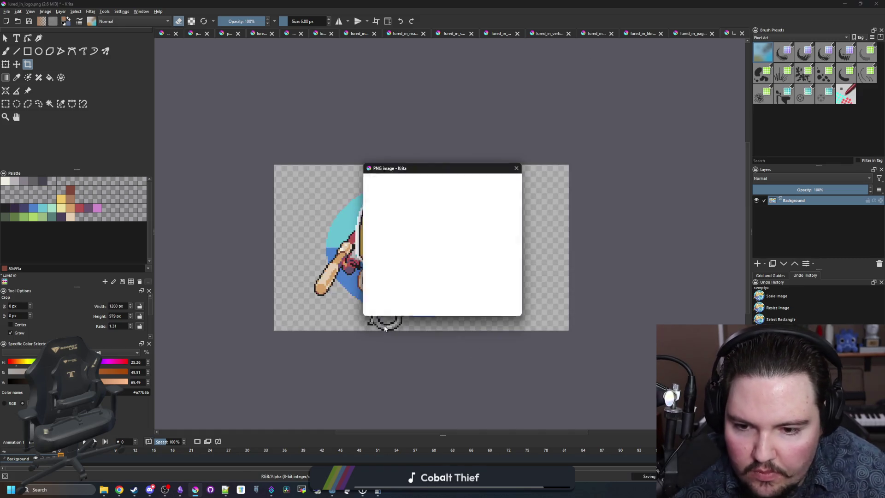
{"action": "left_click", "coordinate": [466, 308]}
{"action": "scroll", "coordinate": [280, 309], "scroll_direction": "up", "scroll_amount": 5}
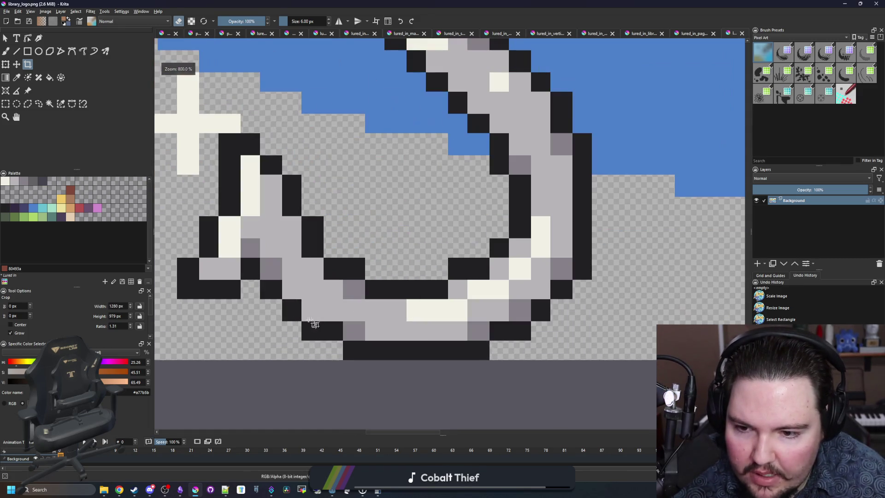
{"action": "scroll", "coordinate": [277, 304], "scroll_direction": "down", "scroll_amount": 8}
{"action": "double_click", "coordinate": [447, 4]}
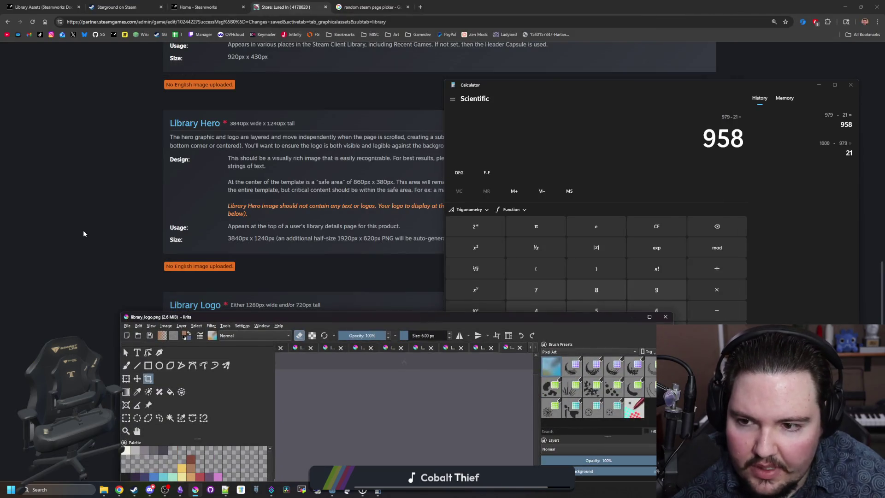
- Upload library_logo.png to Steamworks library assets, confirming the legible-logo and asset rules
{"action": "left_click", "coordinate": [83, 230]}
{"action": "scroll", "coordinate": [322, 276], "scroll_direction": "up", "scroll_amount": 6}
{"action": "scroll", "coordinate": [330, 279], "scroll_direction": "down", "scroll_amount": 5}
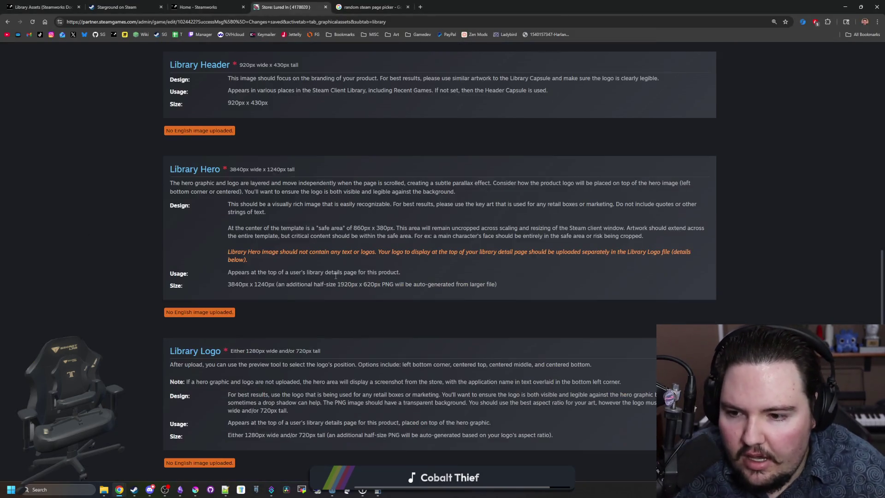
{"action": "scroll", "coordinate": [319, 257], "scroll_direction": "up", "scroll_amount": 15}
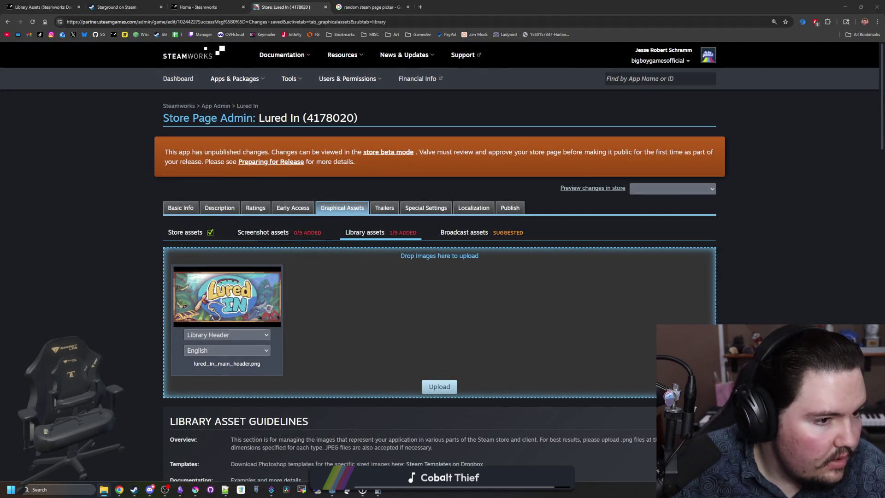
{"action": "left_click_drag", "start_coordinate": [411, 322], "coordinate": [411, 323]}
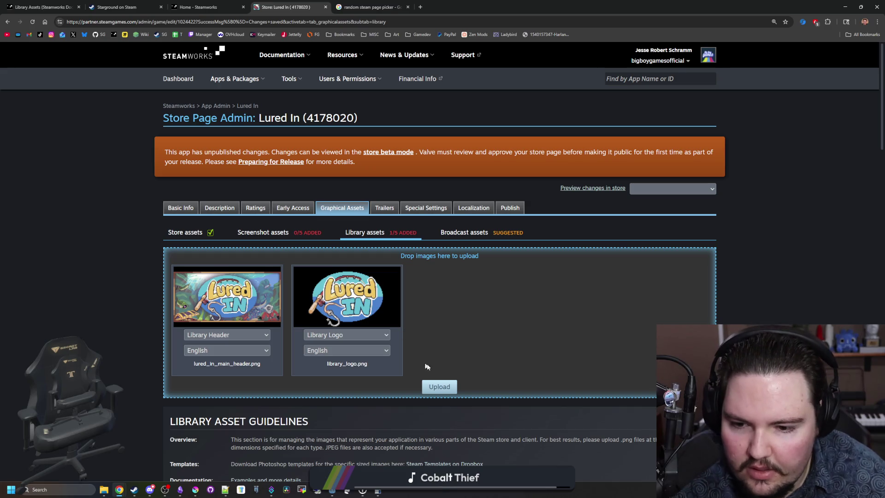
{"action": "left_click", "coordinate": [441, 383]}
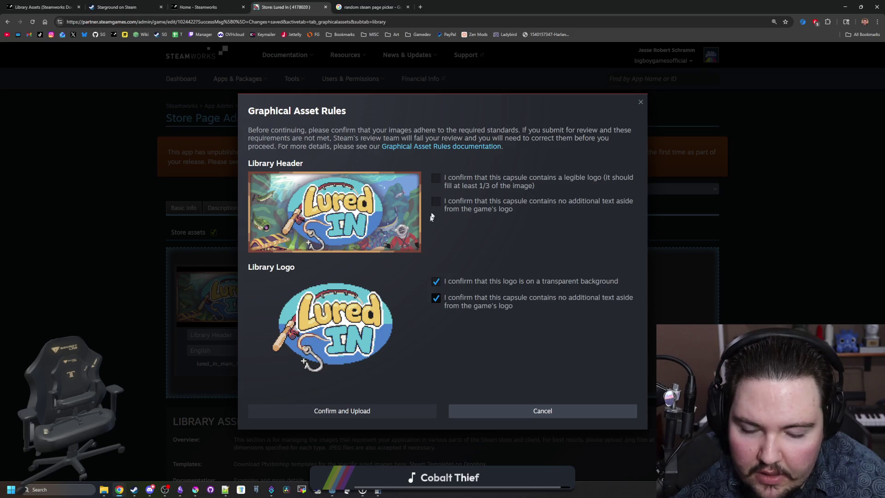
{"action": "left_click", "coordinate": [436, 178]}
{"action": "left_click", "coordinate": [364, 411]}
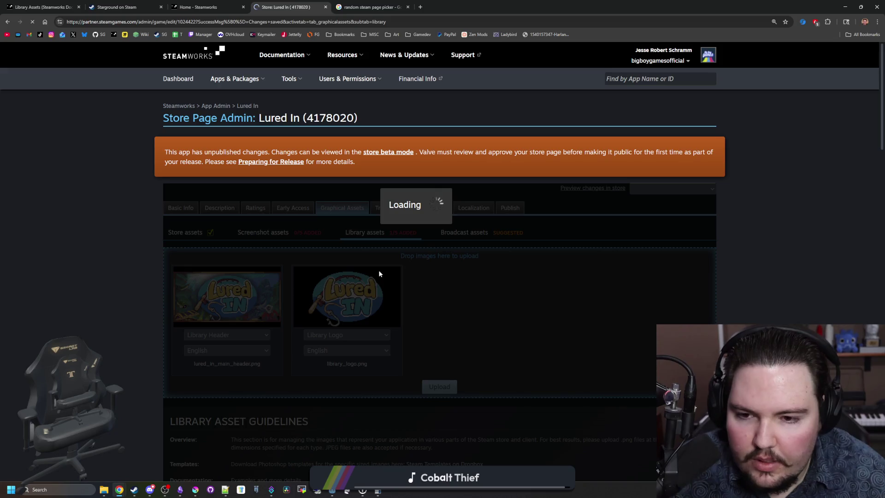
{"action": "scroll", "coordinate": [416, 231], "scroll_direction": "down", "scroll_amount": 8}
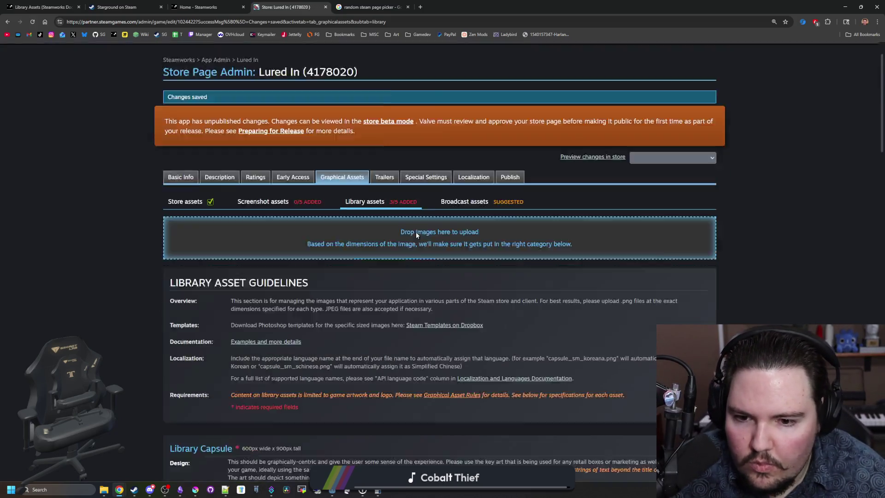
- Enlarge the Lured In logo's blue placement box in the Placement Tool, save, and close it
{"action": "scroll", "coordinate": [417, 235], "scroll_direction": "down", "scroll_amount": 15}
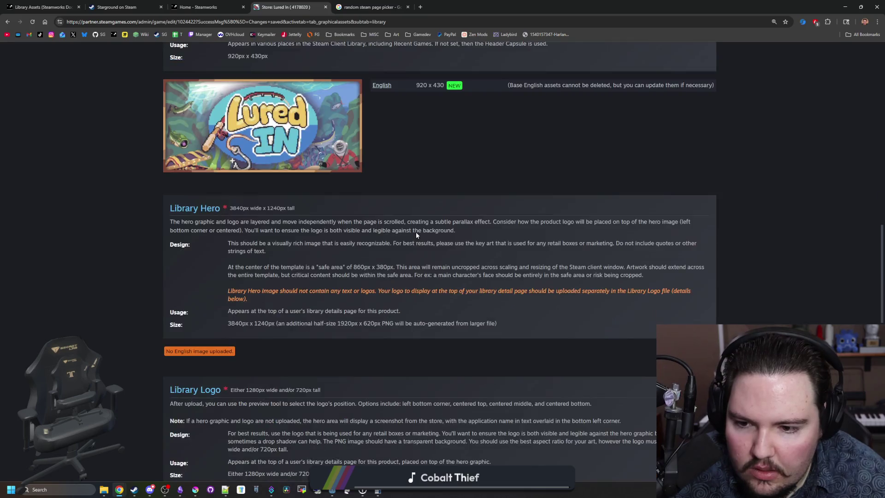
{"action": "scroll", "coordinate": [416, 235], "scroll_direction": "down", "scroll_amount": 6}
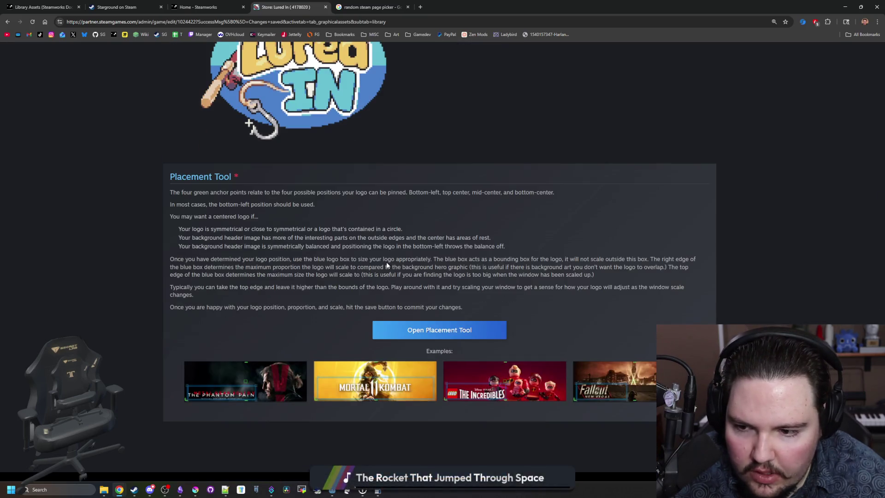
{"action": "left_click", "coordinate": [476, 339]}
{"action": "mouse_move", "coordinate": [267, 10]}
{"action": "left_mouse_down"}
{"action": "mouse_move", "coordinate": [383, 92]}
{"action": "mouse_move", "coordinate": [433, 152]}
{"action": "left_mouse_up"}
{"action": "left_click", "coordinate": [417, 173]}
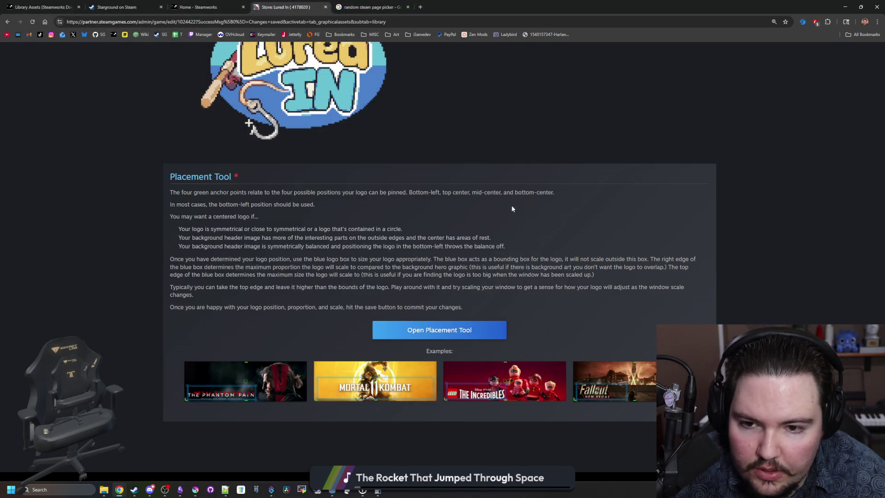
{"action": "left_click", "coordinate": [438, 330]}
{"action": "mouse_move", "coordinate": [419, 235]}
{"action": "left_mouse_down"}
{"action": "mouse_move", "coordinate": [489, 258]}
{"action": "mouse_move", "coordinate": [521, 297]}
{"action": "mouse_move", "coordinate": [611, 328]}
{"action": "left_mouse_up"}
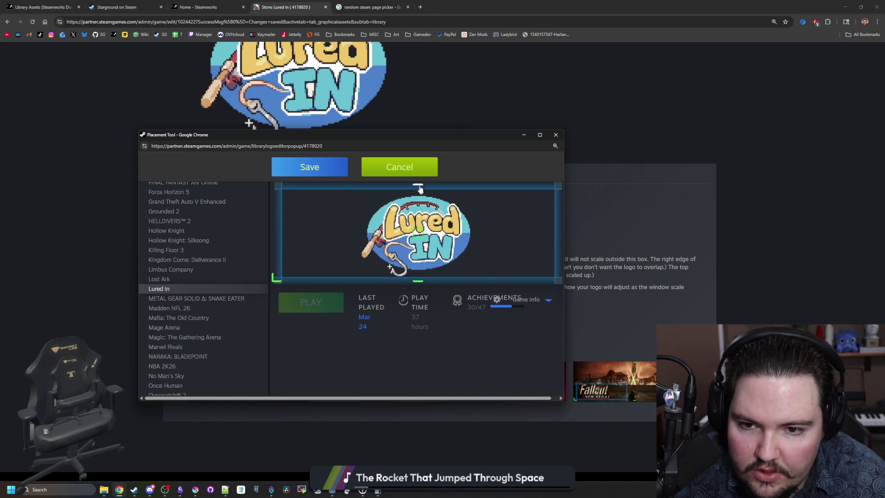
{"action": "left_click", "coordinate": [331, 166]}
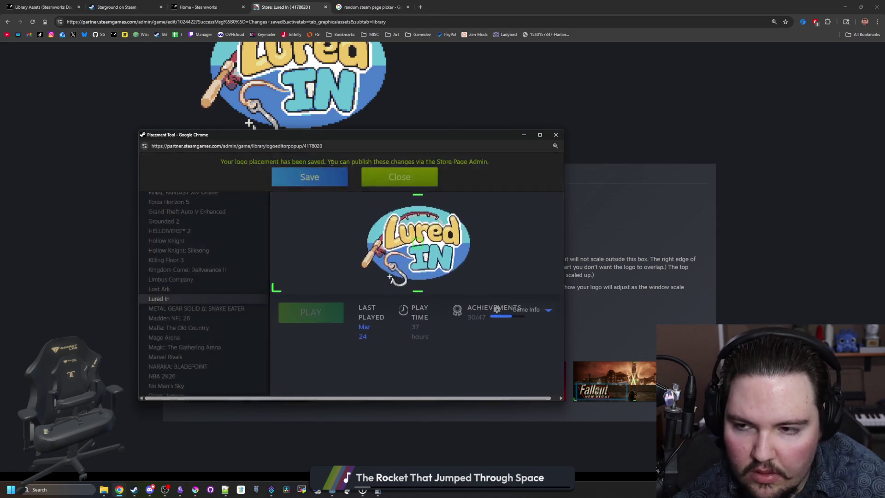
{"action": "left_click", "coordinate": [420, 178]}
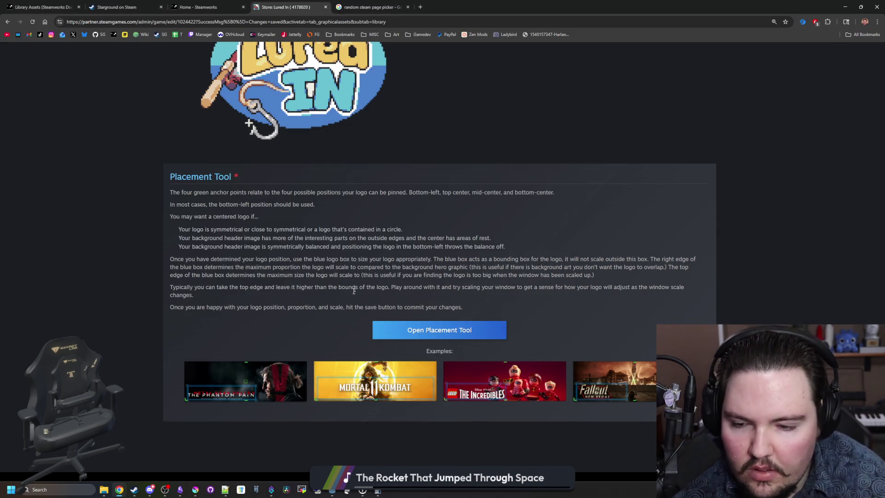
{"action": "scroll", "coordinate": [354, 290], "scroll_direction": "up", "scroll_amount": 12}
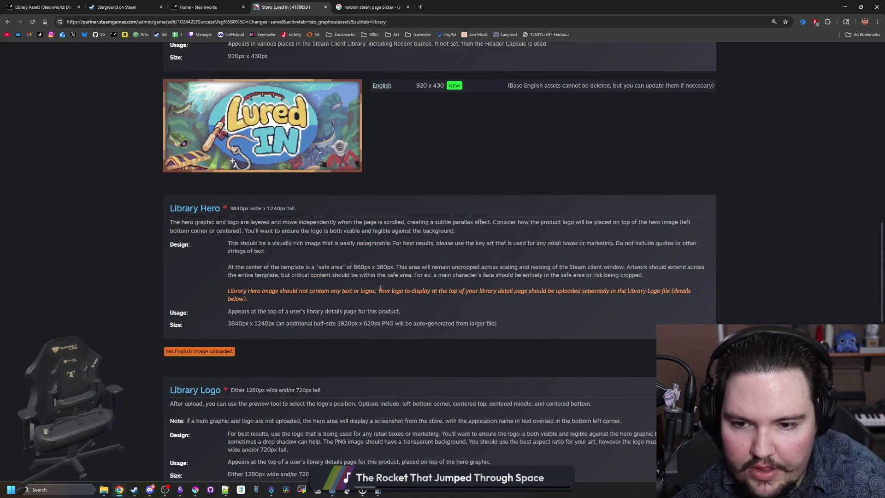
{"action": "scroll", "coordinate": [336, 276], "scroll_direction": "up", "scroll_amount": 10}
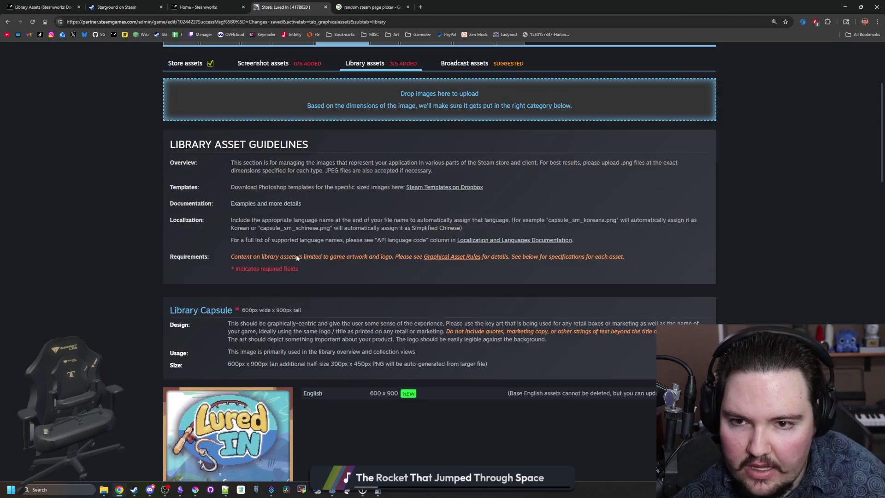
{"action": "scroll", "coordinate": [355, 291], "scroll_direction": "down", "scroll_amount": 3}
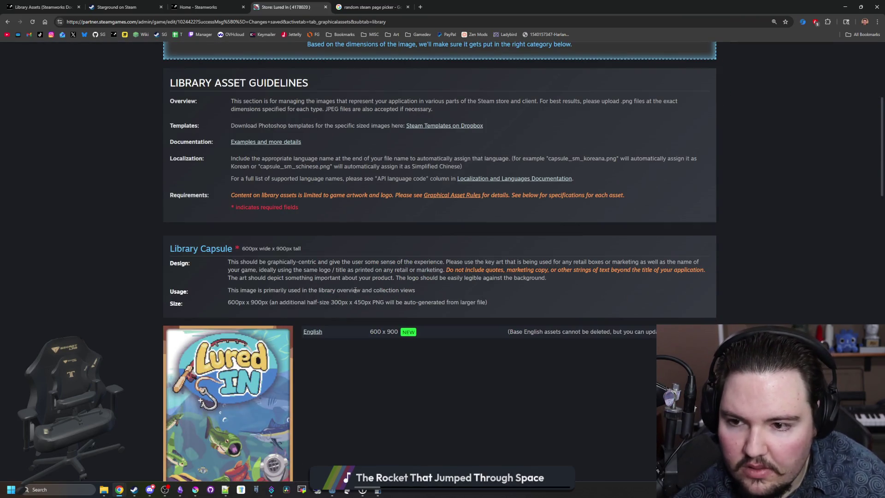
{"action": "scroll", "coordinate": [335, 300], "scroll_direction": "up", "scroll_amount": 5}
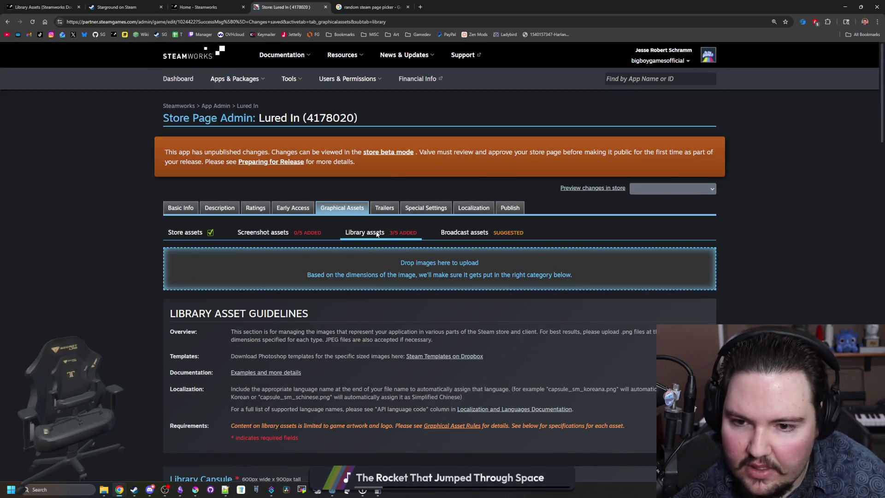
{"action": "scroll", "coordinate": [377, 234], "scroll_direction": "down", "scroll_amount": 18}
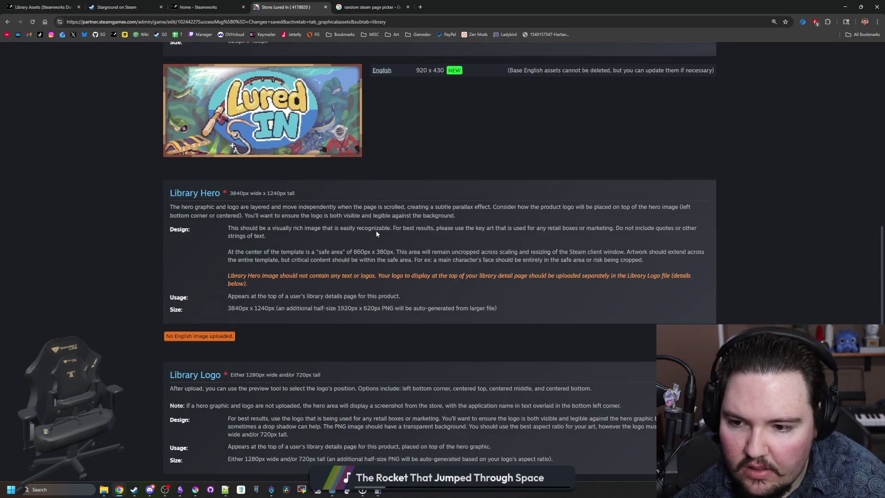
{"action": "scroll", "coordinate": [376, 234], "scroll_direction": "down", "scroll_amount": 12}
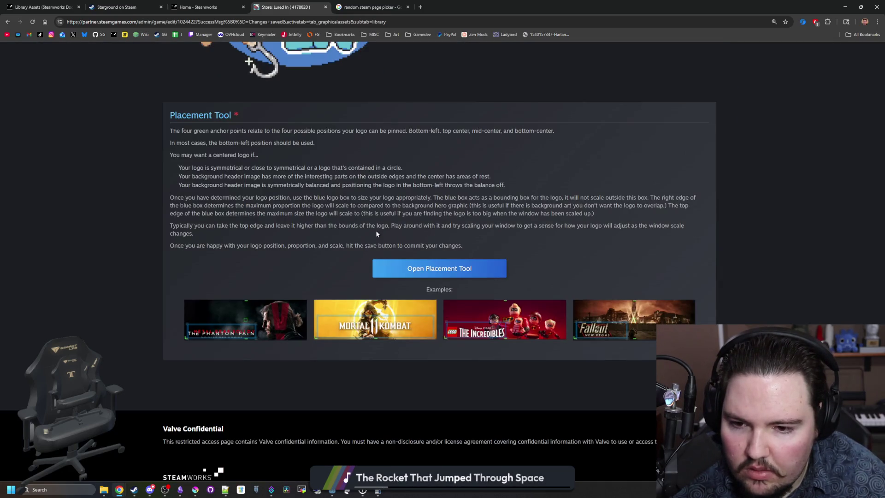
{"action": "scroll", "coordinate": [376, 234], "scroll_direction": "up", "scroll_amount": 8}
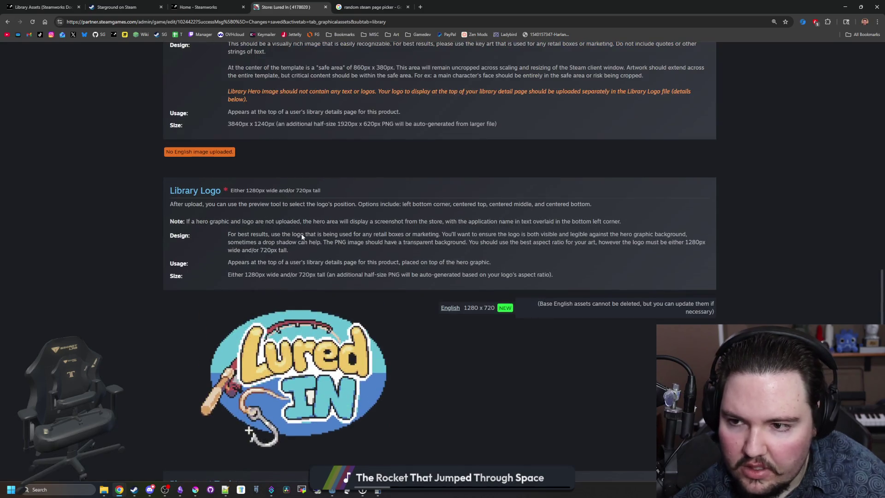
{"action": "scroll", "coordinate": [243, 232], "scroll_direction": "up", "scroll_amount": 5}
{"action": "scroll", "coordinate": [289, 244], "scroll_direction": "down", "scroll_amount": 1}
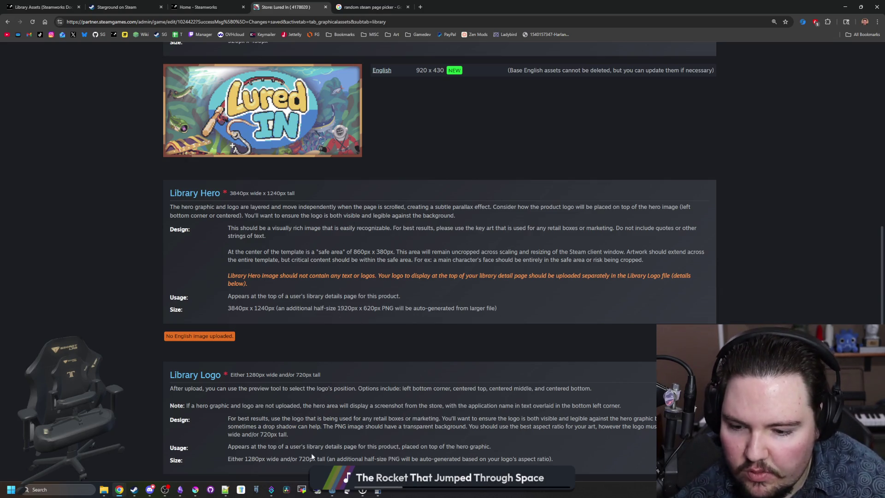
{"action": "left_click", "coordinate": [198, 472]}
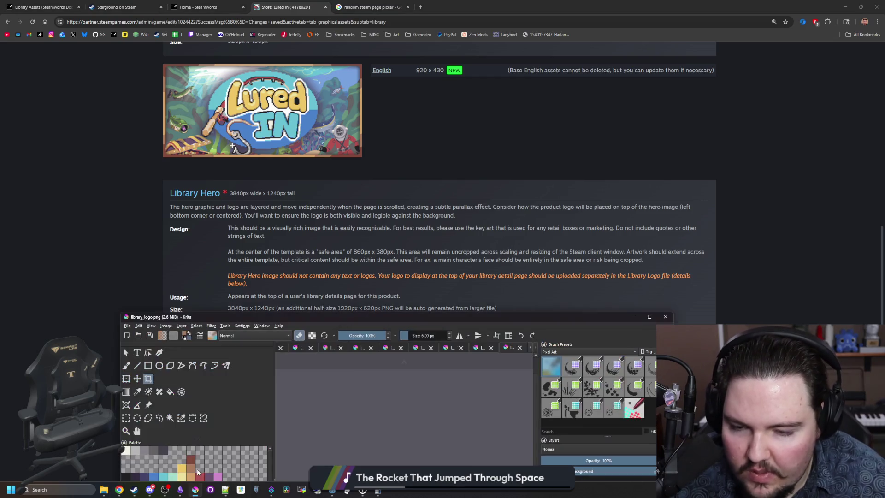
- Maximize the Krita window over the Steam page
{"action": "double_click", "coordinate": [410, 315]}
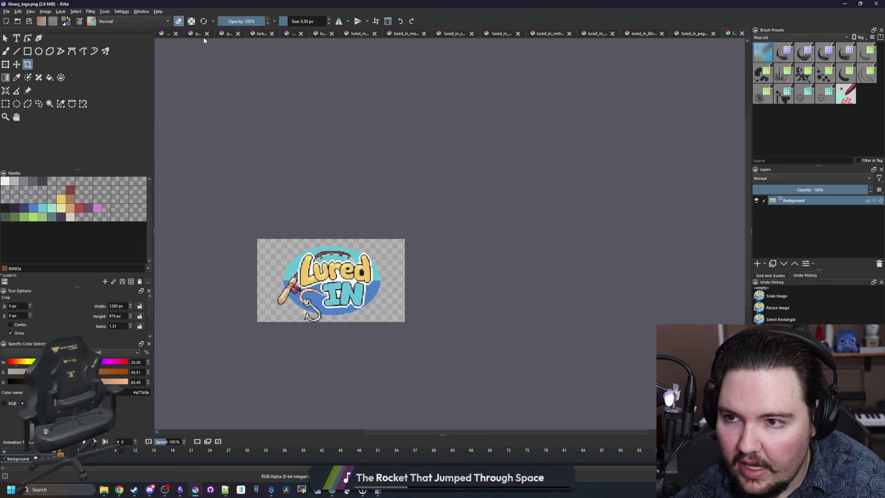
{"action": "left_click", "coordinate": [5, 12]}
{"action": "left_click", "coordinate": [14, 26]}
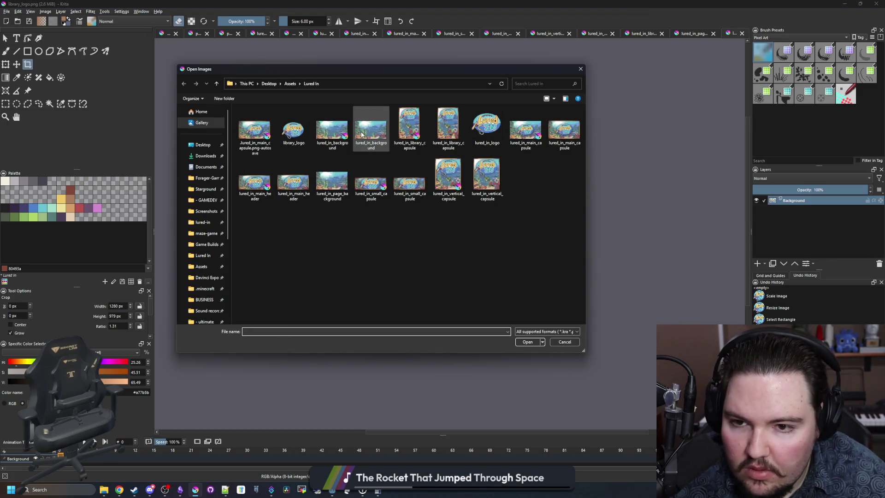
{"action": "key", "text": "Escape"}
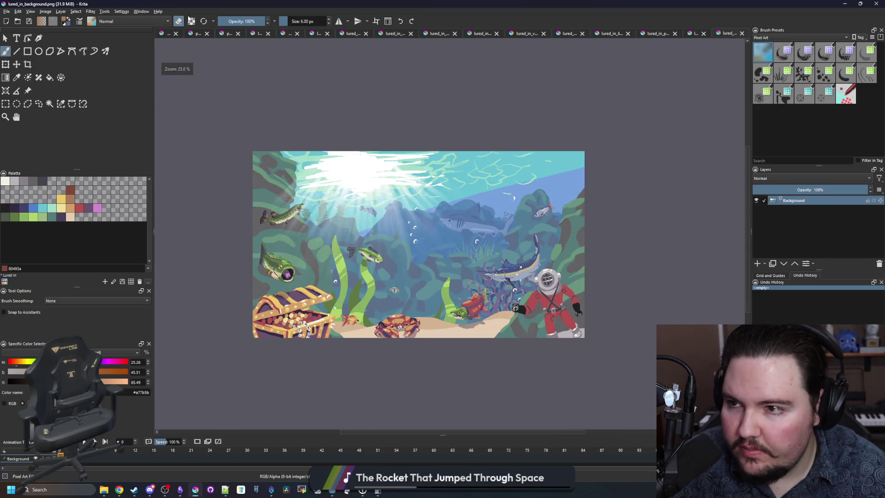
{"action": "mouse_move", "coordinate": [189, 4]}
{"action": "left_mouse_down"}
{"action": "mouse_move", "coordinate": [533, 369]}
{"action": "mouse_move", "coordinate": [523, 366]}
{"action": "left_mouse_up"}
{"action": "double_click", "coordinate": [523, 366]}
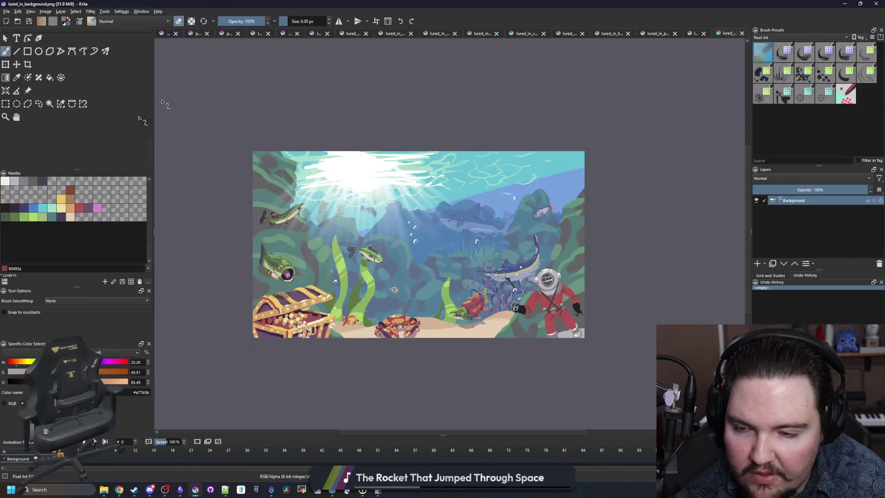
- Try a 3840×1240 canvas on the background PNG, then bring up the Open Images dialog
{"action": "left_click", "coordinate": [45, 11]}
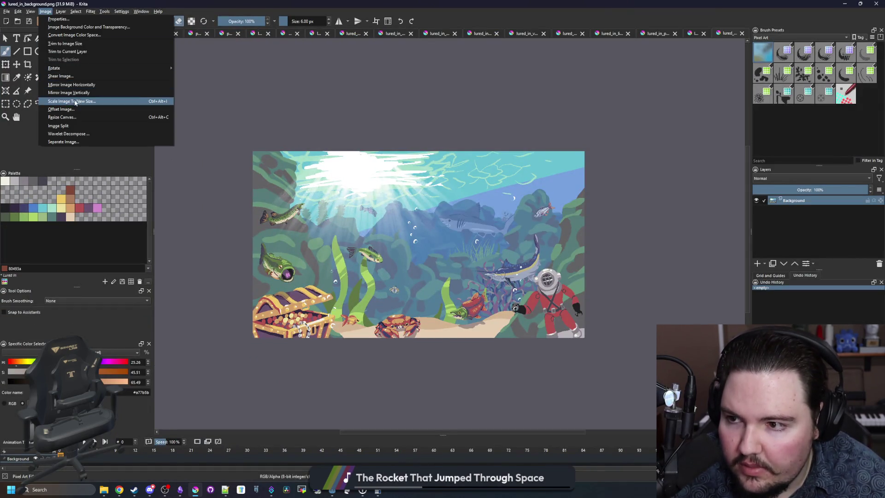
{"action": "left_click", "coordinate": [65, 116]}
{"action": "left_click", "coordinate": [441, 205]}
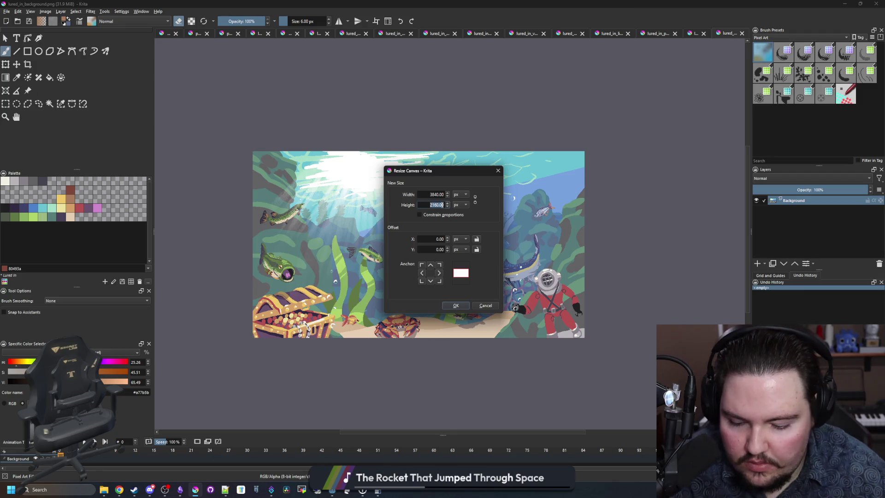
{"action": "type", "text": "1240"}
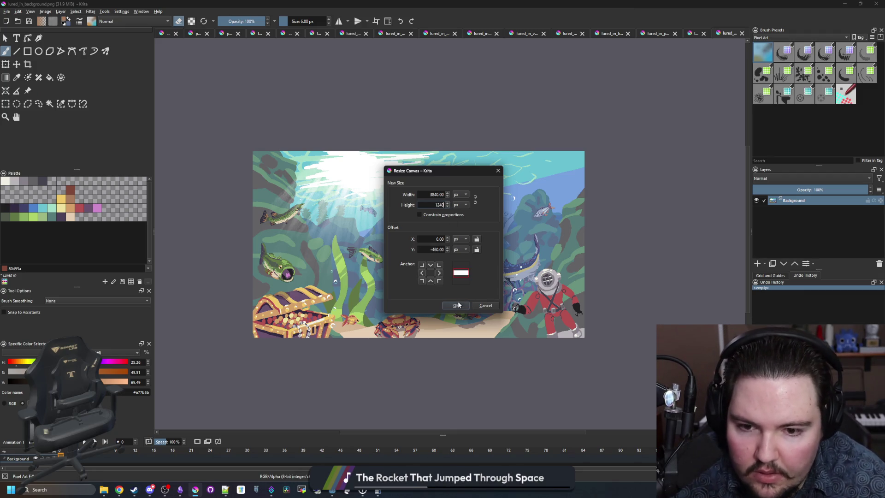
{"action": "left_click", "coordinate": [458, 305]}
{"action": "scroll", "coordinate": [445, 270], "scroll_direction": "up", "scroll_amount": 1}
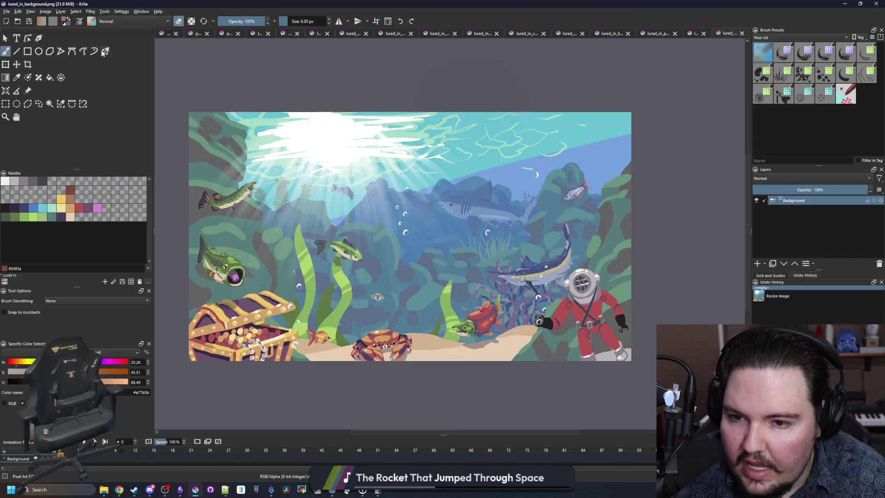
{"action": "left_click", "coordinate": [6, 11]}
{"action": "left_click", "coordinate": [12, 28]}
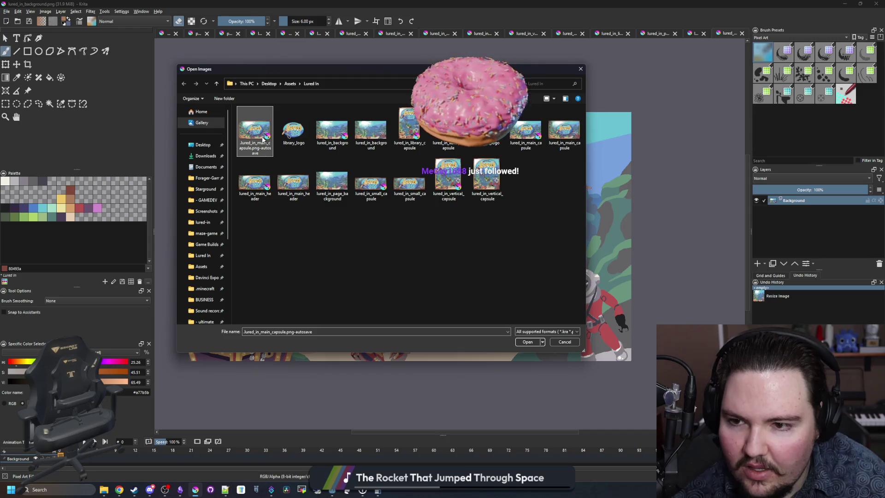
- Open lured_in_background.kra and resize its canvas to 3840×1240
{"action": "double_click", "coordinate": [336, 142]}
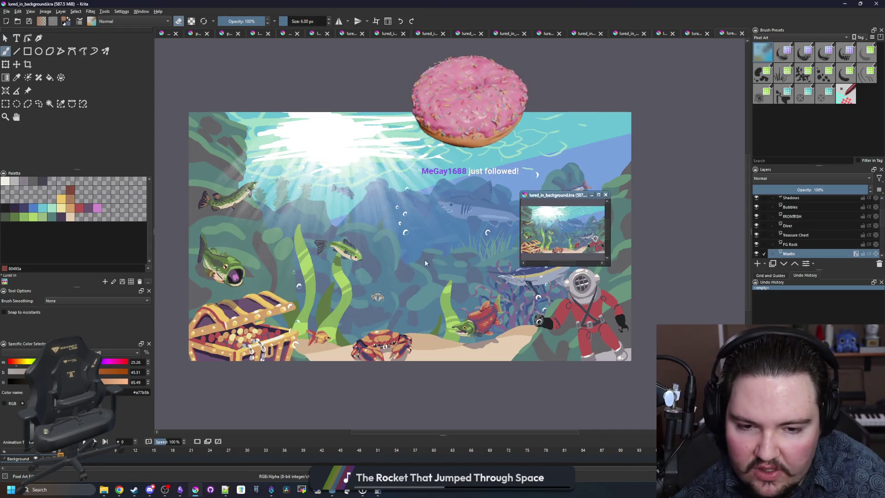
{"action": "left_click", "coordinate": [48, 12]}
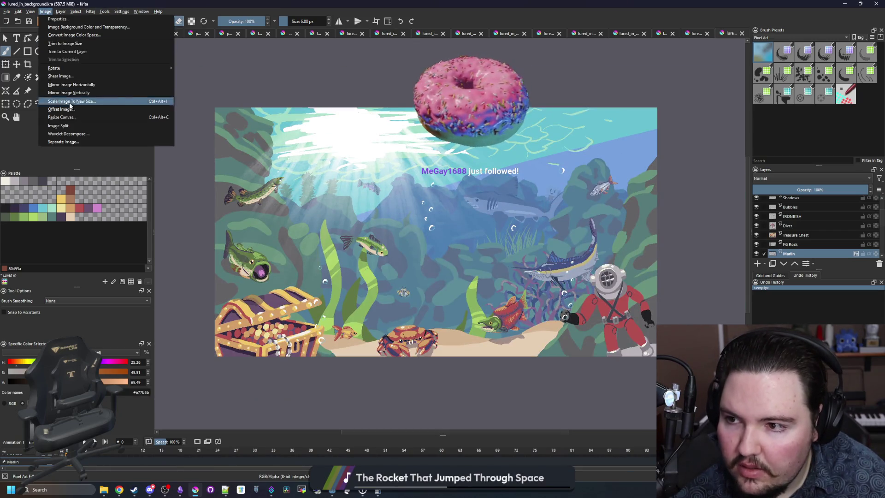
{"action": "left_click", "coordinate": [61, 117]}
{"action": "double_click", "coordinate": [436, 205]}
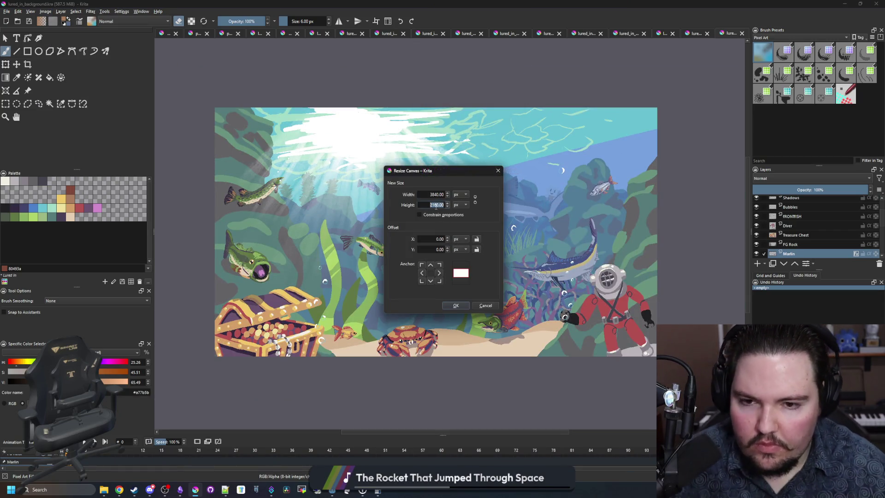
{"action": "key", "text": "Return"}
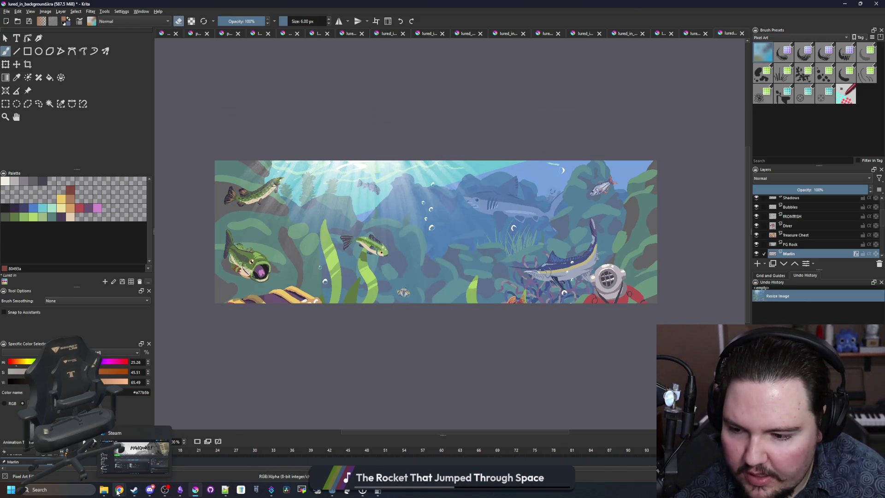
{"action": "mouse_move", "coordinate": [119, 490]}
{"action": "mouse_move", "coordinate": [173, 453]}
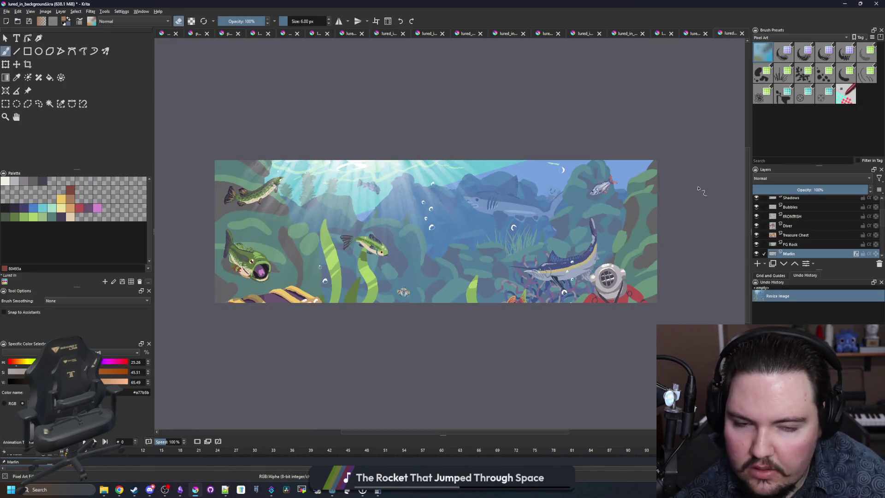
{"action": "left_click", "coordinate": [796, 227]}
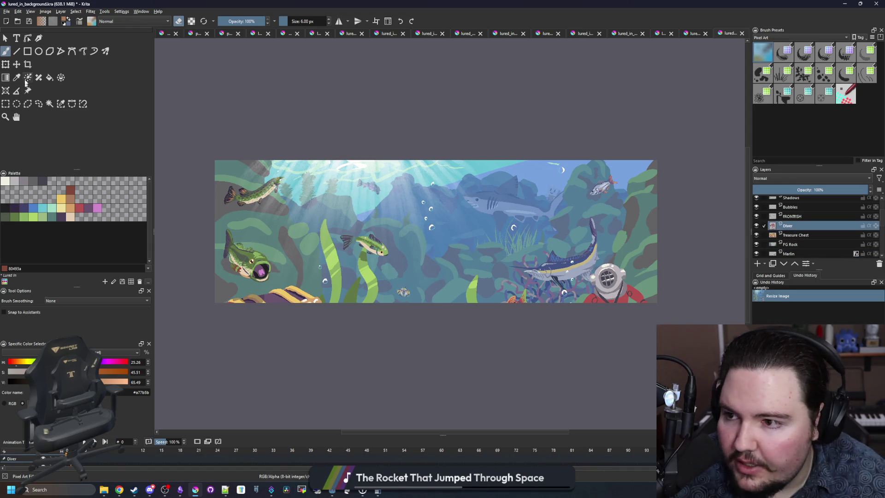
{"action": "left_click", "coordinate": [5, 64]}
{"action": "left_click_drag", "start_coordinate": [620, 307], "coordinate": [622, 289]}
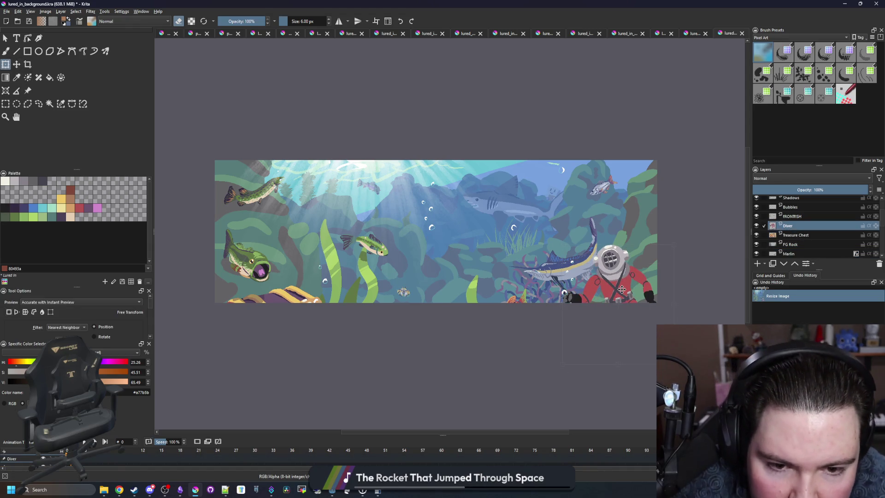
{"action": "key", "text": "Return"}
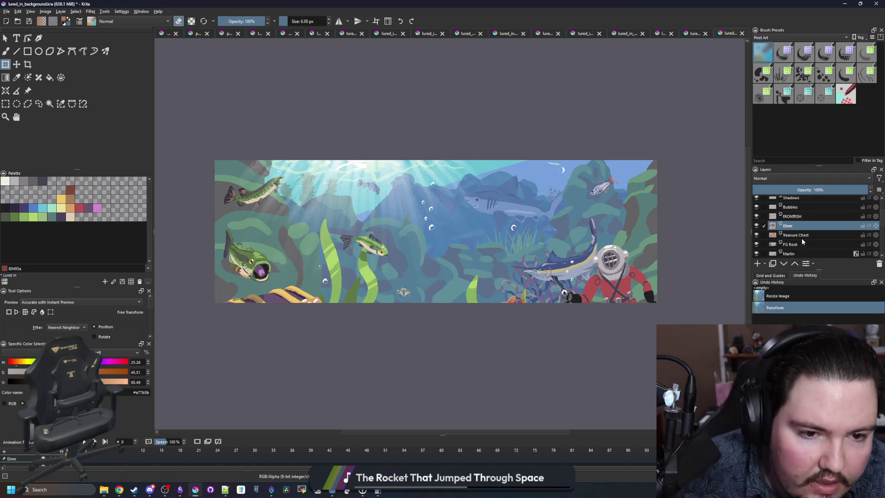
{"action": "left_click", "coordinate": [806, 235]}
{"action": "left_click_drag", "start_coordinate": [269, 304], "coordinate": [271, 274]}
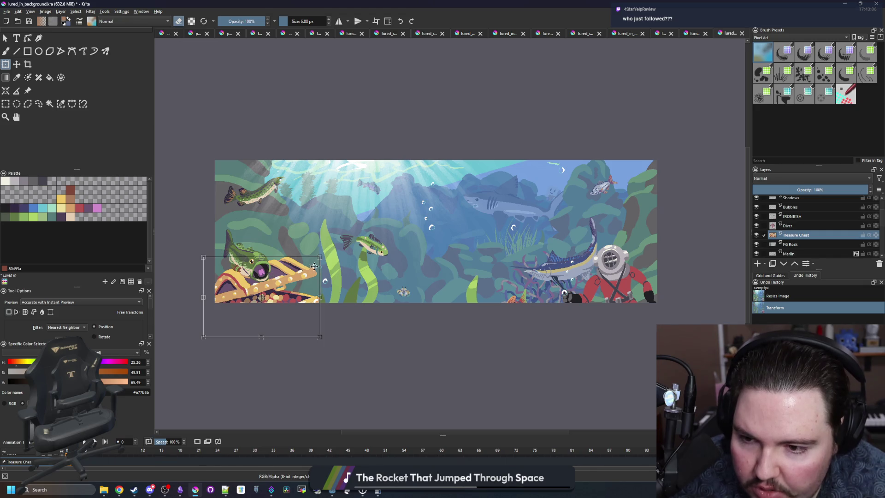
{"action": "key", "text": "Return"}
{"action": "scroll", "coordinate": [239, 269], "scroll_direction": "up", "scroll_amount": 3}
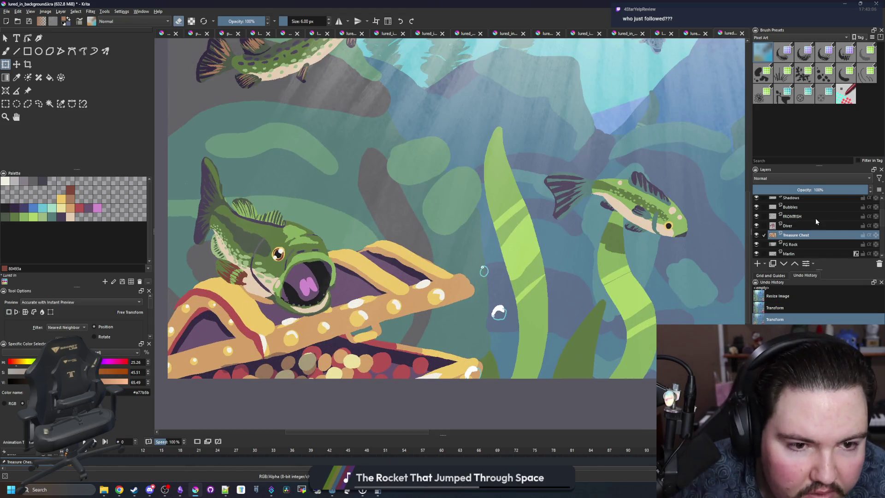
{"action": "scroll", "coordinate": [815, 220], "scroll_direction": "up", "scroll_amount": 1}
{"action": "left_click", "coordinate": [800, 251]}
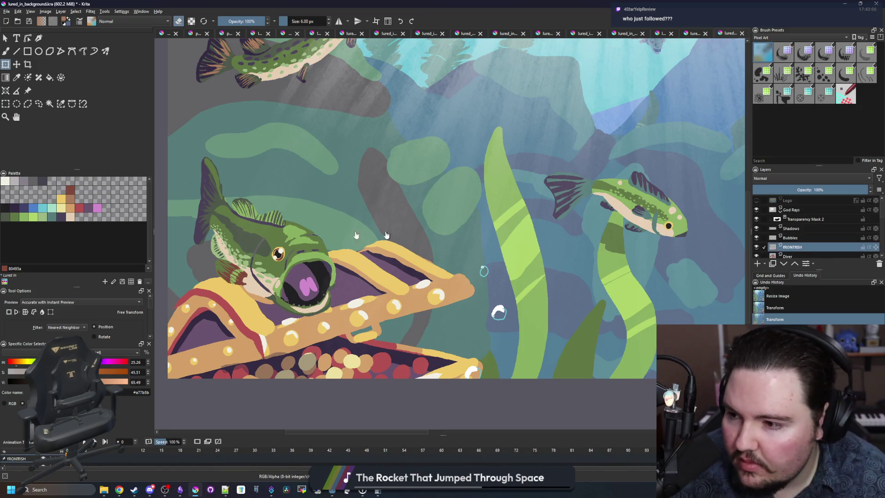
{"action": "scroll", "coordinate": [334, 229], "scroll_direction": "down", "scroll_amount": 1}
{"action": "left_click", "coordinate": [40, 104]}
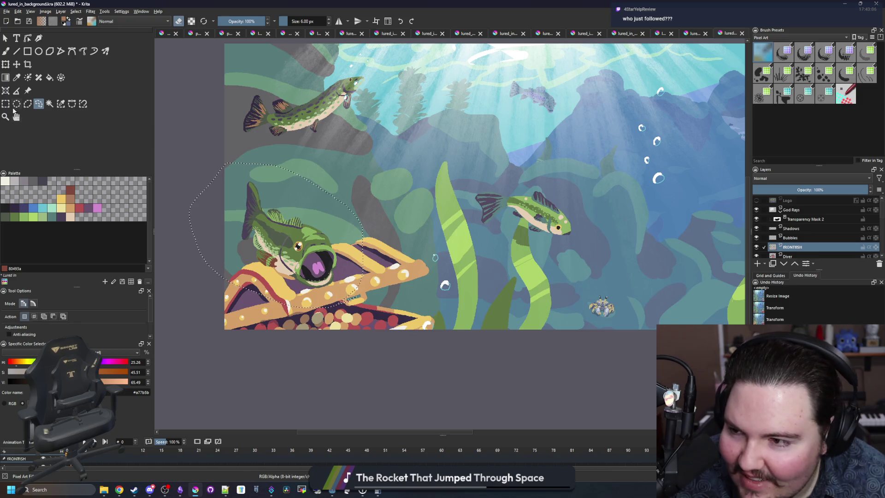
{"action": "key", "text": "ctrl+t"}
{"action": "mouse_move", "coordinate": [319, 232]}
{"action": "left_mouse_down"}
{"action": "mouse_move", "coordinate": [326, 202]}
{"action": "mouse_move", "coordinate": [309, 191]}
{"action": "left_mouse_up"}
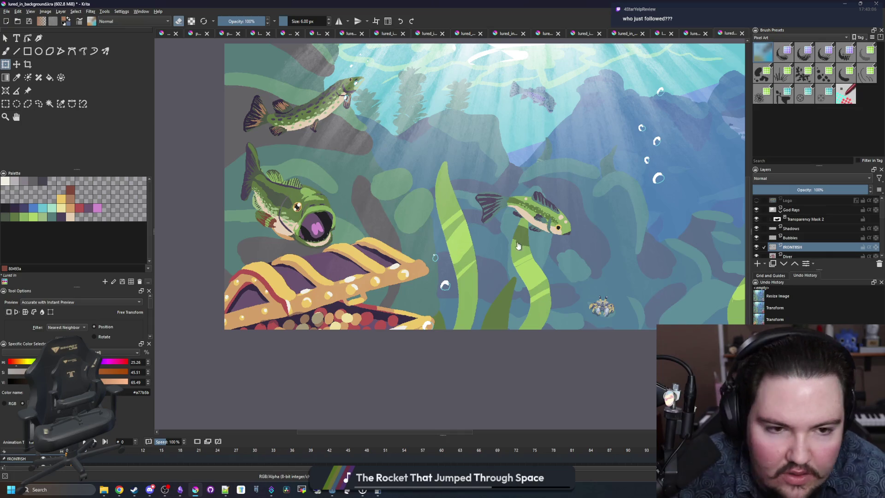
{"action": "left_click", "coordinate": [813, 221]}
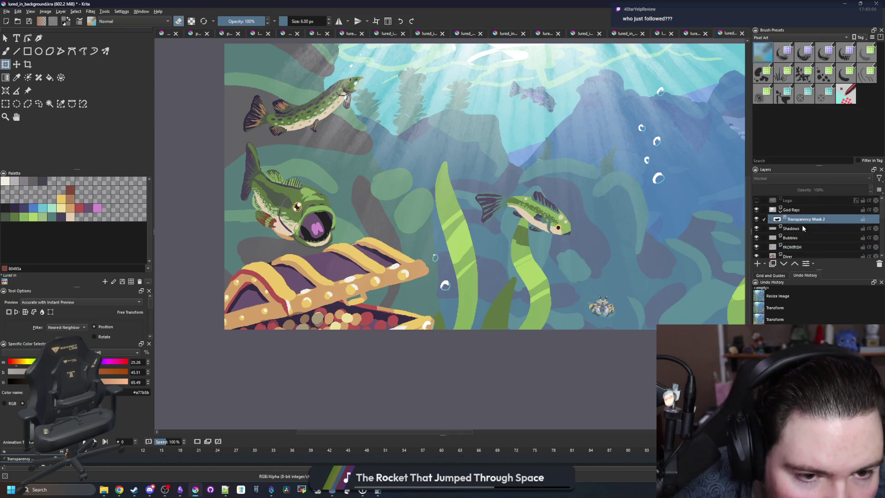
- On the Shadows layer, select and reposition the shadows over the treasure chest
{"action": "left_click", "coordinate": [804, 229]}
{"action": "left_click", "coordinate": [8, 105]}
{"action": "left_click_drag", "start_coordinate": [399, 411], "coordinate": [208, 271]}
{"action": "key", "text": "ctrl+t"}
{"action": "left_click_drag", "start_coordinate": [362, 291], "coordinate": [278, 268]}
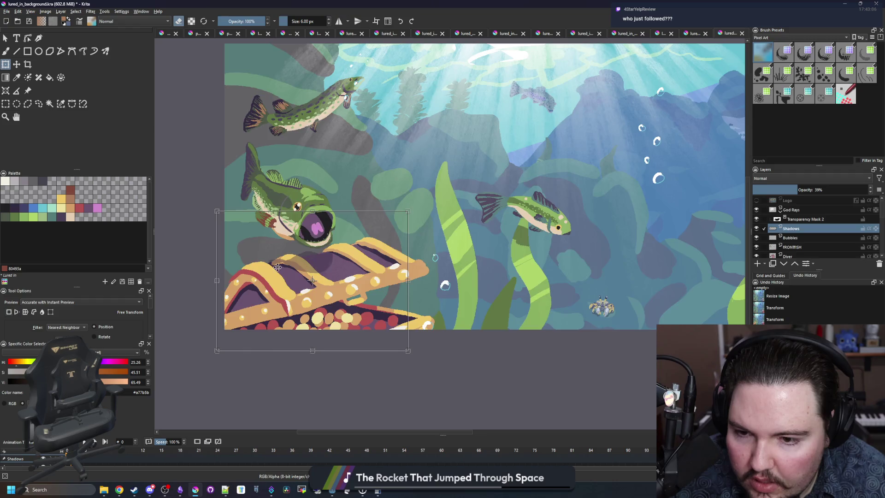
{"action": "scroll", "coordinate": [278, 267], "scroll_direction": "up", "scroll_amount": 5}
{"action": "left_click_drag", "start_coordinate": [419, 254], "coordinate": [419, 277]}
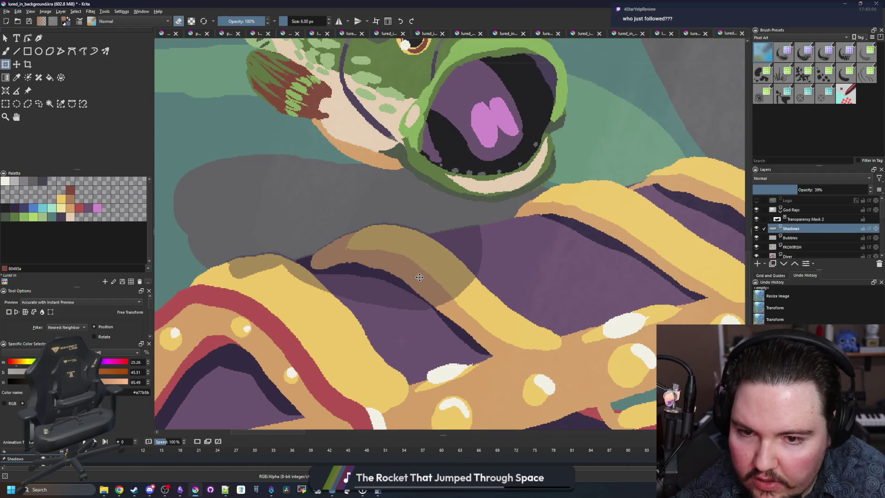
{"action": "scroll", "coordinate": [419, 277], "scroll_direction": "up", "scroll_amount": 4}
{"action": "scroll", "coordinate": [457, 229], "scroll_direction": "up", "scroll_amount": 3}
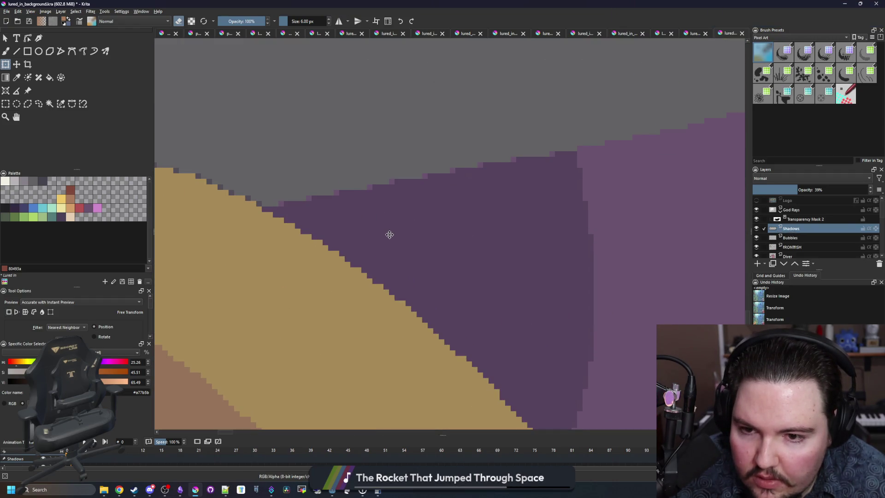
{"action": "scroll", "coordinate": [390, 238], "scroll_direction": "down", "scroll_amount": 10}
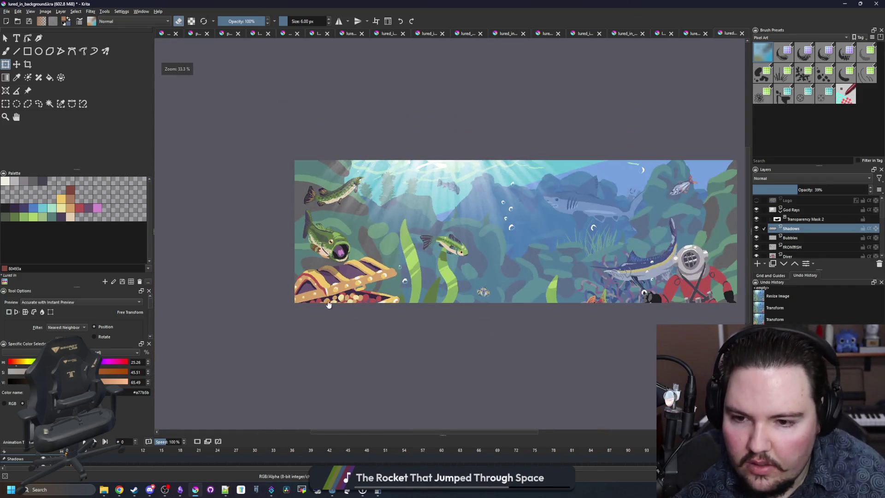
{"action": "scroll", "coordinate": [316, 279], "scroll_direction": "down", "scroll_amount": 1}
{"action": "scroll", "coordinate": [490, 260], "scroll_direction": "up", "scroll_amount": 2}
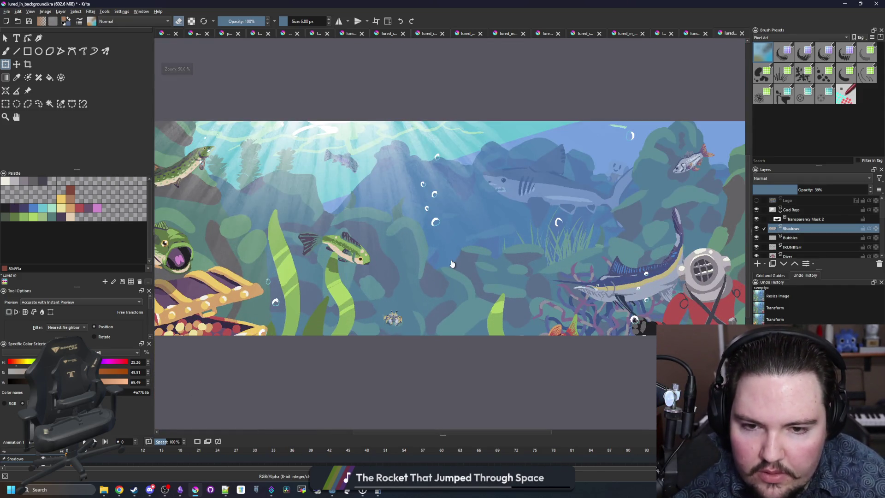
{"action": "scroll", "coordinate": [470, 258], "scroll_direction": "down", "scroll_amount": 1}
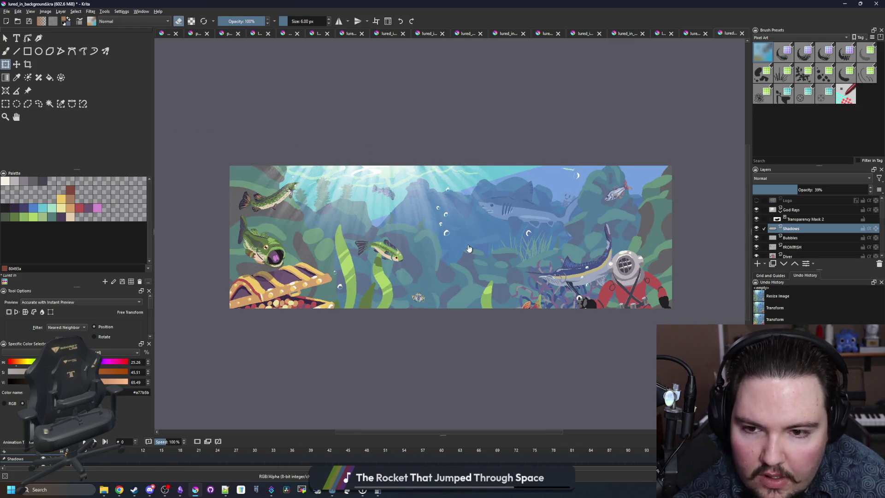
{"action": "scroll", "coordinate": [465, 308], "scroll_direction": "up", "scroll_amount": 1}
{"action": "scroll", "coordinate": [800, 244], "scroll_direction": "down", "scroll_amount": 3}
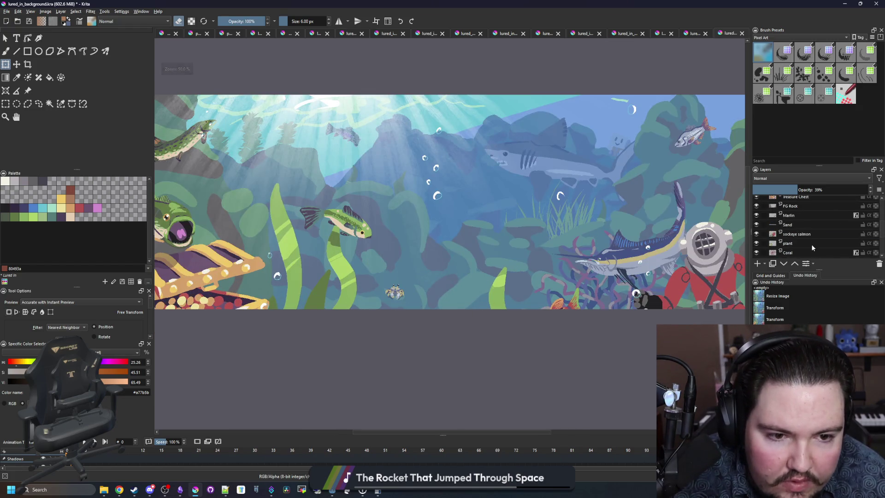
- Try placing the sockeye salmon beside the marlin, then return it below the frame
{"action": "left_click", "coordinate": [797, 233]}
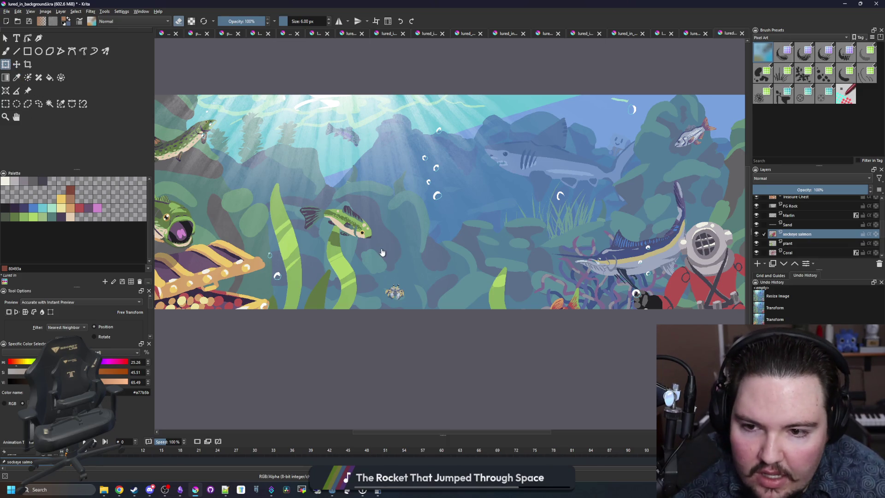
{"action": "scroll", "coordinate": [382, 252], "scroll_direction": "down", "scroll_amount": 1}
{"action": "scroll", "coordinate": [504, 275], "scroll_direction": "up", "scroll_amount": 2}
{"action": "mouse_move", "coordinate": [521, 295]}
{"action": "left_mouse_down"}
{"action": "mouse_move", "coordinate": [608, 138]}
{"action": "mouse_move", "coordinate": [604, 109]}
{"action": "left_mouse_up"}
{"action": "scroll", "coordinate": [465, 223], "scroll_direction": "down", "scroll_amount": 2}
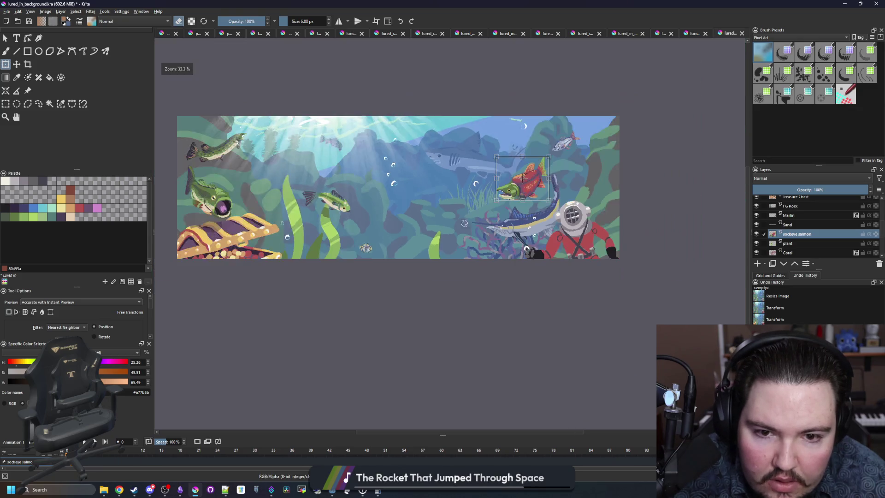
{"action": "scroll", "coordinate": [464, 223], "scroll_direction": "up", "scroll_amount": 2}
{"action": "mouse_move", "coordinate": [553, 168]}
{"action": "left_mouse_down"}
{"action": "mouse_move", "coordinate": [563, 193]}
{"action": "mouse_move", "coordinate": [632, 164]}
{"action": "mouse_move", "coordinate": [634, 122]}
{"action": "mouse_move", "coordinate": [530, 182]}
{"action": "mouse_move", "coordinate": [431, 297]}
{"action": "mouse_move", "coordinate": [424, 338]}
{"action": "mouse_move", "coordinate": [420, 318]}
{"action": "left_mouse_up"}
{"action": "scroll", "coordinate": [488, 310], "scroll_direction": "down", "scroll_amount": 2}
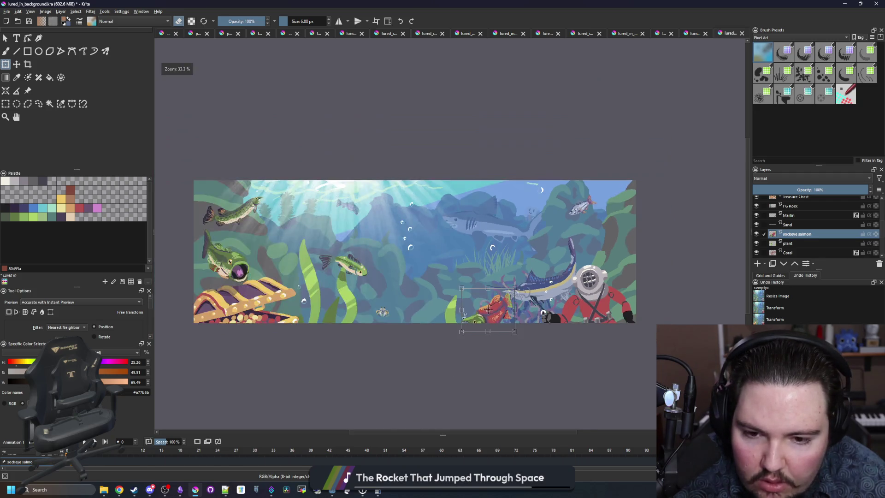
{"action": "scroll", "coordinate": [487, 310], "scroll_direction": "up", "scroll_amount": 2}
{"action": "left_click_drag", "start_coordinate": [494, 308], "coordinate": [508, 350]}
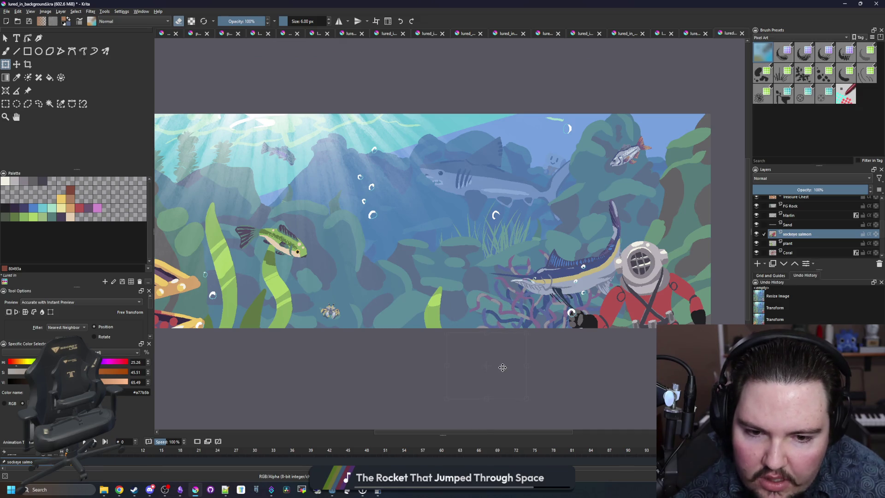
{"action": "scroll", "coordinate": [486, 364], "scroll_direction": "down", "scroll_amount": 1}
{"action": "scroll", "coordinate": [553, 366], "scroll_direction": "up", "scroll_amount": 1}
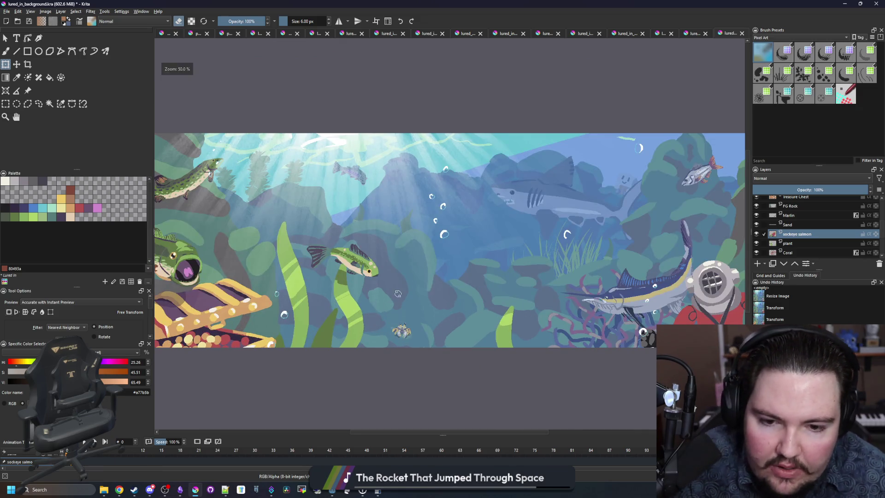
{"action": "scroll", "coordinate": [800, 223], "scroll_direction": "up", "scroll_amount": 5}
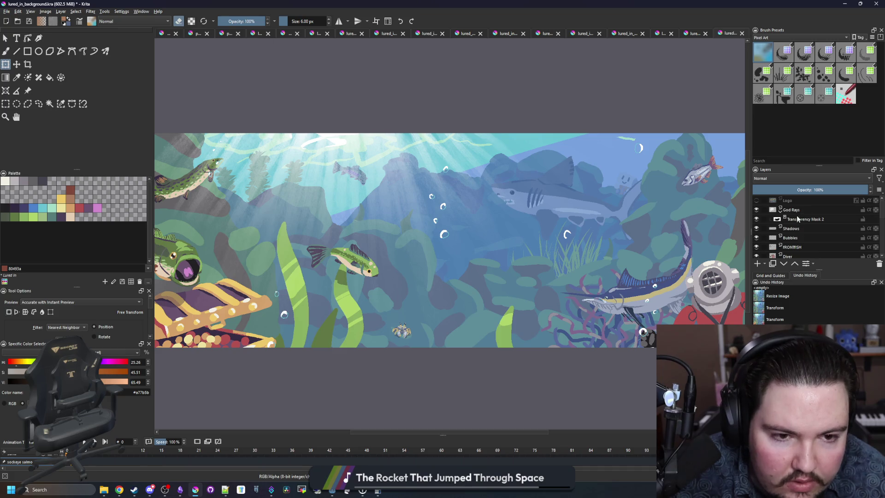
- Select the green fish on the FRONTFISH layer and move it up-left
{"action": "left_click", "coordinate": [791, 248]}
{"action": "left_click", "coordinate": [5, 104]}
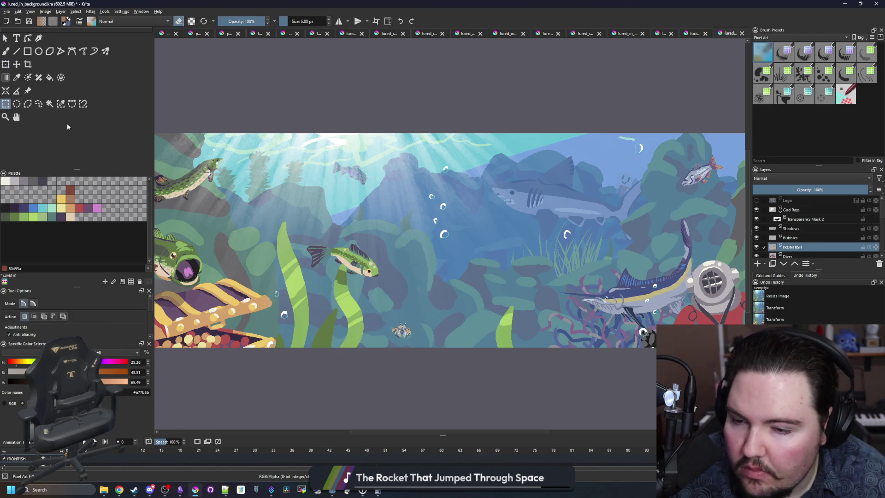
{"action": "left_click_drag", "start_coordinate": [362, 264], "coordinate": [400, 287]}
{"action": "left_click", "coordinate": [6, 64]}
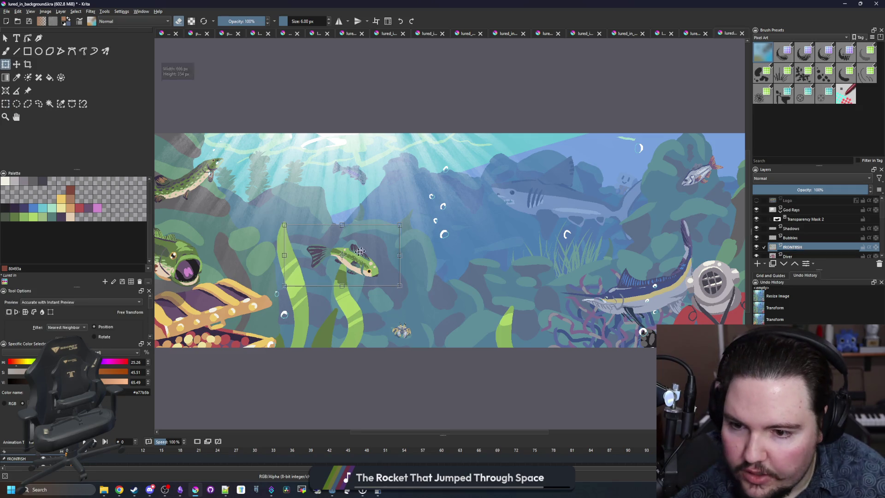
{"action": "mouse_move", "coordinate": [279, 238]}
{"action": "left_mouse_down"}
{"action": "mouse_move", "coordinate": [268, 204]}
{"action": "mouse_move", "coordinate": [252, 243]}
{"action": "mouse_move", "coordinate": [263, 230]}
{"action": "left_mouse_up"}
{"action": "scroll", "coordinate": [379, 230], "scroll_direction": "down", "scroll_amount": 3}
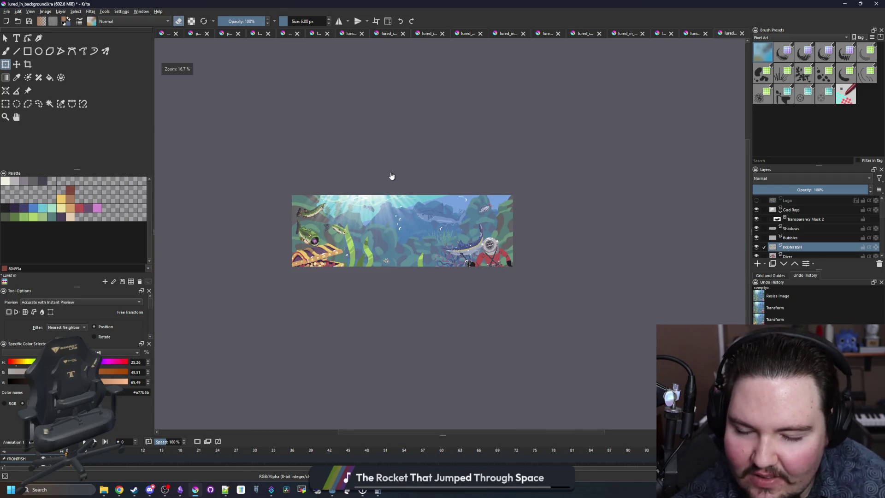
{"action": "scroll", "coordinate": [397, 237], "scroll_direction": "up", "scroll_amount": 1}
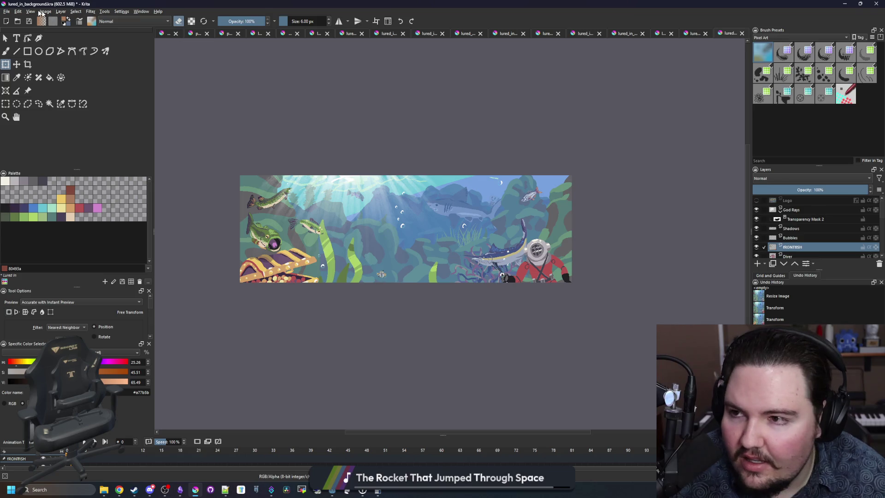
{"action": "left_click", "coordinate": [6, 12]}
- Save the banner as lured_in_library_hero.kra
{"action": "left_click", "coordinate": [24, 52]}
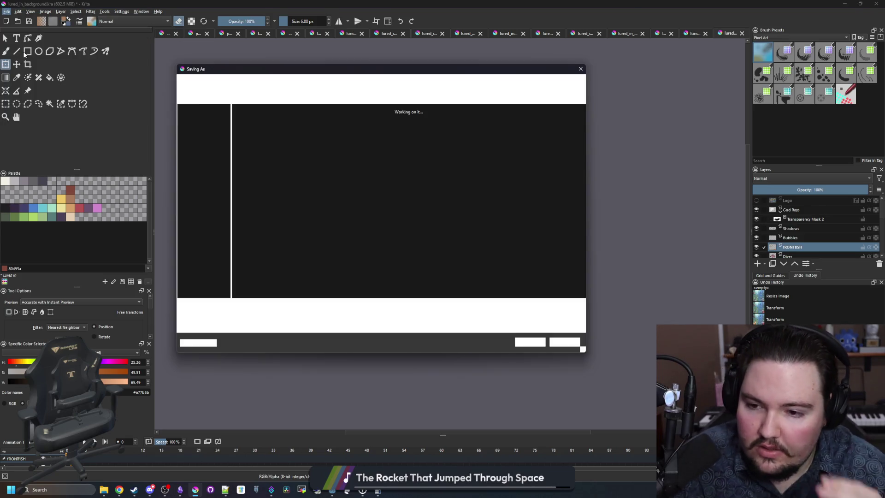
{"action": "type", "text": "lured_"}
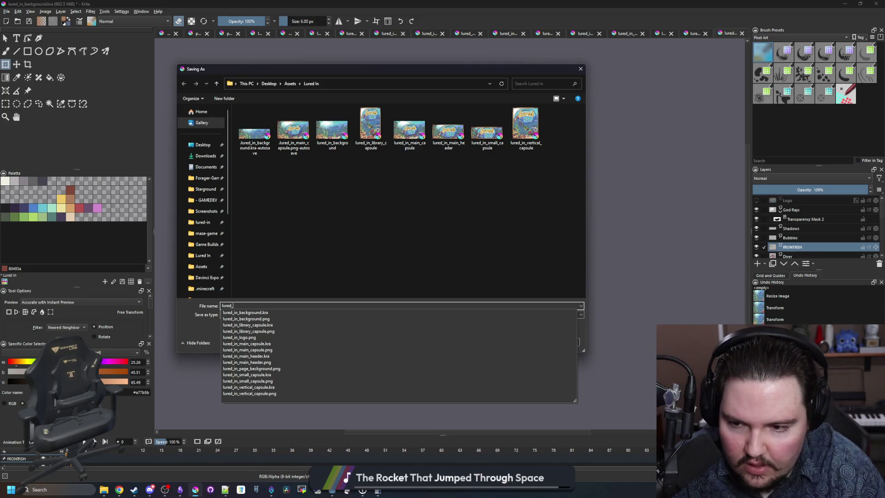
{"action": "type", "text": "in_libary_hero"}
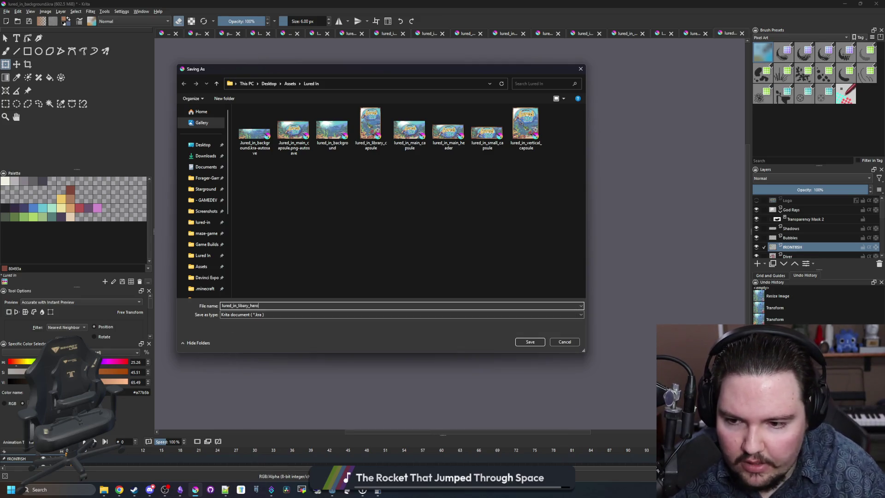
{"action": "key", "text": "BackSpace"}
{"action": "key", "text": "BackSpace"}
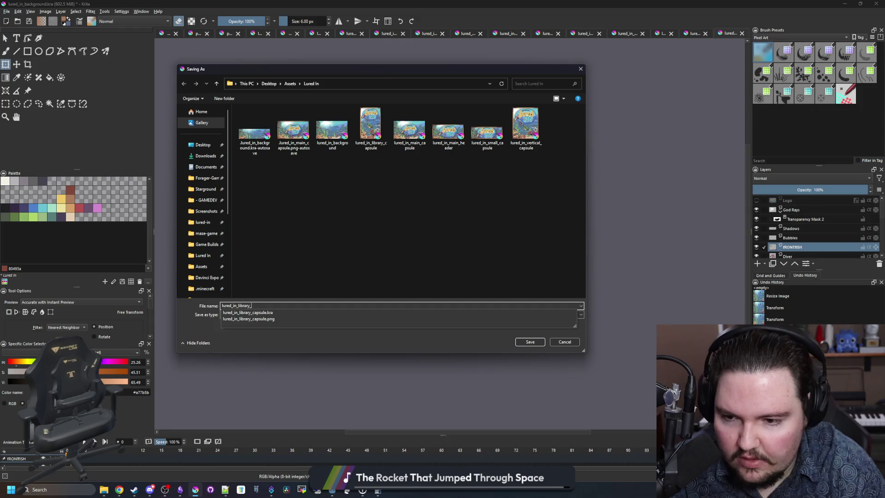
{"action": "type", "text": "hero"}
{"action": "left_click", "coordinate": [531, 345]}
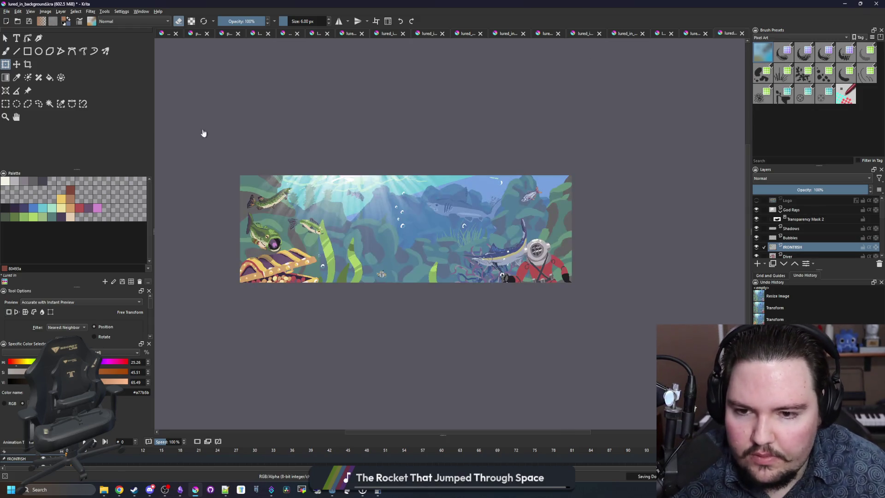
- Save a PNG copy as lured_in_library_hero.png, accepting the export options
{"action": "left_click", "coordinate": [46, 12]}
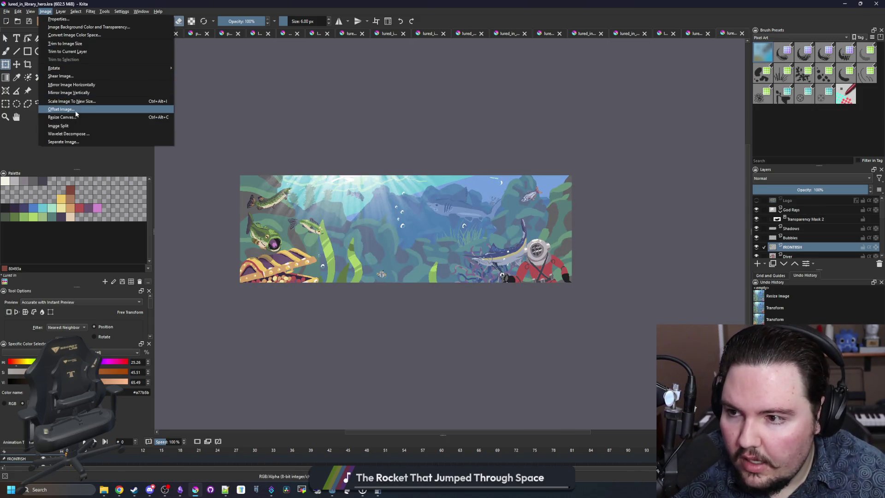
{"action": "key", "text": "Escape"}
{"action": "left_click", "coordinate": [8, 12]}
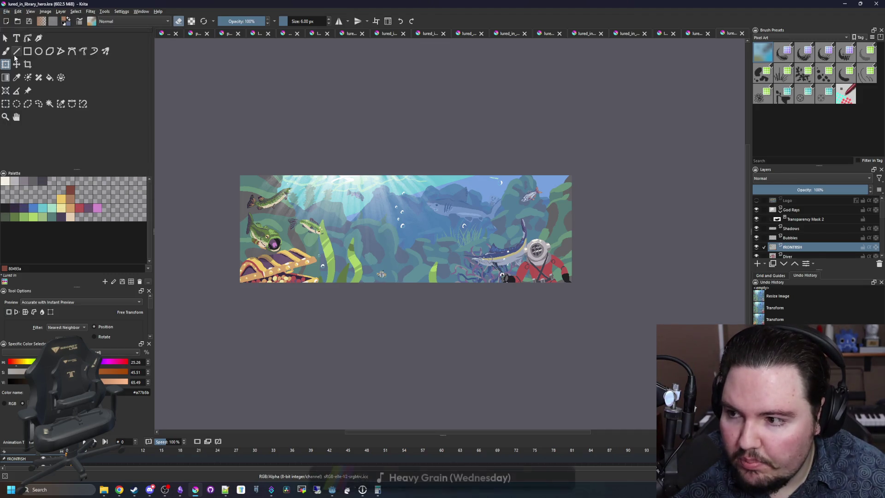
{"action": "left_click", "coordinate": [8, 12]}
{"action": "left_click", "coordinate": [29, 51]}
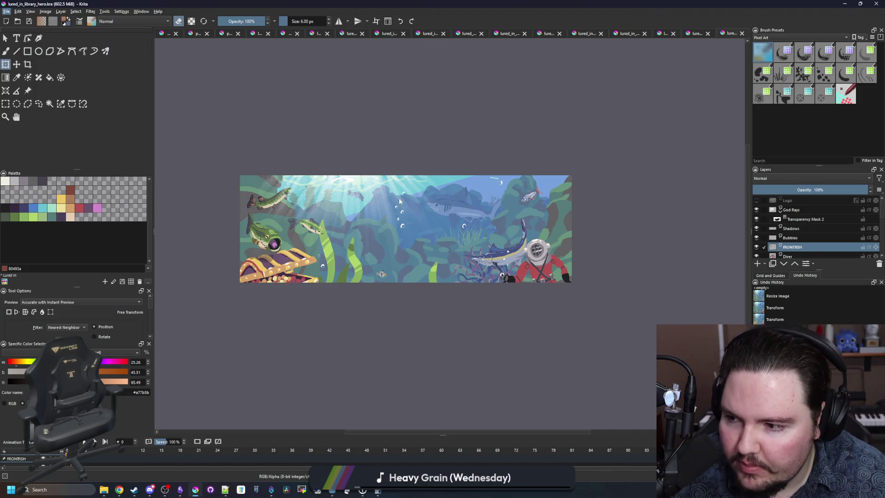
{"action": "left_click", "coordinate": [346, 315]}
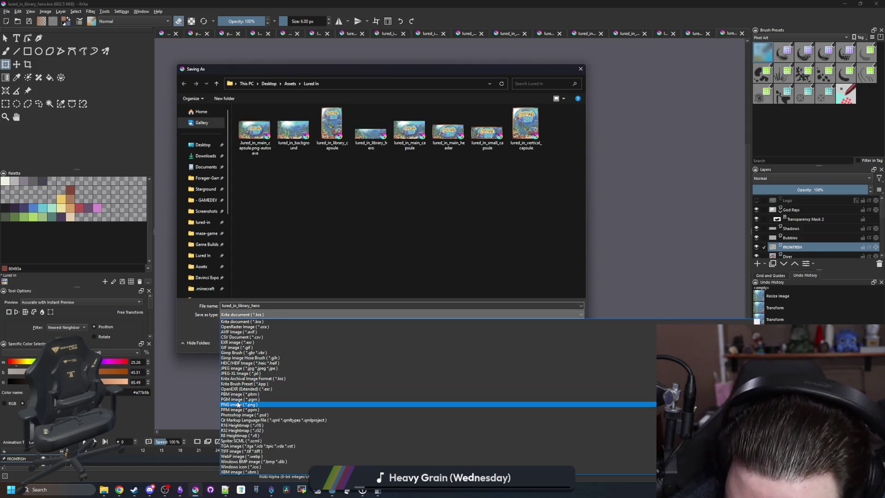
{"action": "left_click", "coordinate": [263, 404]}
{"action": "left_click", "coordinate": [530, 341]}
{"action": "key", "text": "Return"}
- Minimize Krita and drop lured_in_library_hero.png onto the Steamworks library assets upload area
{"action": "left_click", "coordinate": [846, 4]}
{"action": "left_click", "coordinate": [103, 490]}
{"action": "mouse_move", "coordinate": [884, 147]}
{"action": "left_mouse_down"}
{"action": "mouse_move", "coordinate": [475, 147]}
{"action": "mouse_move", "coordinate": [438, 180]}
{"action": "left_mouse_up"}
- Upload the dropped library hero image, confirming it contains no text or logos
{"action": "left_click", "coordinate": [426, 249]}
{"action": "left_click", "coordinate": [436, 251]}
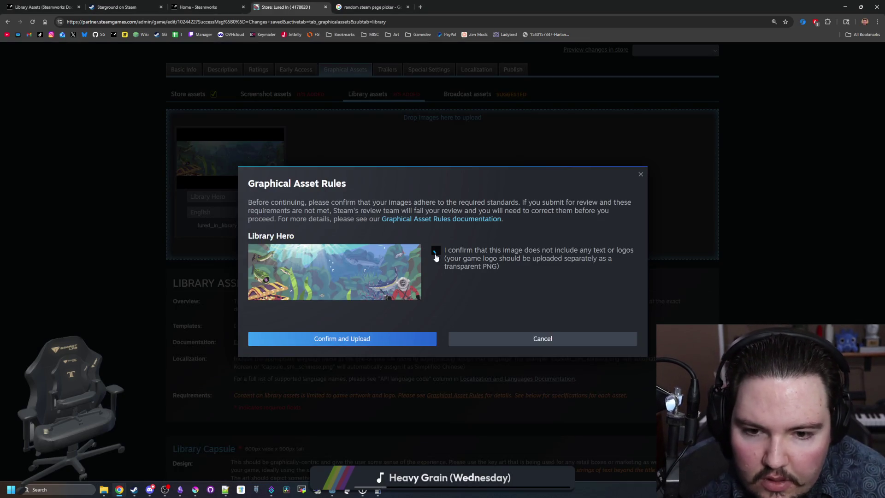
{"action": "left_click", "coordinate": [377, 338]}
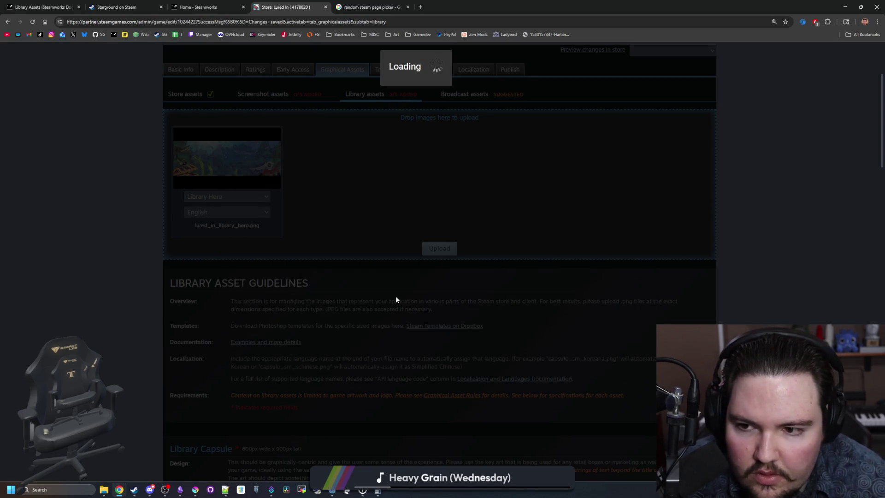
- Preview the library logo in the Placement Tool, then close the preview
{"action": "scroll", "coordinate": [407, 267], "scroll_direction": "down", "scroll_amount": 15}
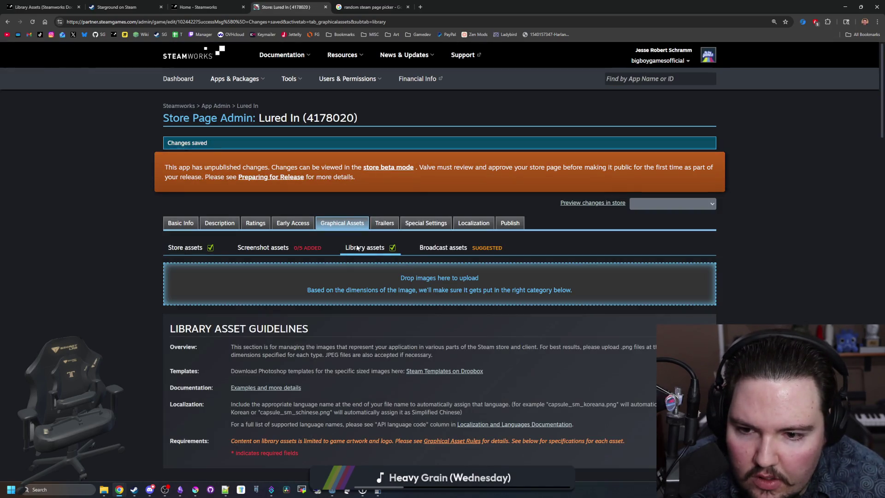
{"action": "scroll", "coordinate": [405, 267], "scroll_direction": "down", "scroll_amount": 20}
{"action": "left_click", "coordinate": [441, 369]}
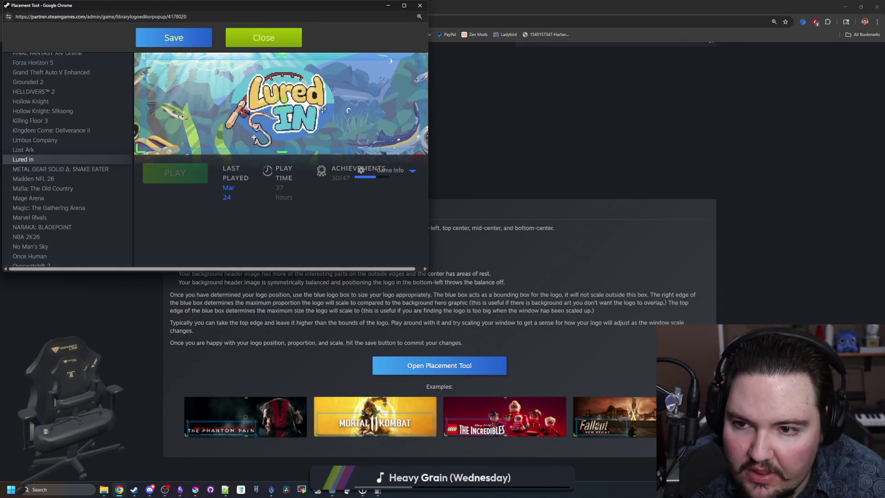
{"action": "left_click", "coordinate": [281, 39]}
{"action": "left_click", "coordinate": [135, 490]}
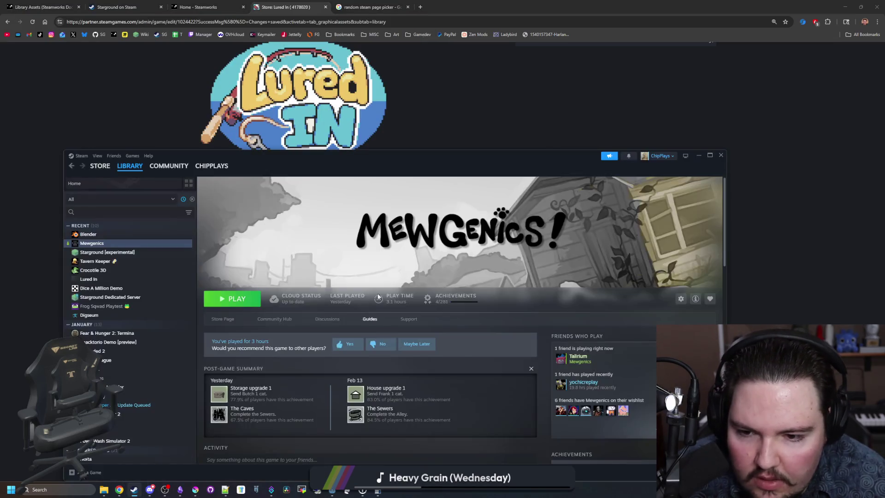
{"action": "key", "text": "alt+Tab"}
- Switch to the Screenshot assets section and save the graphical asset changes
{"action": "scroll", "coordinate": [362, 320], "scroll_direction": "up", "scroll_amount": 15}
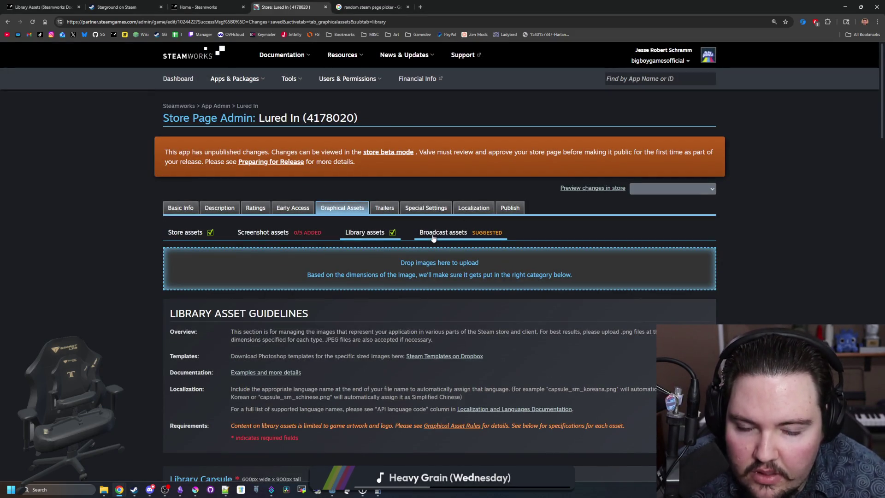
{"action": "left_click", "coordinate": [279, 232]}
{"action": "scroll", "coordinate": [401, 317], "scroll_direction": "down", "scroll_amount": 4}
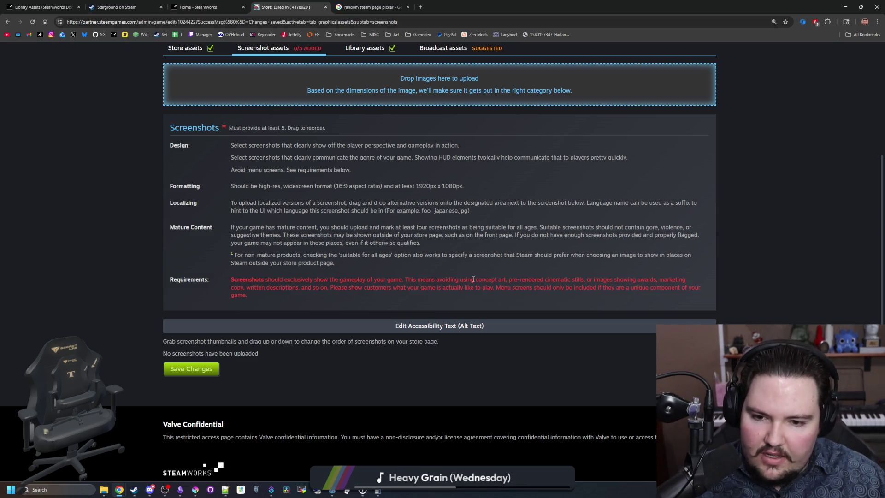
{"action": "right_click", "coordinate": [179, 371]}
{"action": "left_click", "coordinate": [145, 375]}
{"action": "left_click", "coordinate": [189, 371]}
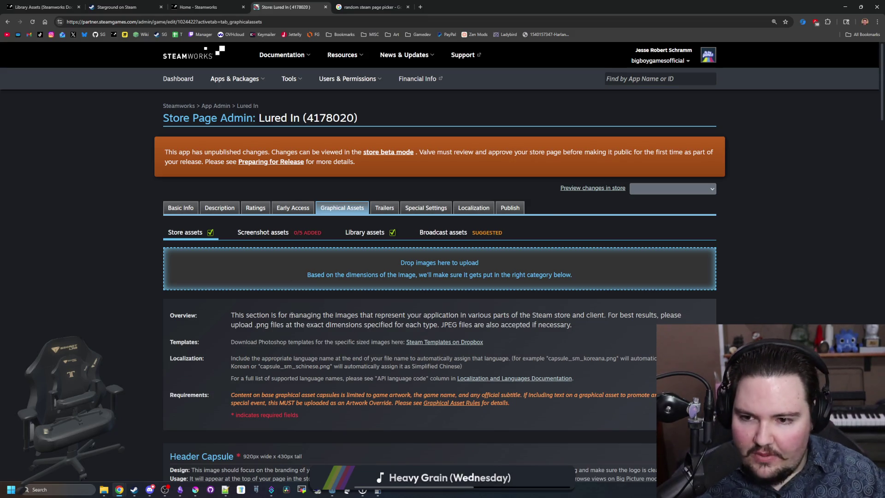
- Bring the Godot editor forward on the fishing_region scene
{"action": "mouse_move", "coordinate": [332, 492]}
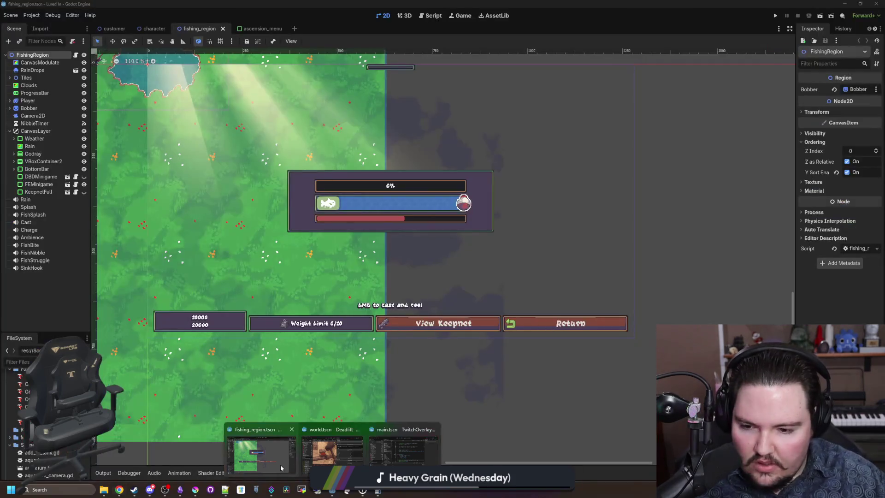
{"action": "left_click", "coordinate": [281, 465]}
{"action": "scroll", "coordinate": [605, 254], "scroll_direction": "down", "scroll_amount": 2}
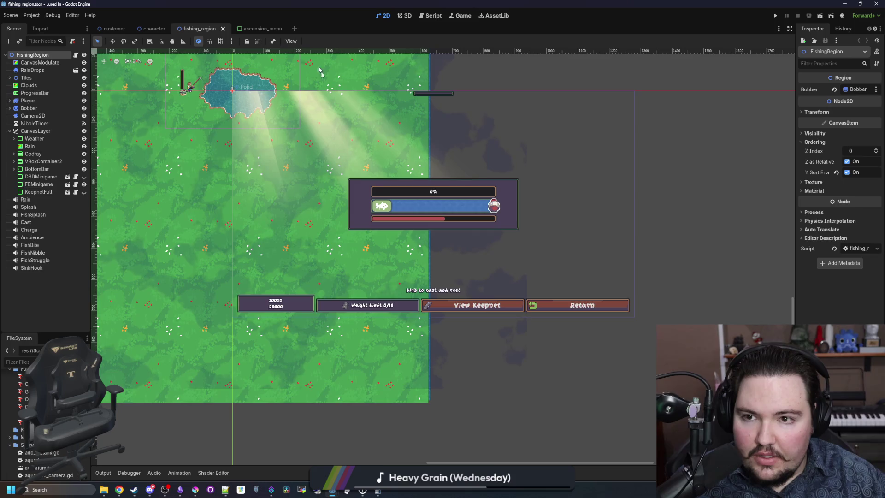
{"action": "scroll", "coordinate": [349, 192], "scroll_direction": "down", "scroll_amount": 2}
{"action": "scroll", "coordinate": [356, 235], "scroll_direction": "down", "scroll_amount": 2}
{"action": "scroll", "coordinate": [359, 221], "scroll_direction": "up", "scroll_amount": 4}
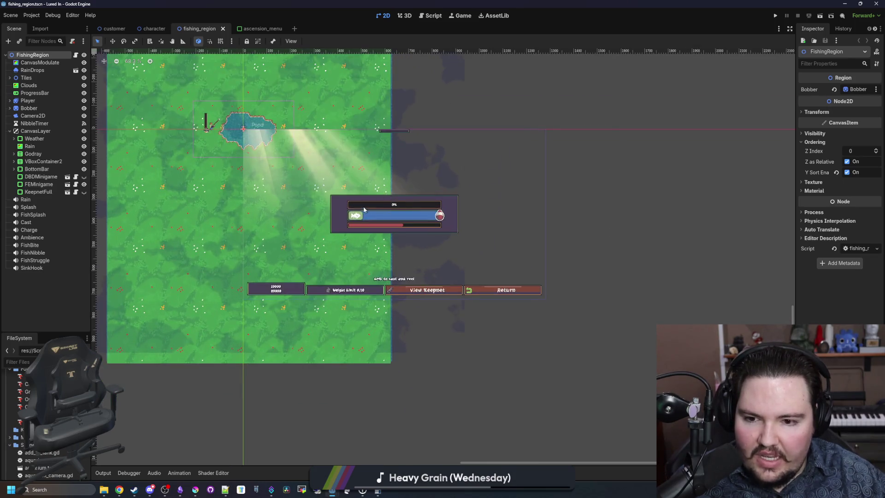
{"action": "scroll", "coordinate": [264, 158], "scroll_direction": "down", "scroll_amount": 7}
{"action": "scroll", "coordinate": [388, 158], "scroll_direction": "up", "scroll_amount": 2}
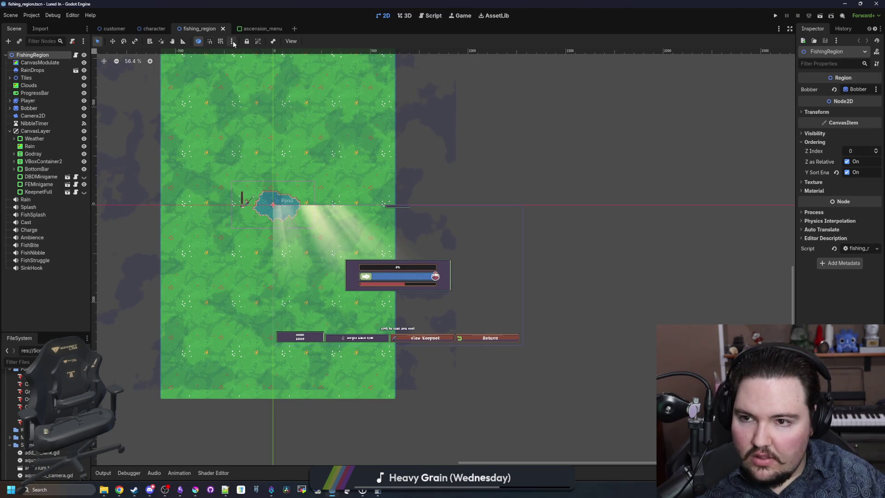
- In the Game workspace, turn off Embed Game on Next Play and run Lured In
{"action": "key", "text": "ctrl+F4"}
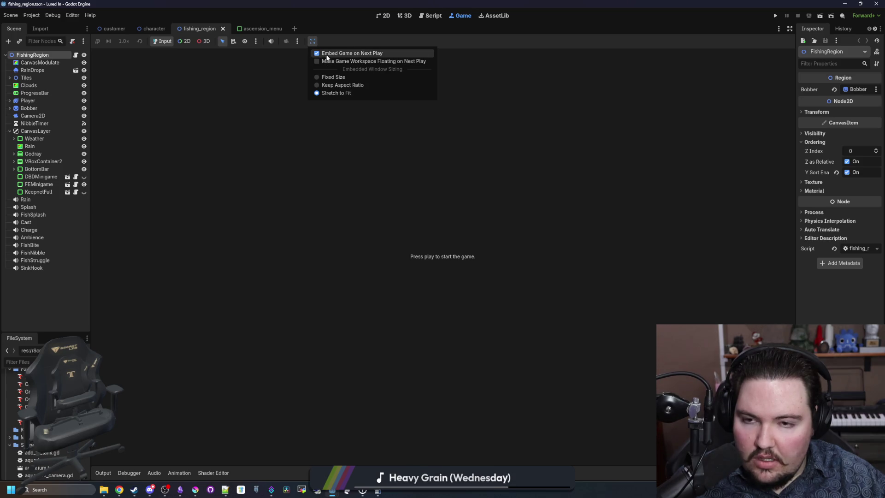
{"action": "left_click", "coordinate": [327, 55]}
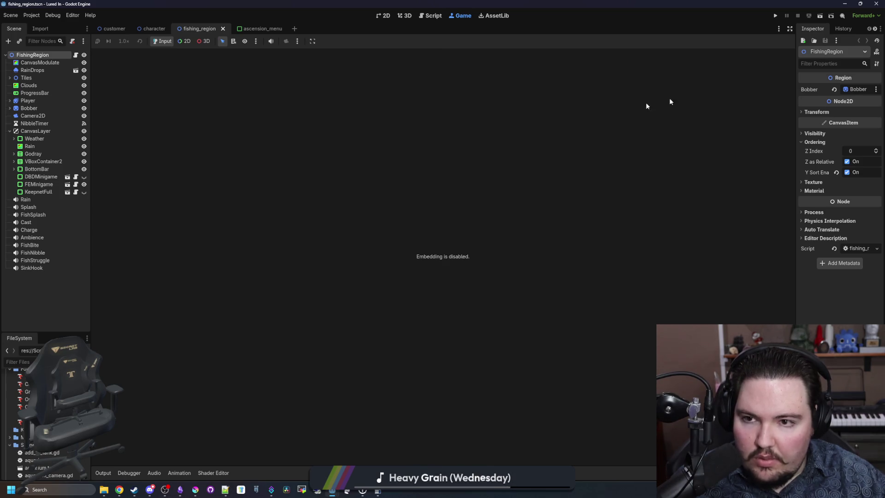
{"action": "left_click", "coordinate": [774, 17]}
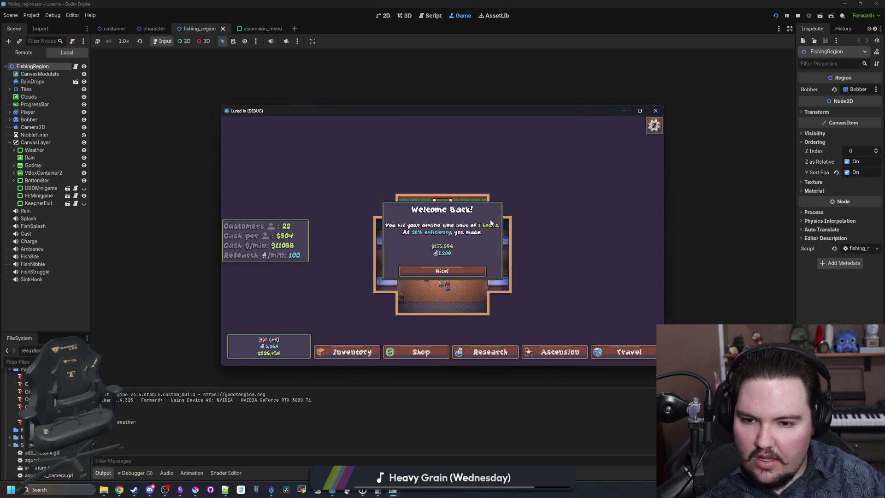
- Maximize the Lured In window and start a screen capture, trying Window and Full screen modes
{"action": "left_click", "coordinate": [639, 111]}
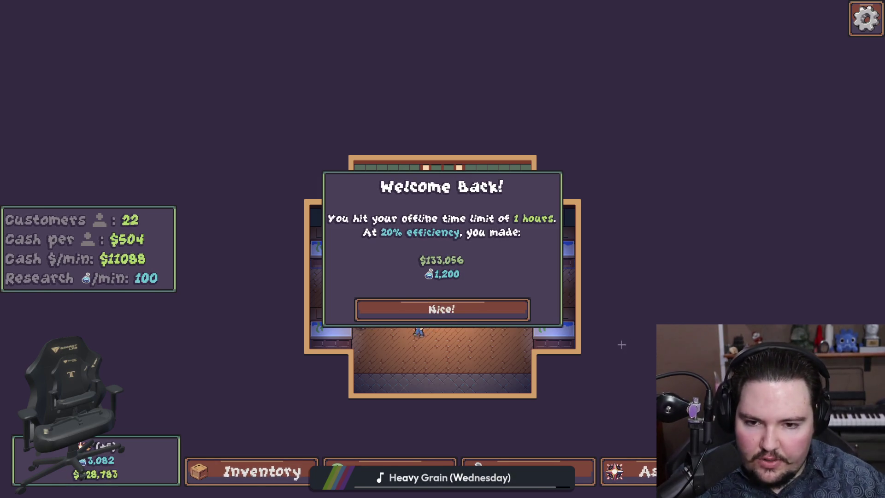
{"action": "key", "text": "super+shift+s"}
{"action": "left_click", "coordinate": [431, 13]}
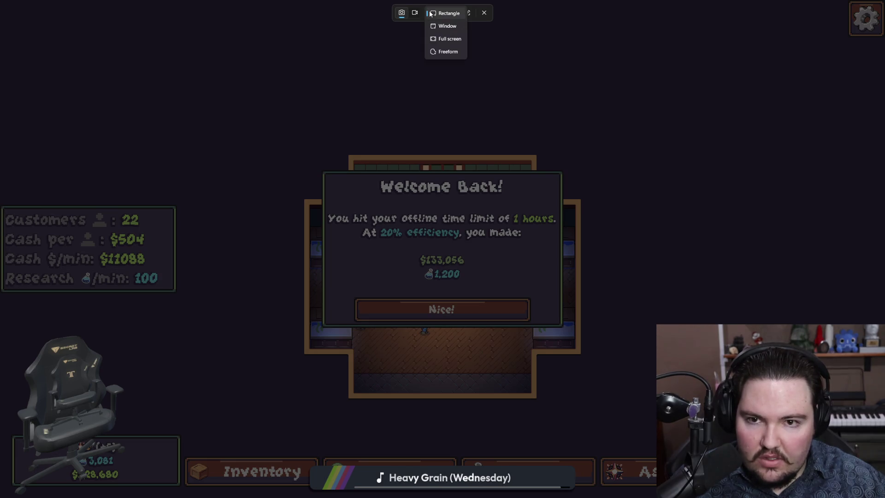
{"action": "left_click", "coordinate": [453, 28]}
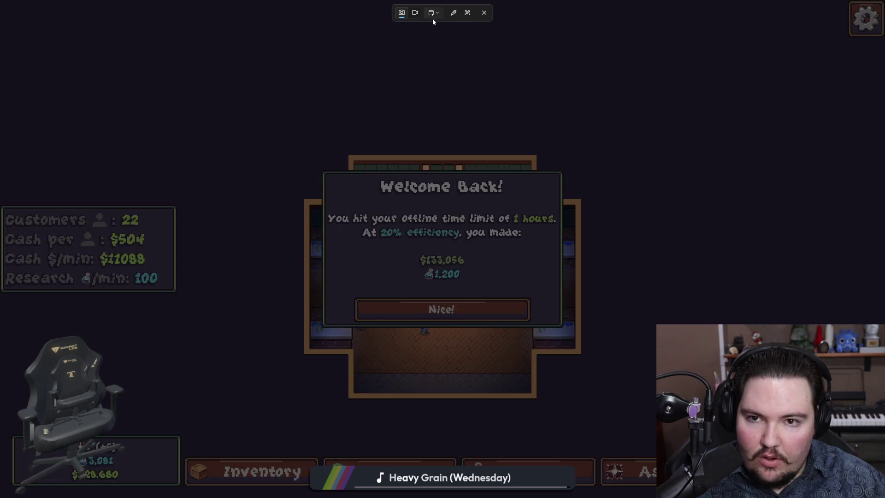
{"action": "left_click", "coordinate": [433, 15]}
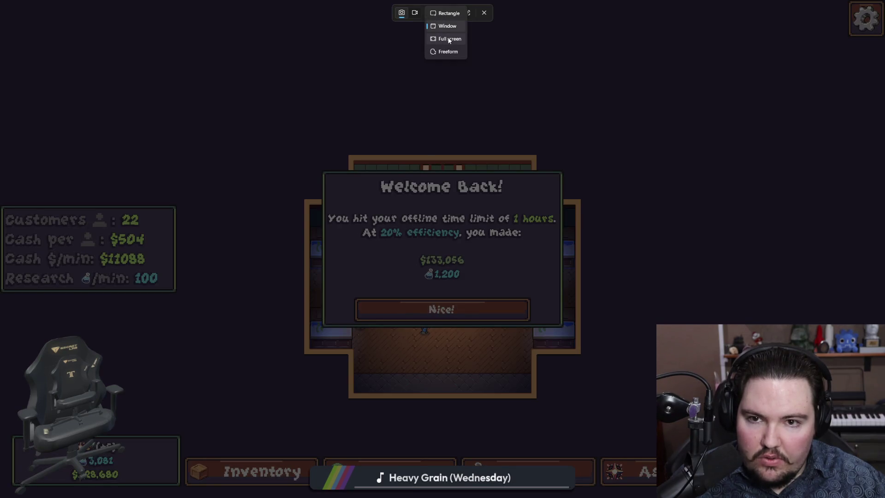
{"action": "left_click", "coordinate": [446, 39]}
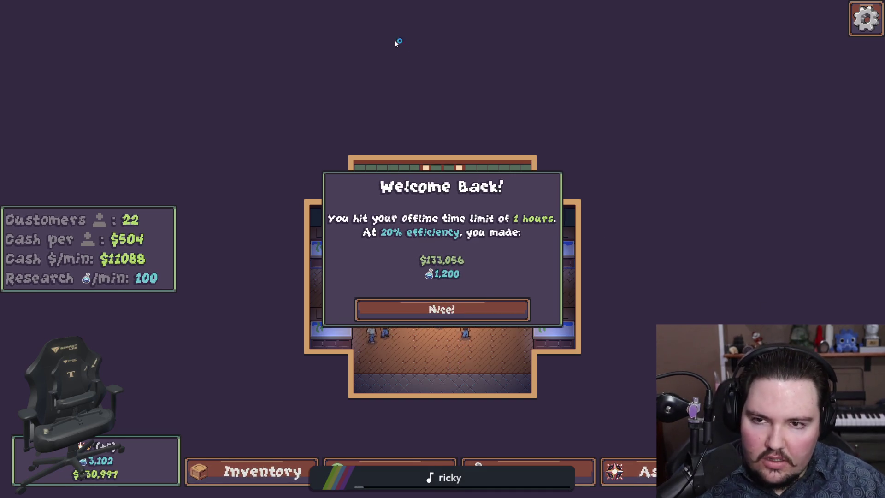
- Capture the game window in Window mode, then dismiss the Welcome Back message
{"action": "key", "text": "super+shift+s"}
{"action": "left_click", "coordinate": [431, 13]}
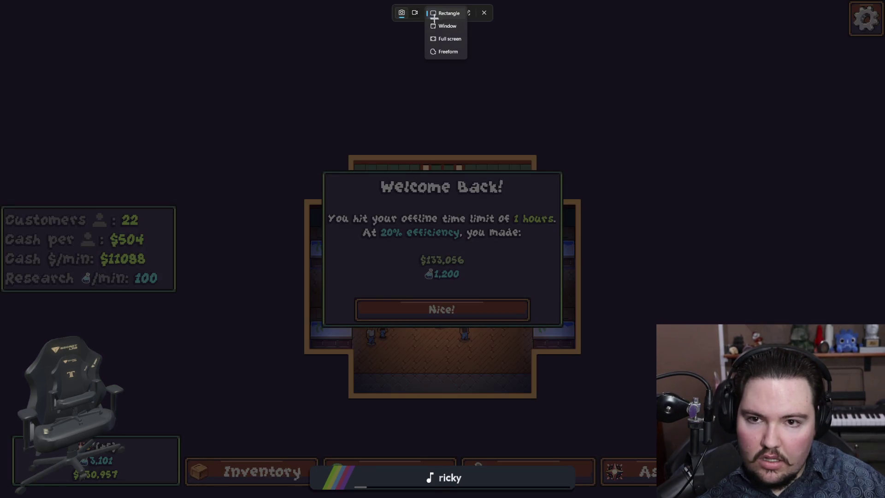
{"action": "left_click", "coordinate": [445, 27]}
{"action": "left_click", "coordinate": [508, 119]}
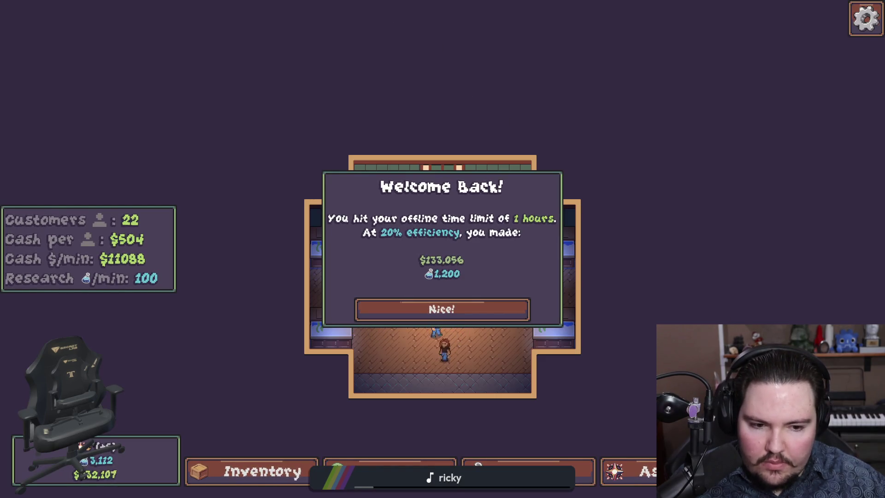
{"action": "left_click", "coordinate": [477, 311]}
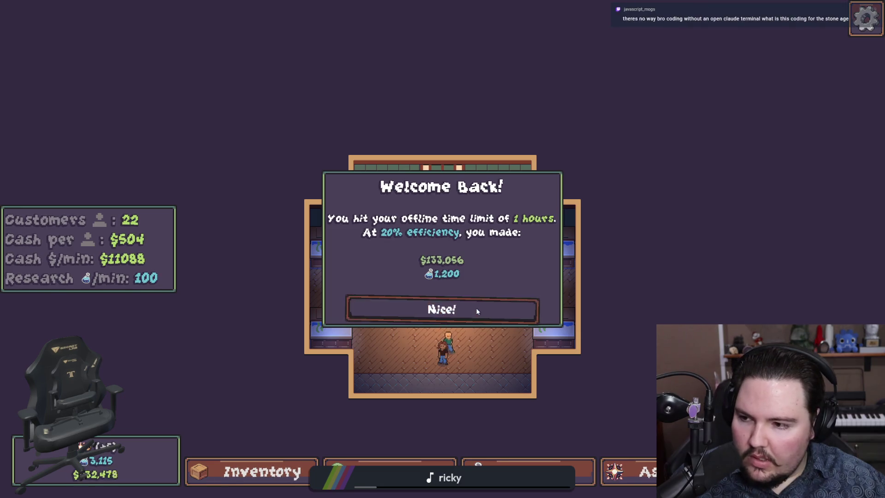